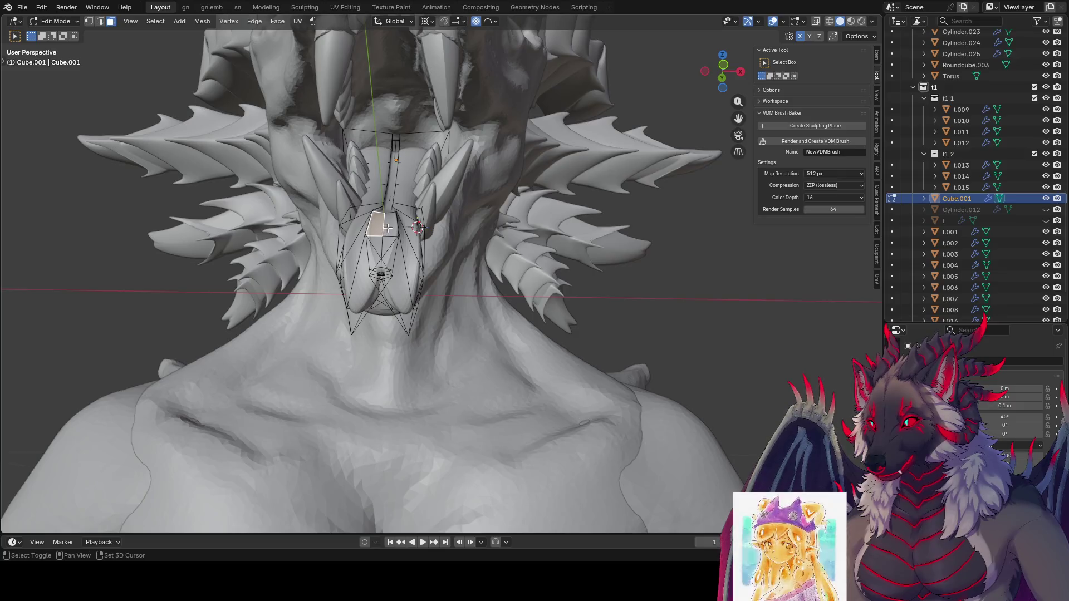
Select the strip of tongue faces and lengthen it with proportional scaling.
left_click(374, 261, "shift")
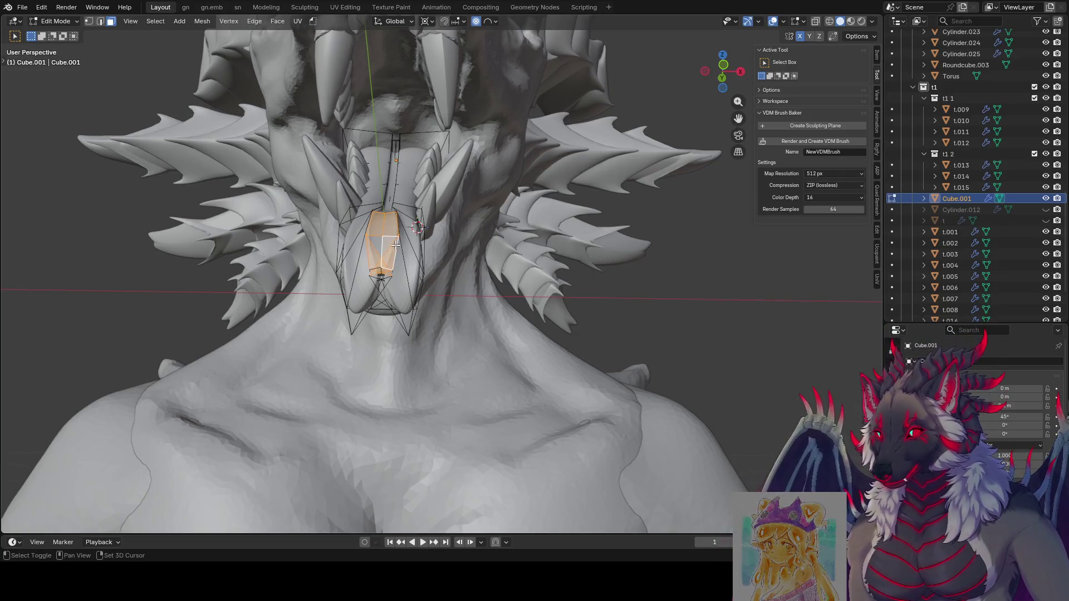
left_click(398, 260, "shift")
middle_click_drag(505, 266, 609, 277)
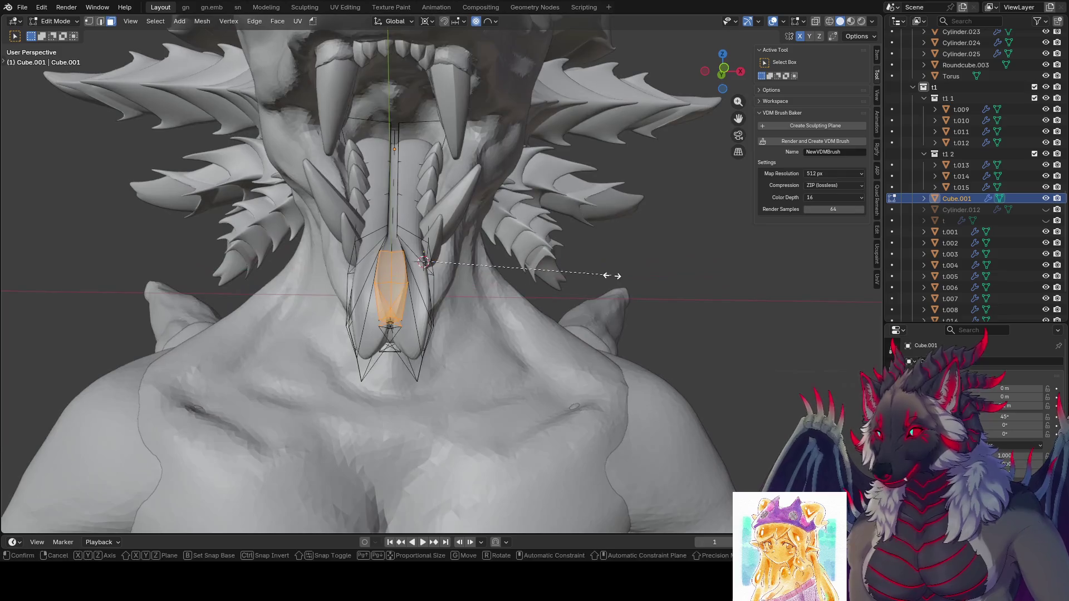
key("s")
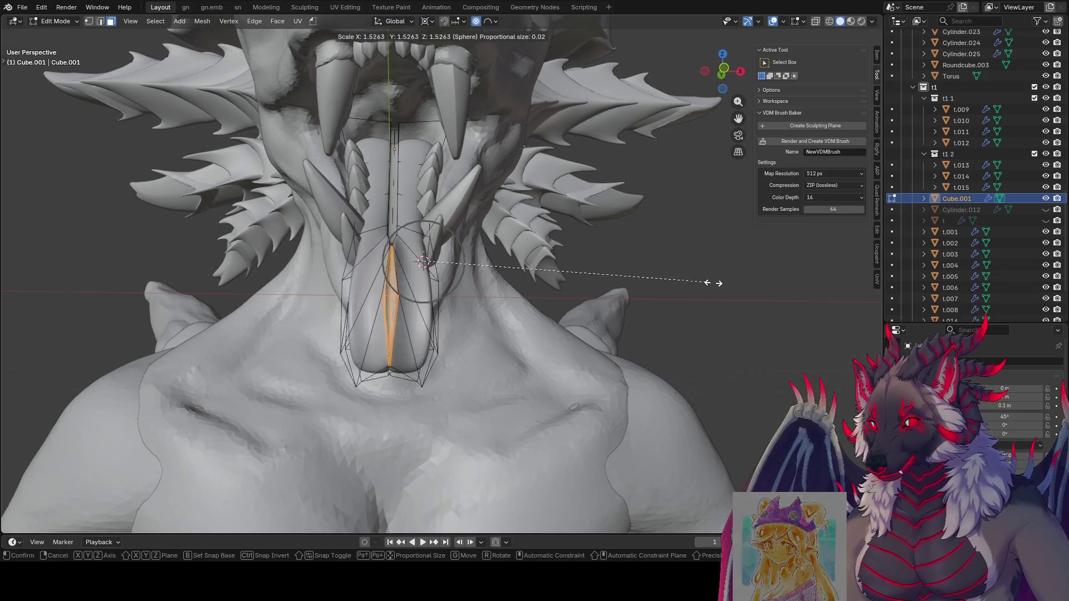
left_click(743, 267)
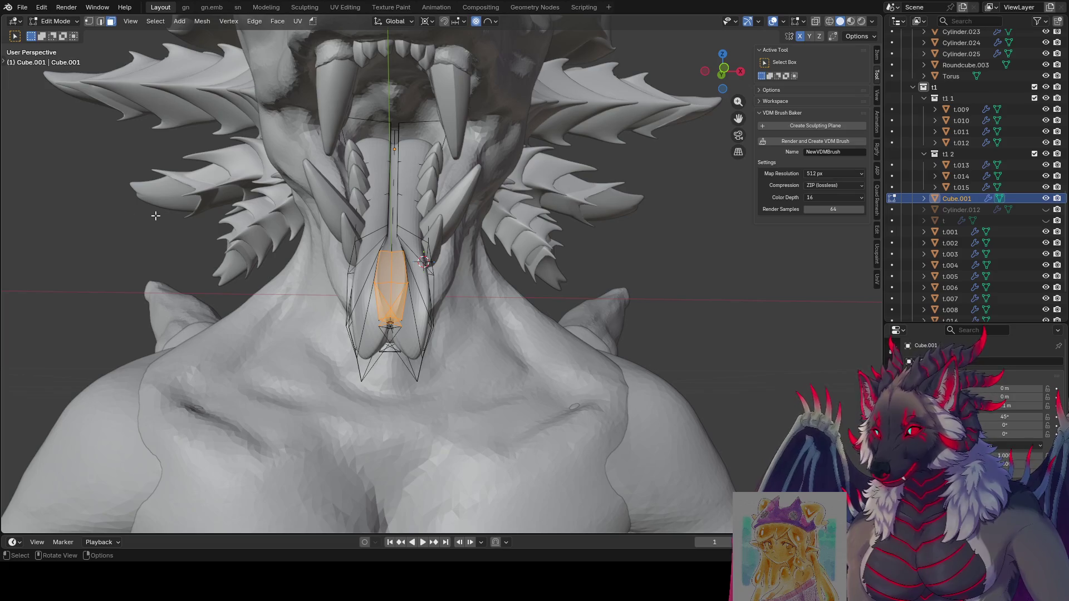
Smooth the selected tongue faces with the Smooth tool.
key("t")
left_click(34, 228)
left_click_drag(389, 246, 493, 244)
Return to object mode, save the file and deselect the tongue.
key("Tab")
mouse_move(501, 244)
middle_mouse_down()
mouse_move(572, 244)
mouse_move(521, 223)
mouse_move(551, 174)
mouse_move(540, 217)
mouse_move(576, 251)
mouse_move(579, 239)
mouse_move(548, 265)
mouse_move(431, 245)
mouse_move(308, 261)
middle_mouse_up()
key("ctrl+s")
left_click(222, 293)
scroll(222, 293, "down", 5)
mouse_move(247, 317)
middle_mouse_down()
mouse_move(663, 327)
mouse_move(513, 282)
mouse_move(526, 247)
mouse_move(495, 282)
mouse_move(472, 290)
middle_mouse_up()
scroll(472, 290, "up", 2)
scroll(498, 274, "up", 2)
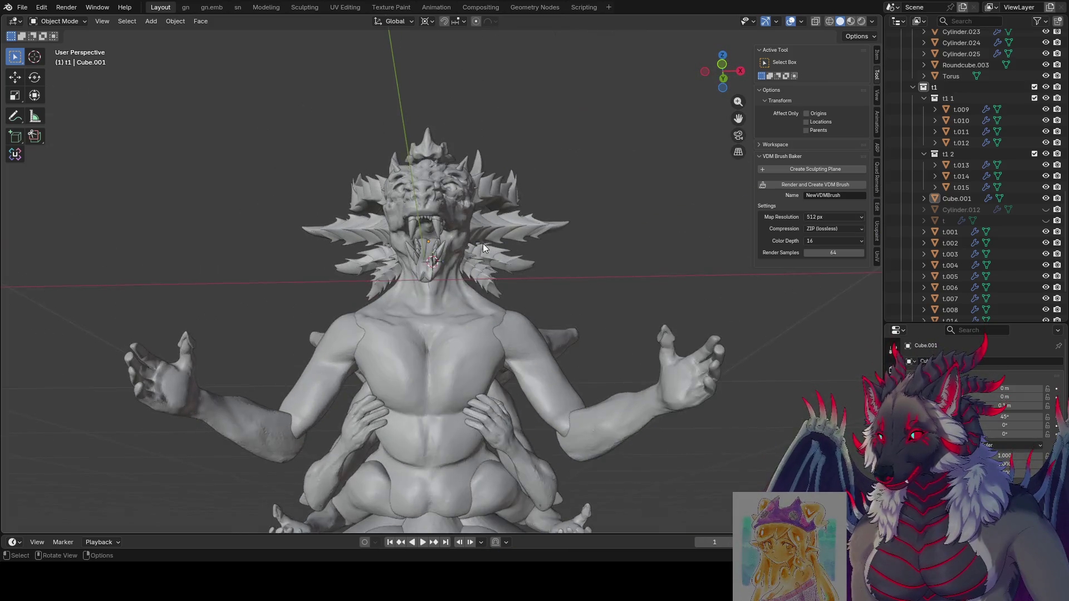
scroll(482, 247, "up", 2)
Edit the tongue mesh in local view, select the faces between its two ends, and save.
key("Tab")
mouse_move(483, 243)
middle_mouse_down()
mouse_move(381, 276)
mouse_move(431, 248)
mouse_move(409, 263)
mouse_move(467, 250)
middle_mouse_up()
scroll(409, 264, "up", 3)
key("KP_Divide")
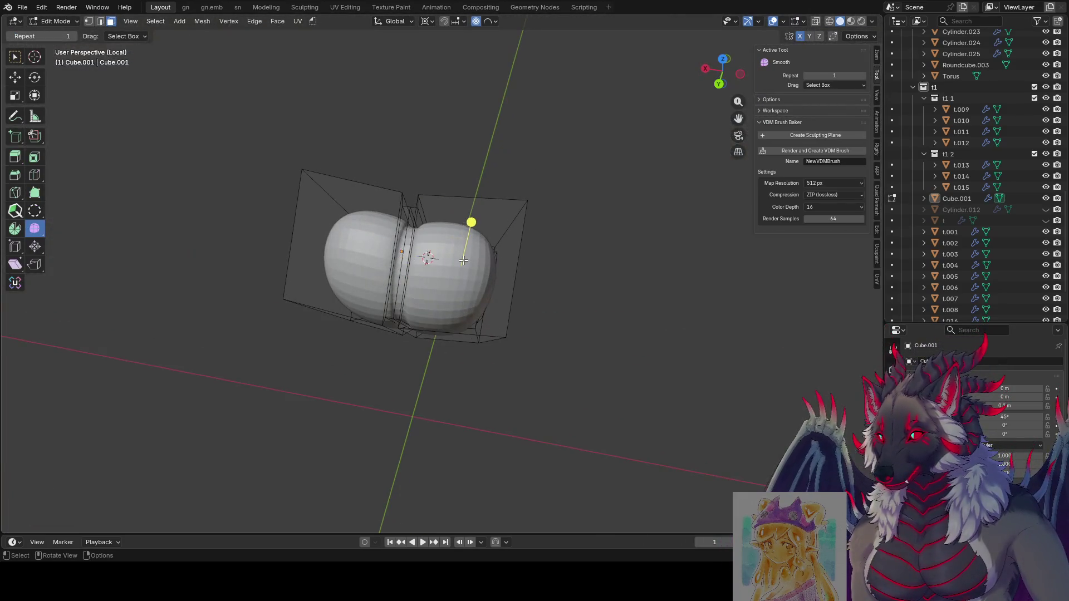
left_click(464, 261)
left_click(347, 251, "ctrl")
mouse_move(347, 251)
middle_mouse_down()
mouse_move(530, 258)
mouse_move(585, 209)
middle_mouse_up()
key("ctrl+s")
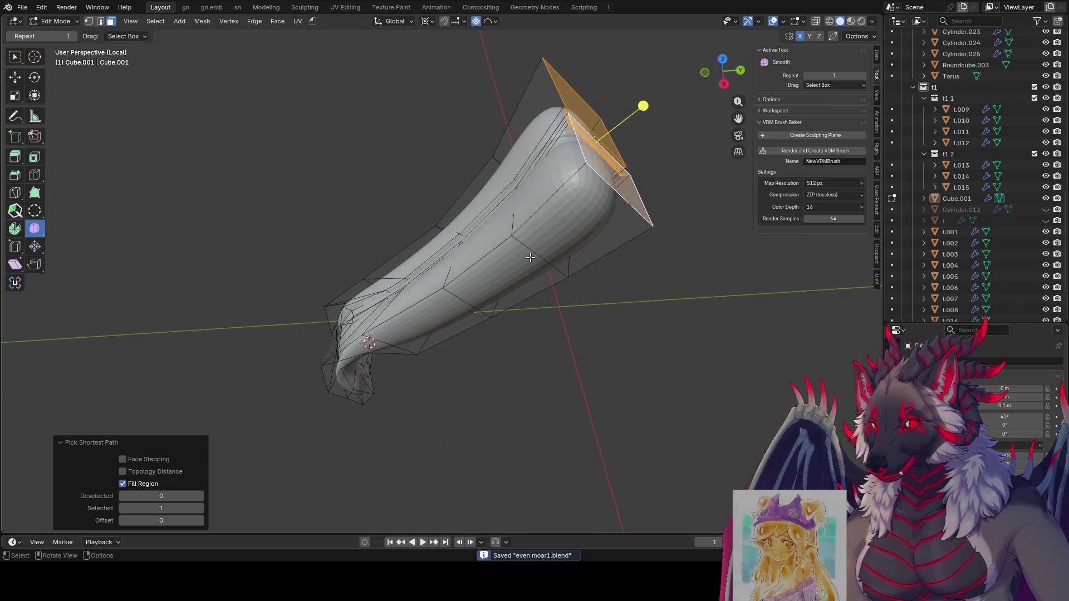
Check the tongue from the side, leave local view, save again and switch to box selection.
key("KP_3")
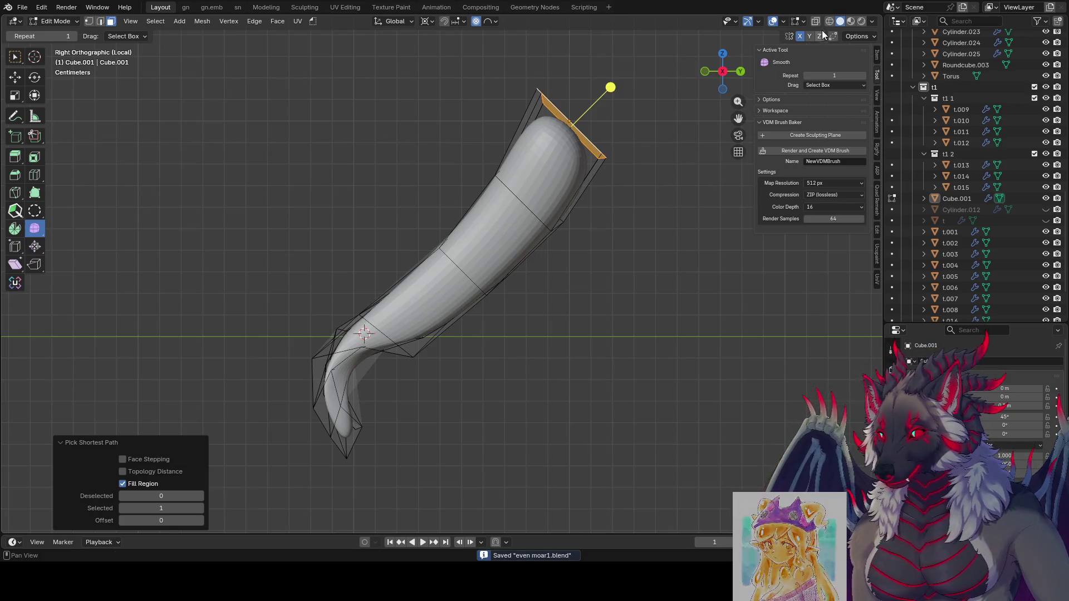
mouse_move(726, 23)
middle_mouse_down()
mouse_move(710, 192)
mouse_move(780, 111)
middle_mouse_up()
key("KP_Divide")
scroll(710, 193, "down", 8)
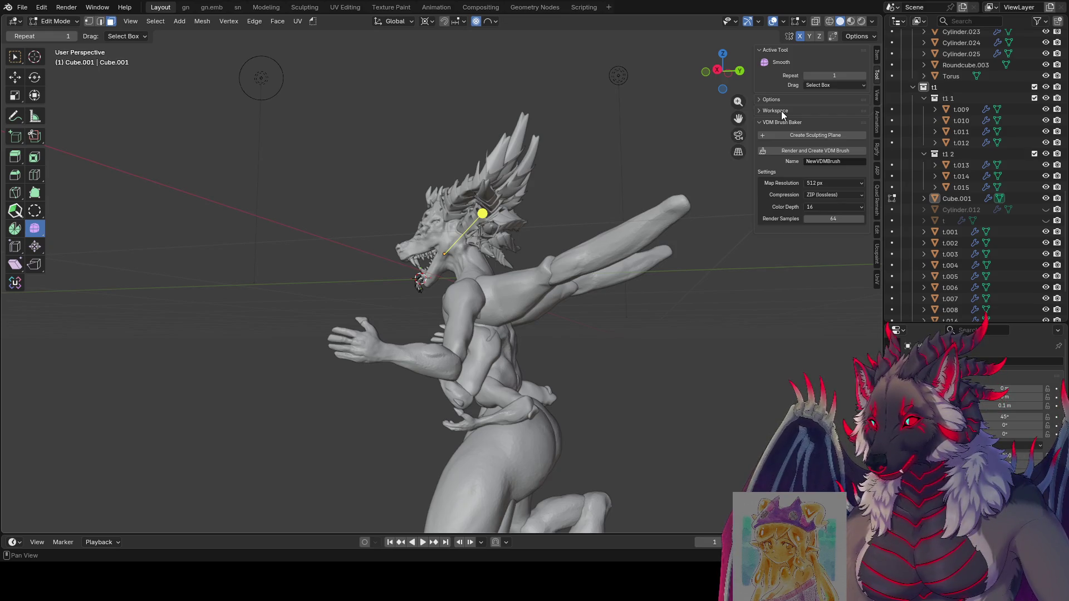
mouse_move(781, 112)
middle_mouse_down()
mouse_move(618, 209)
mouse_move(565, 162)
middle_mouse_up()
scroll(618, 209, "up", 3)
key("ctrl+s")
key("w")
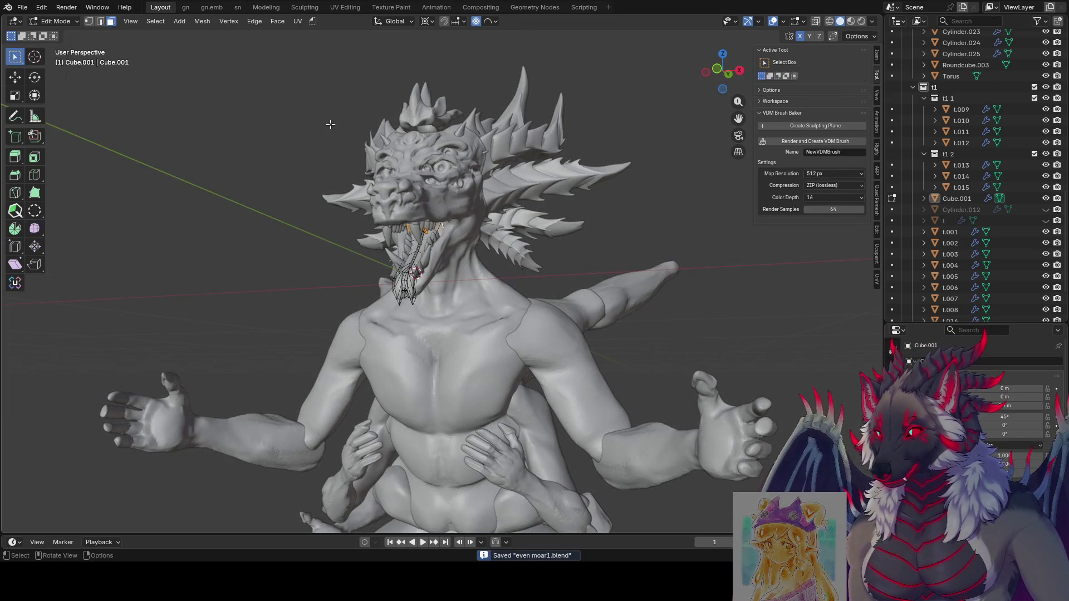
In right side view with X-ray on, extrude the tongue's end edge and bend it downward.
middle_click_drag(329, 119, 419, 131)
key("KP_3")
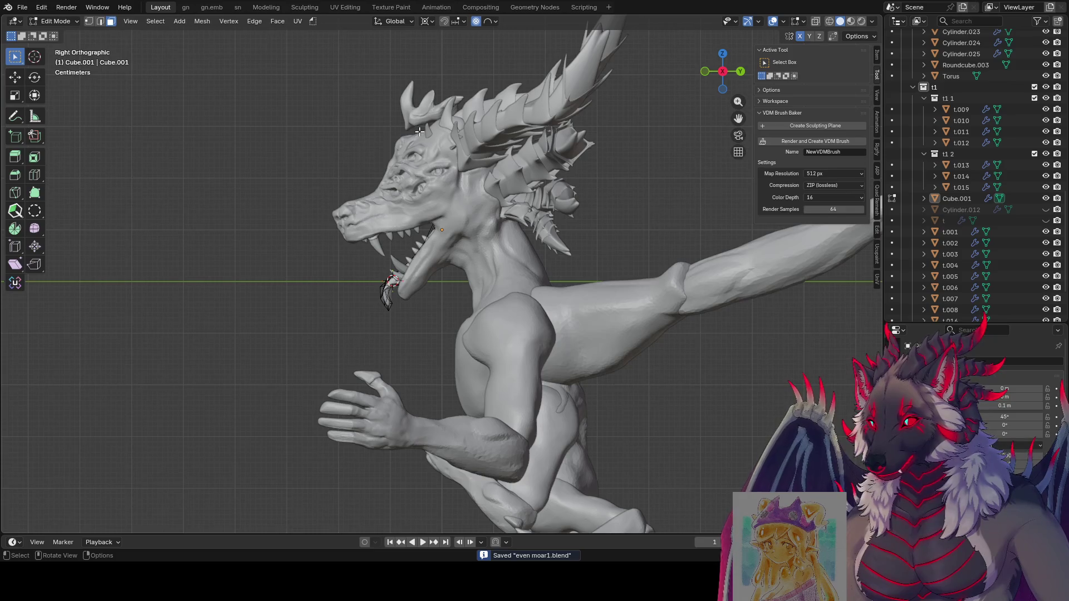
left_click(816, 21)
scroll(567, 128, "up", 3)
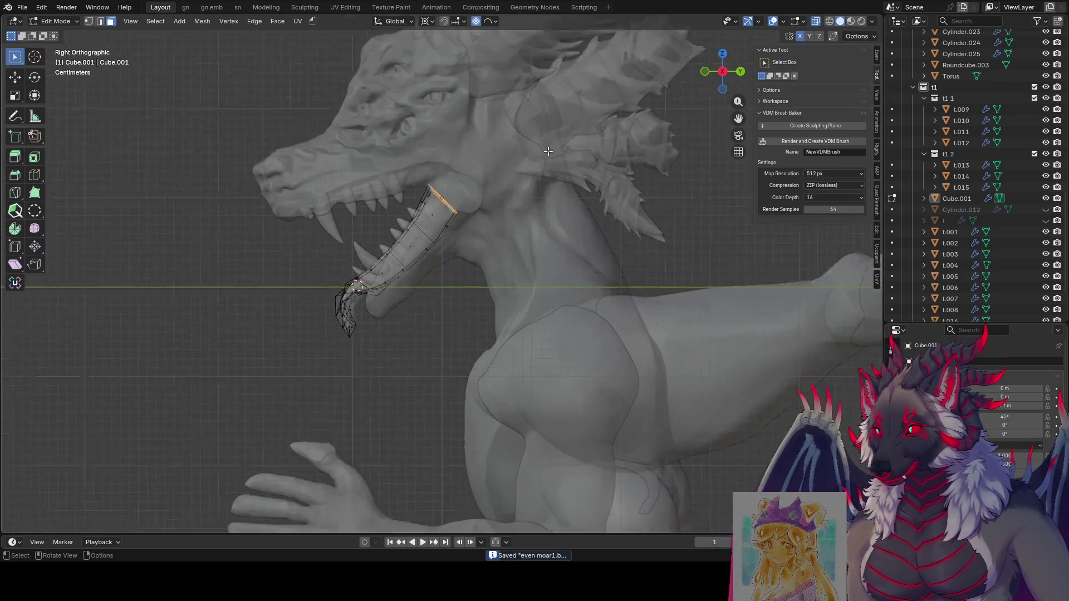
scroll(568, 128, "up", 1)
key("g")
key("z")
key("z")
left_click(577, 123)
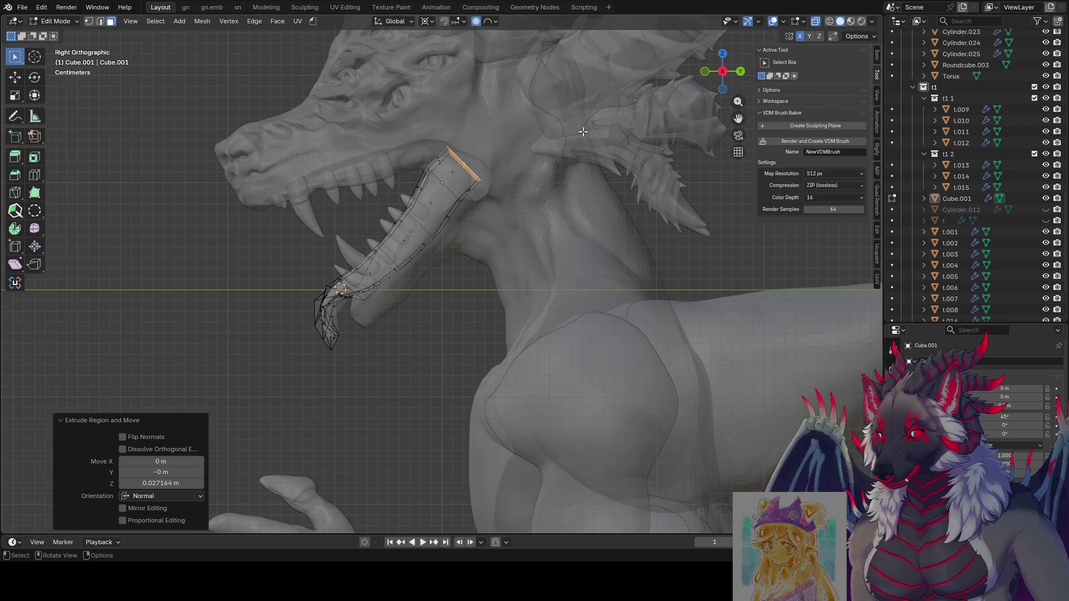
key("g")
key("z")
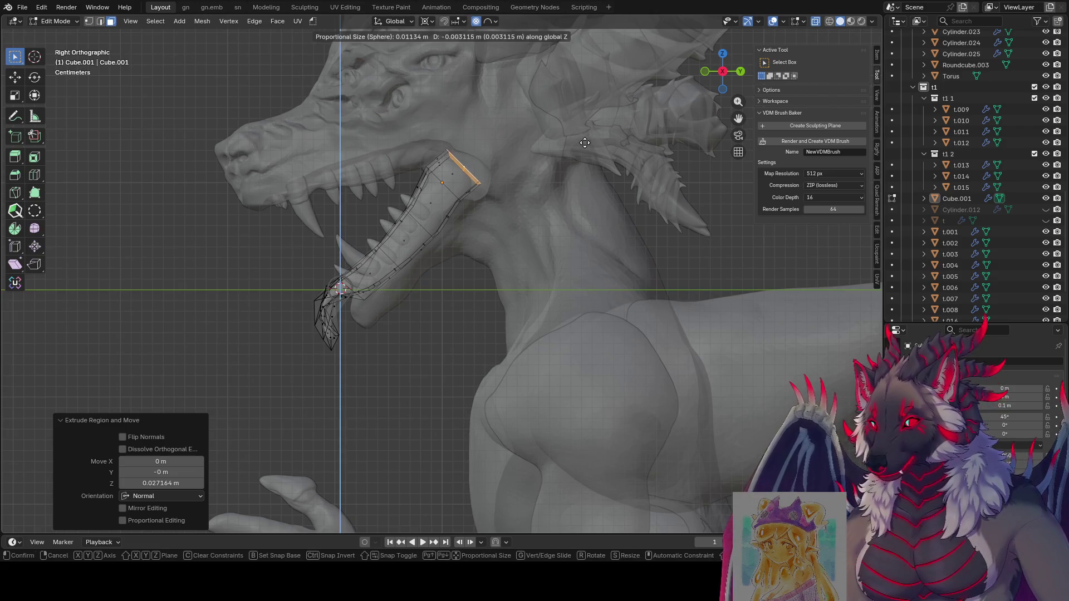
left_click(586, 152)
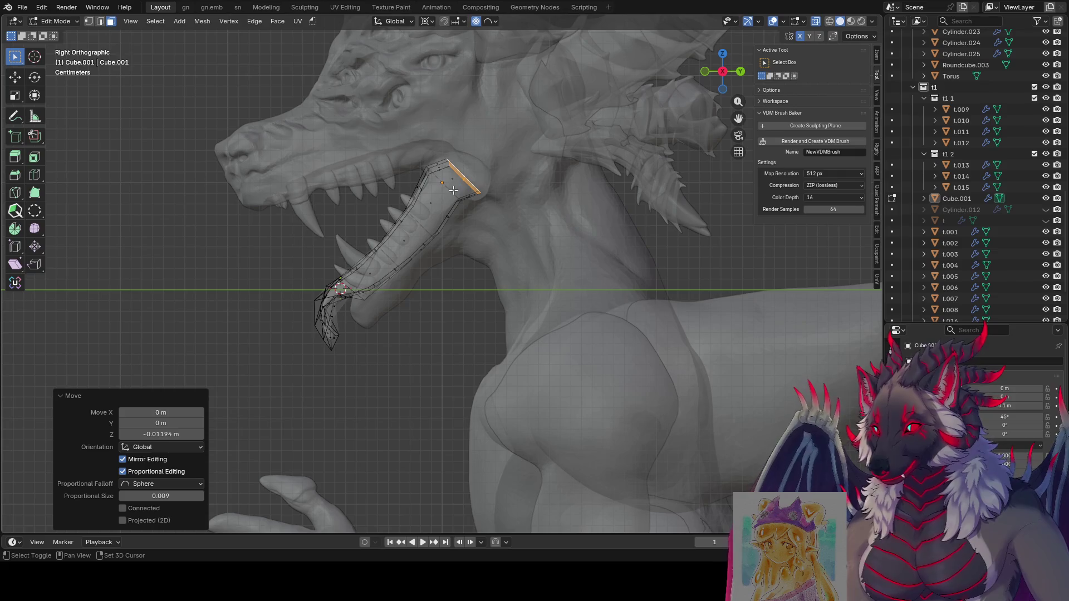
key("r")
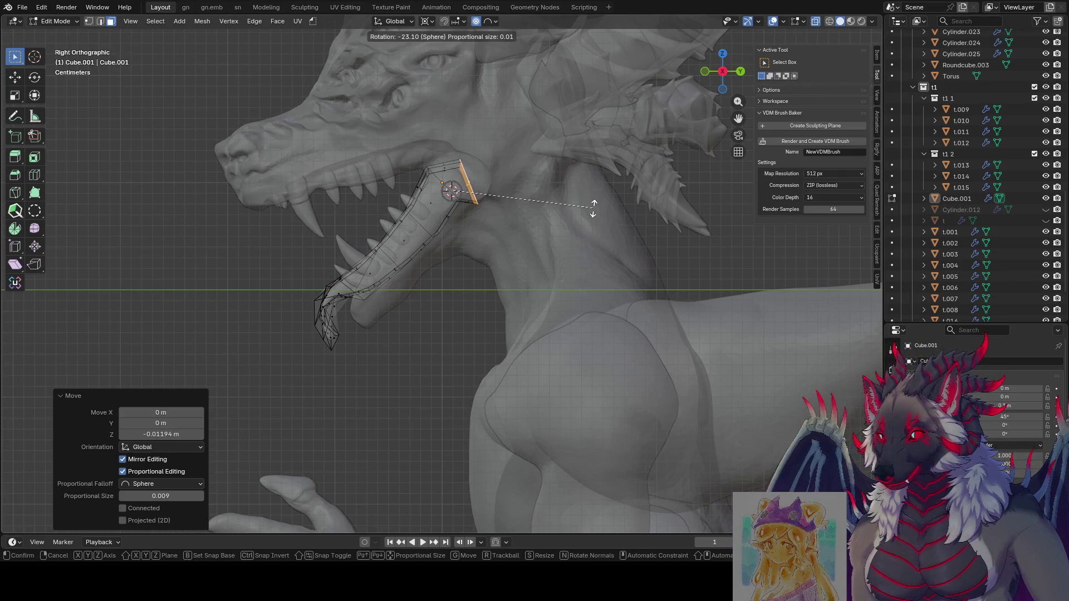
left_click(593, 207)
Extrude a further segment into the throat, rotate, taper and position it, then return to object mode.
key("e")
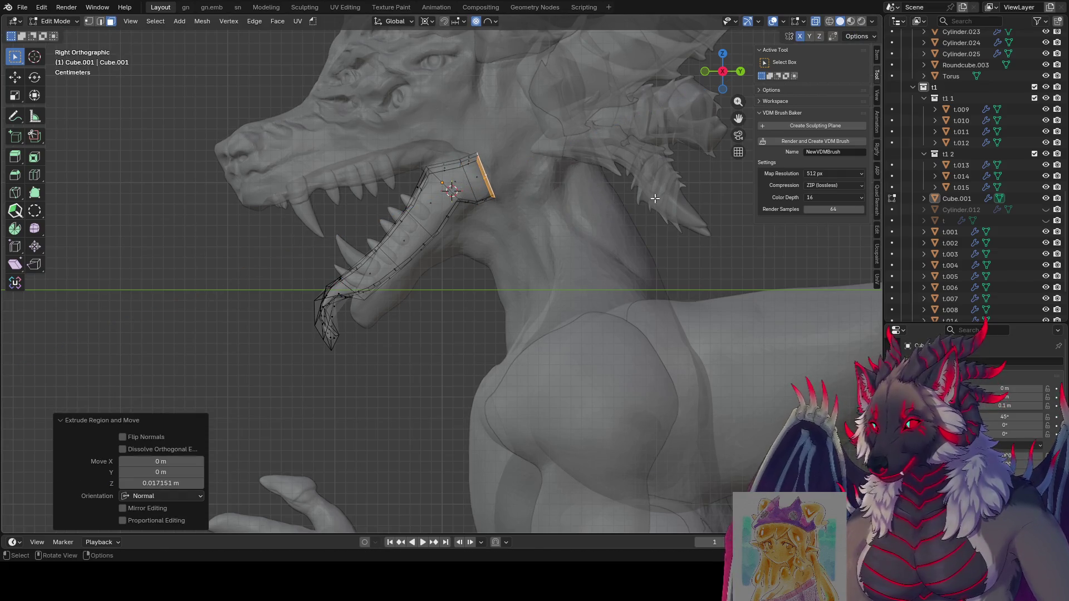
key("r")
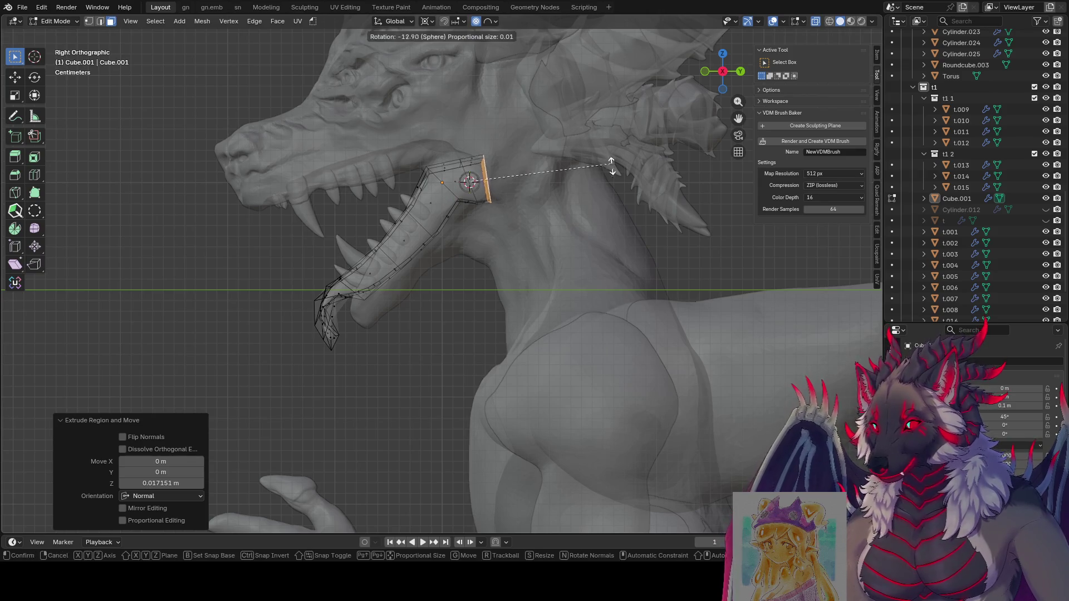
left_click(597, 250)
key("s")
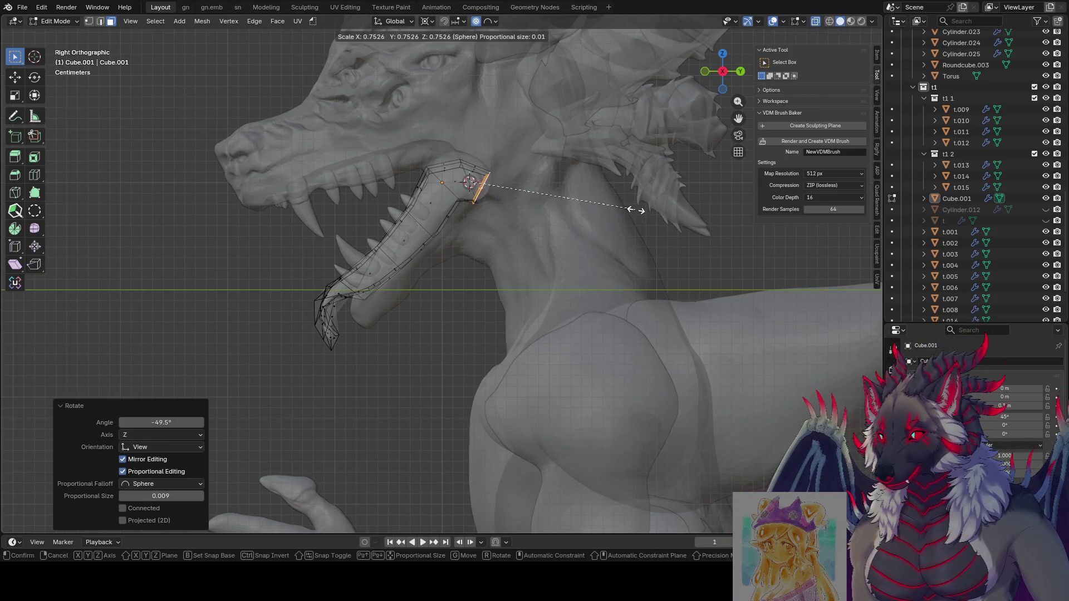
left_click(626, 204)
key("g")
left_click(634, 194)
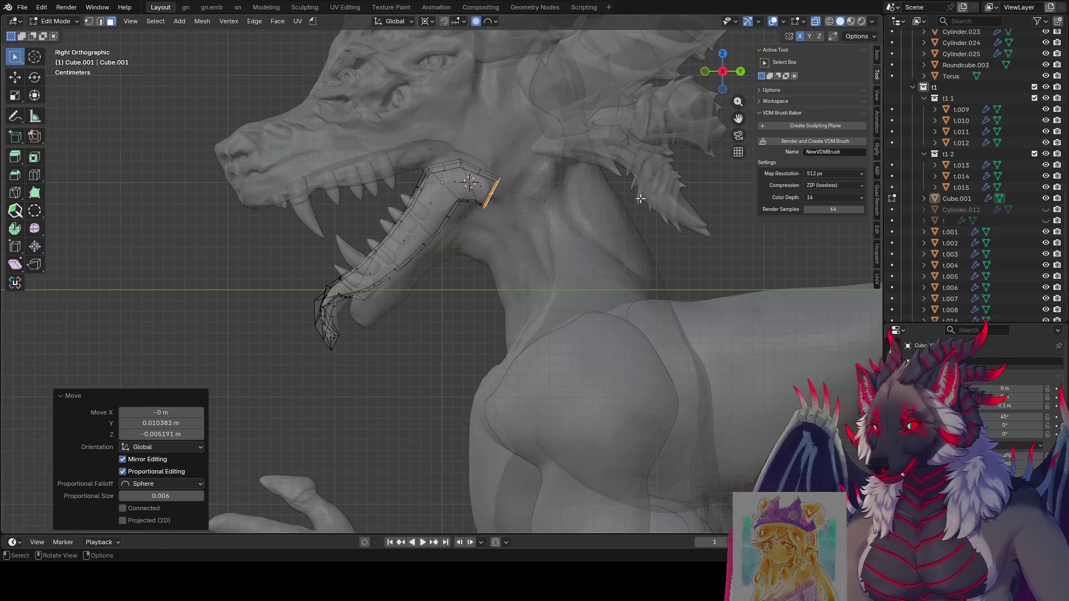
middle_click_drag(634, 194, 837, 53)
key("Tab")
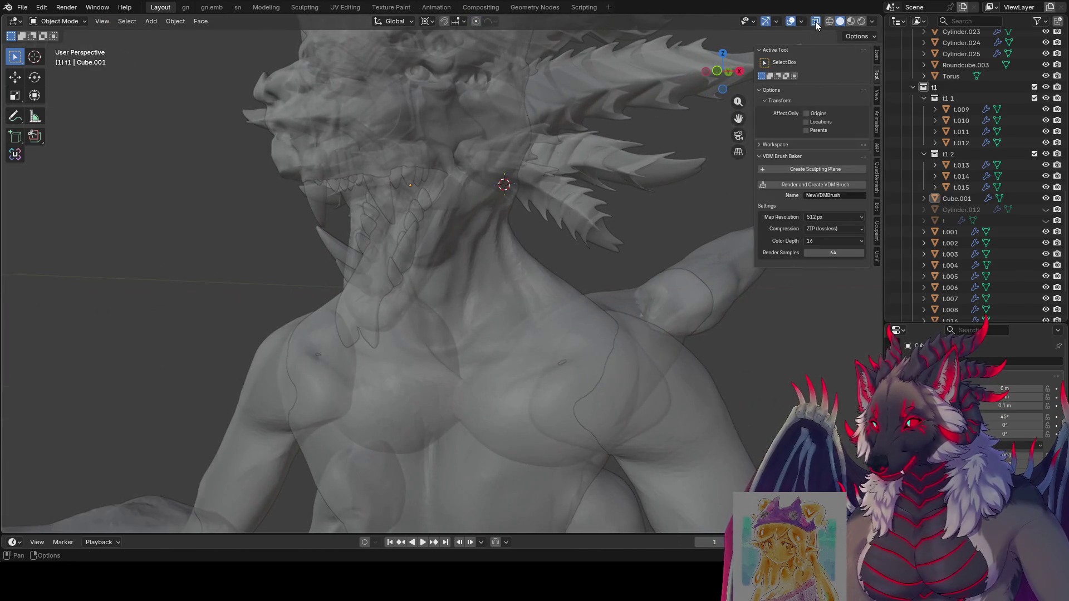
Turn off X-ray display and save the file after orbiting around the dragon.
left_click(815, 20)
scroll(572, 144, "down", 5)
mouse_move(573, 143)
middle_mouse_down()
mouse_move(525, 137)
mouse_move(617, 129)
middle_mouse_up()
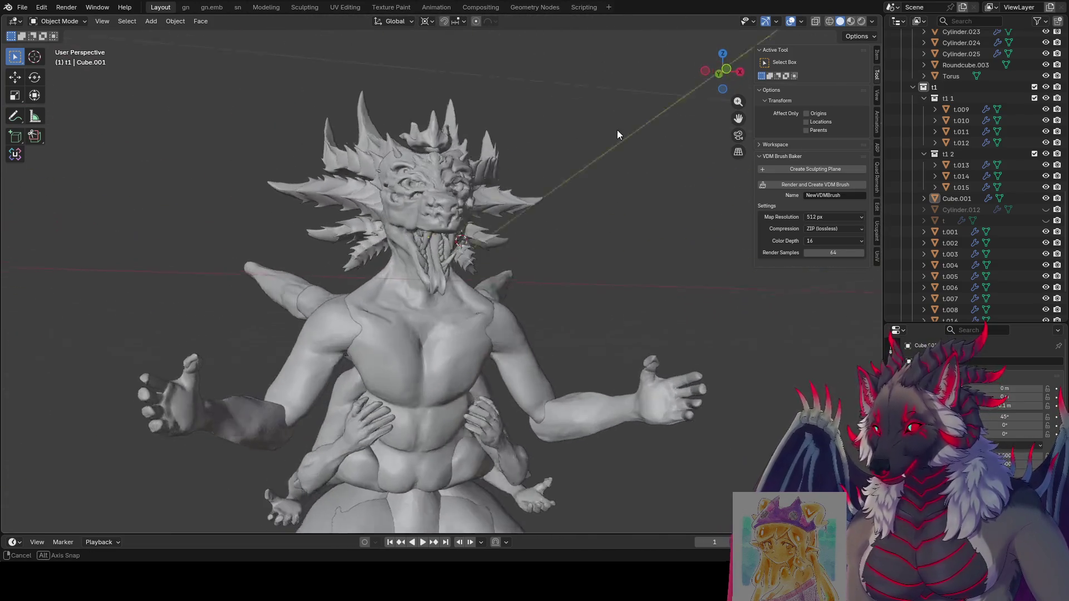
mouse_move(617, 130)
middle_mouse_down()
mouse_move(737, 214)
mouse_move(551, 337)
mouse_move(558, 351)
middle_mouse_up()
key("ctrl+s")
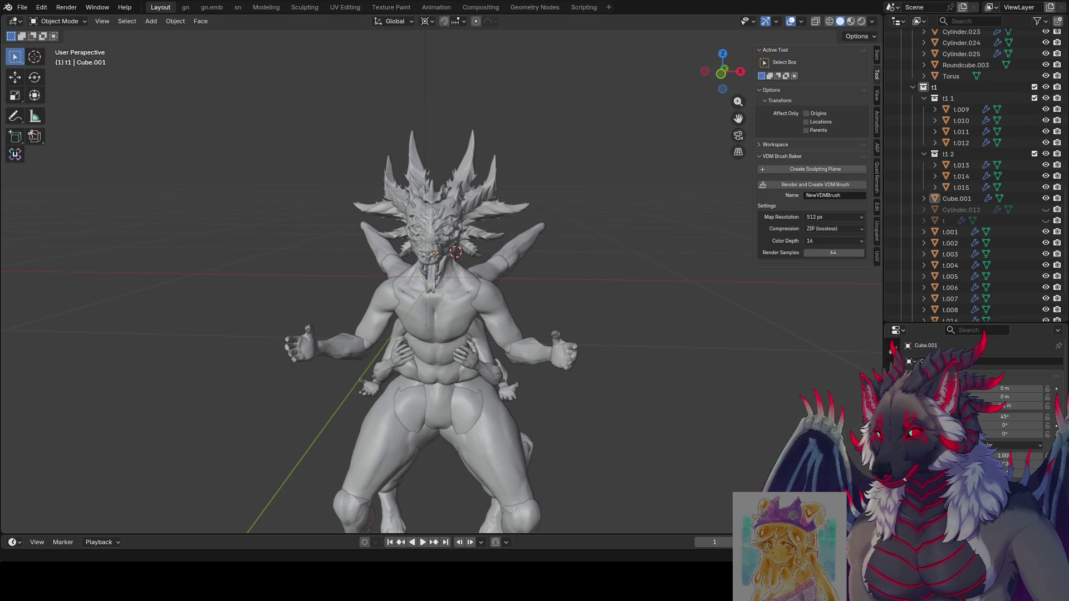
middle_click_drag(637, 215, 604, 244)
key("ctrl+s")
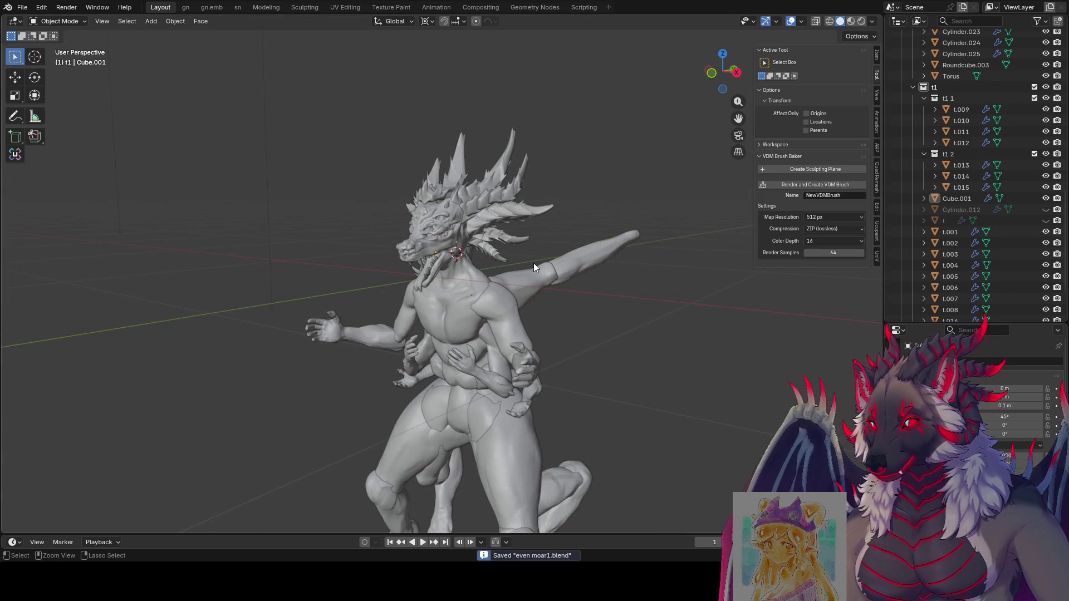
Inspect the dragon from back, front and below, then select the leg object for a mode change.
mouse_move(595, 364)
middle_mouse_down()
mouse_move(580, 188)
mouse_move(57, 229)
mouse_move(832, 222)
middle_mouse_up()
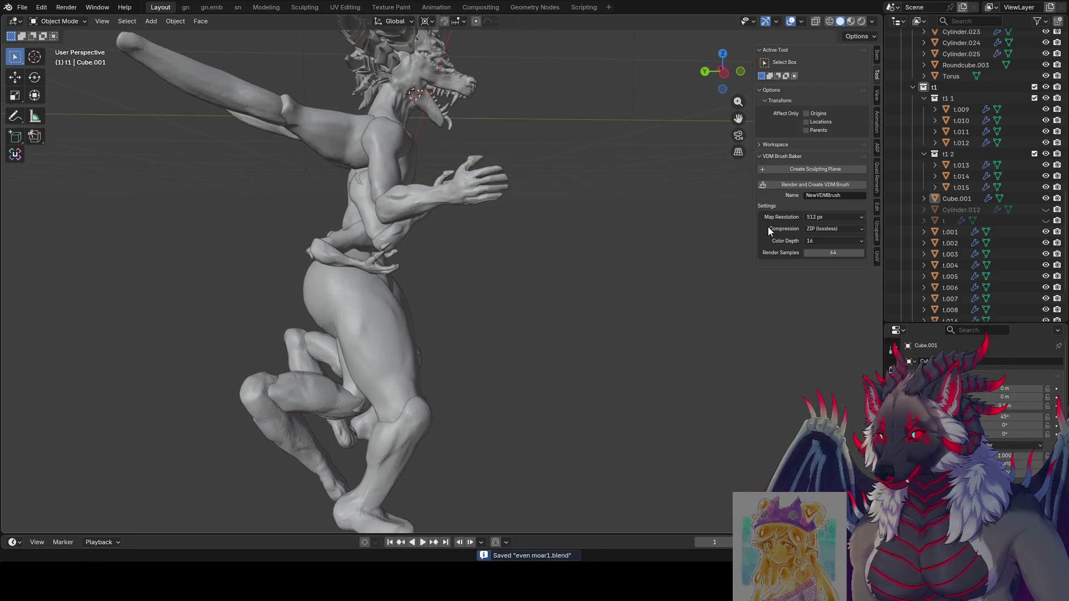
scroll(669, 232, "down", 5)
middle_click_drag(649, 235, 475, 239)
scroll(479, 239, "up", 3)
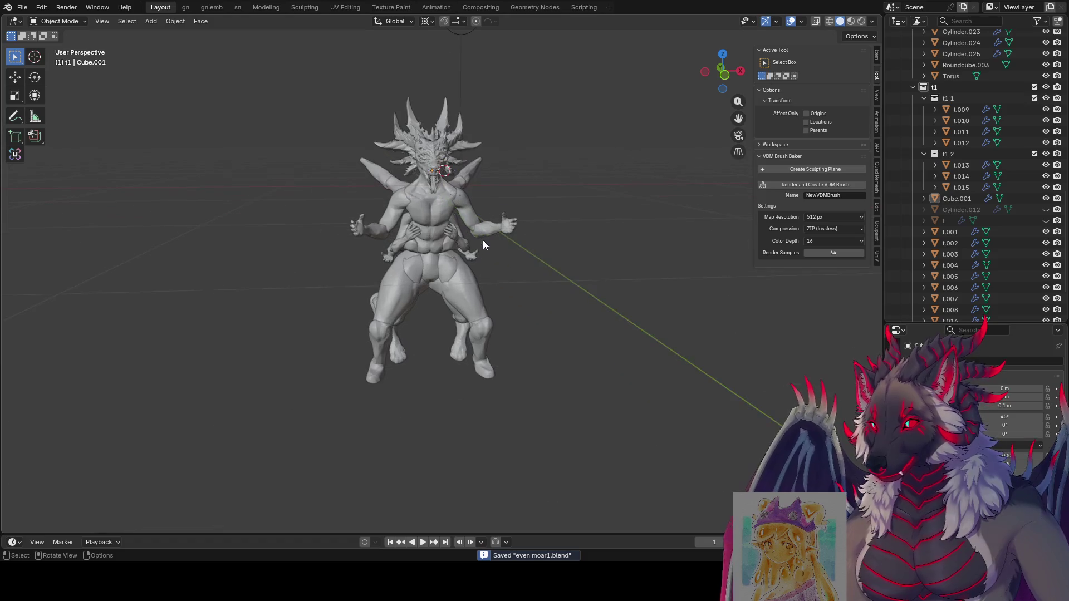
scroll(591, 342, "up", 1)
mouse_move(574, 336)
middle_mouse_down()
mouse_move(556, 222)
mouse_move(508, 290)
middle_mouse_up()
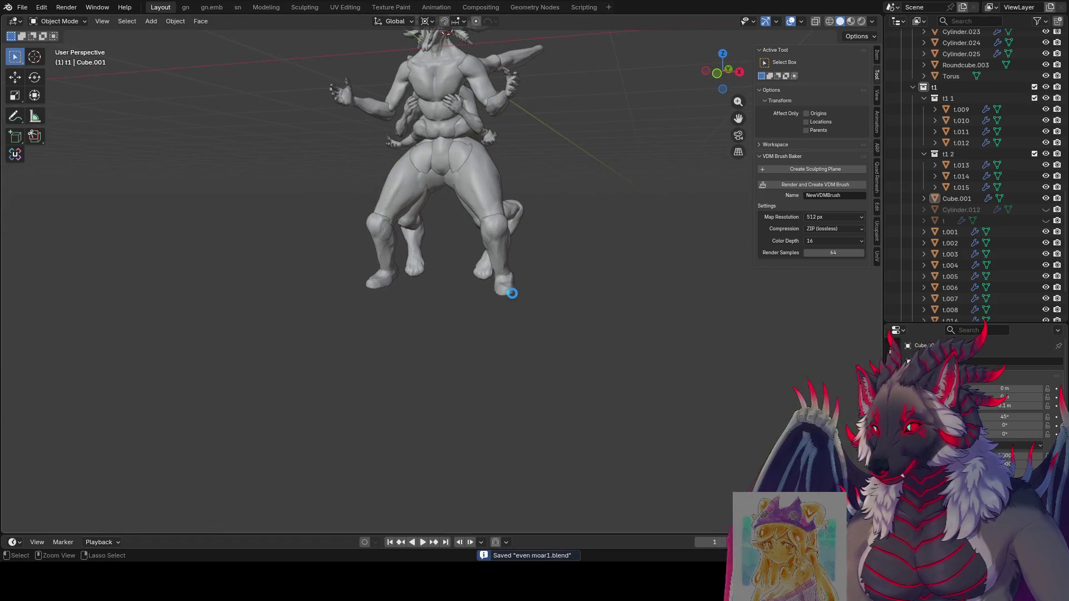
left_click(510, 293)
key("ctrl+Tab")
Enter sculpt mode on the legs with dynamic topology, hide the blocking leg and save.
left_click(508, 358)
scroll(552, 314, "up", 2)
scroll(553, 314, "up", 2)
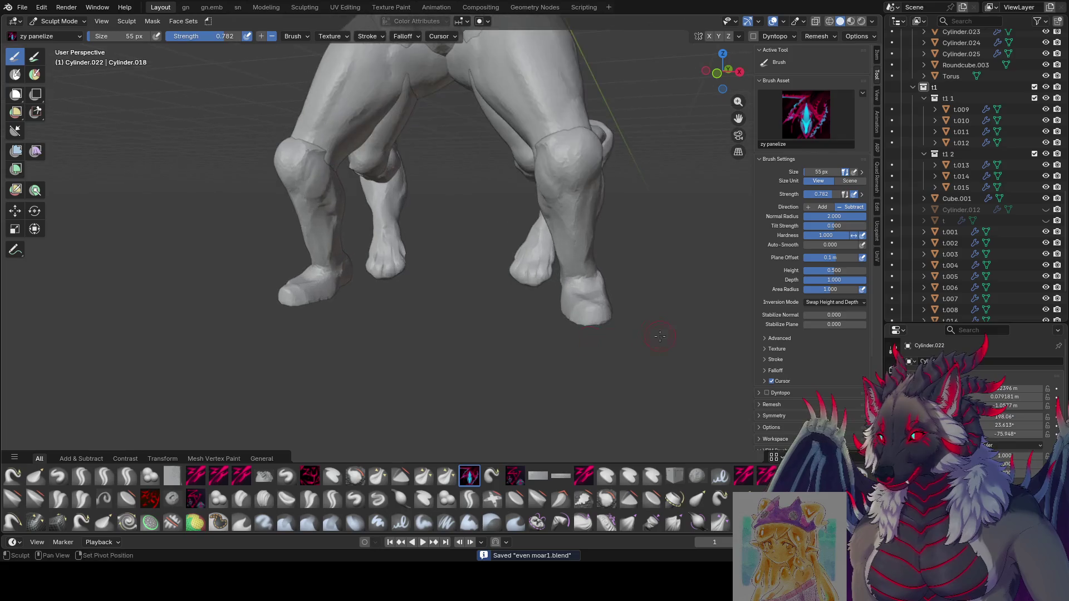
scroll(553, 313, "up", 2)
left_click(755, 36)
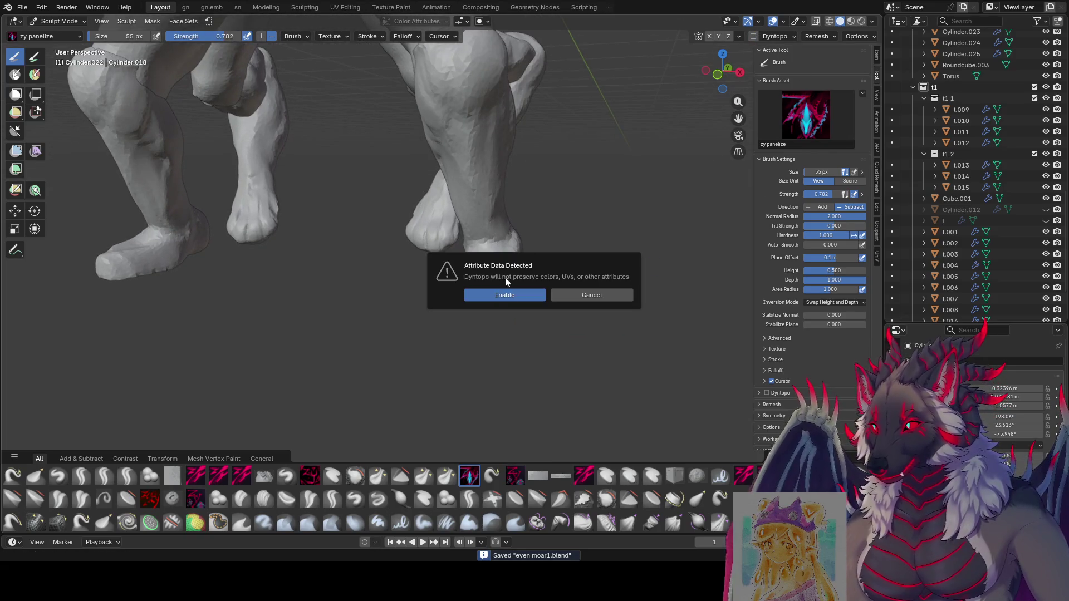
left_click(504, 295)
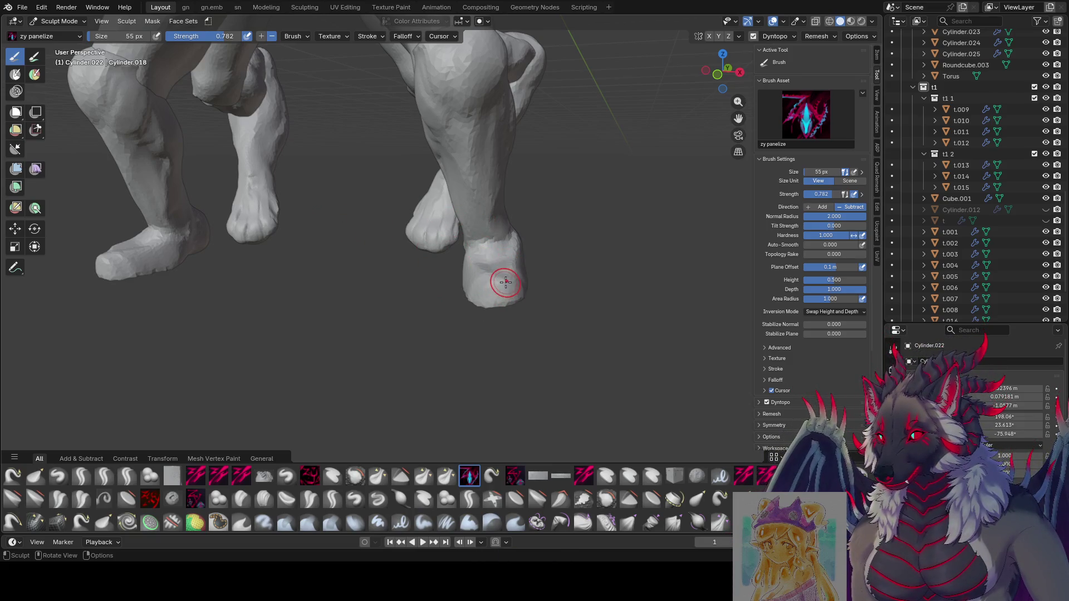
key("ctrl+z")
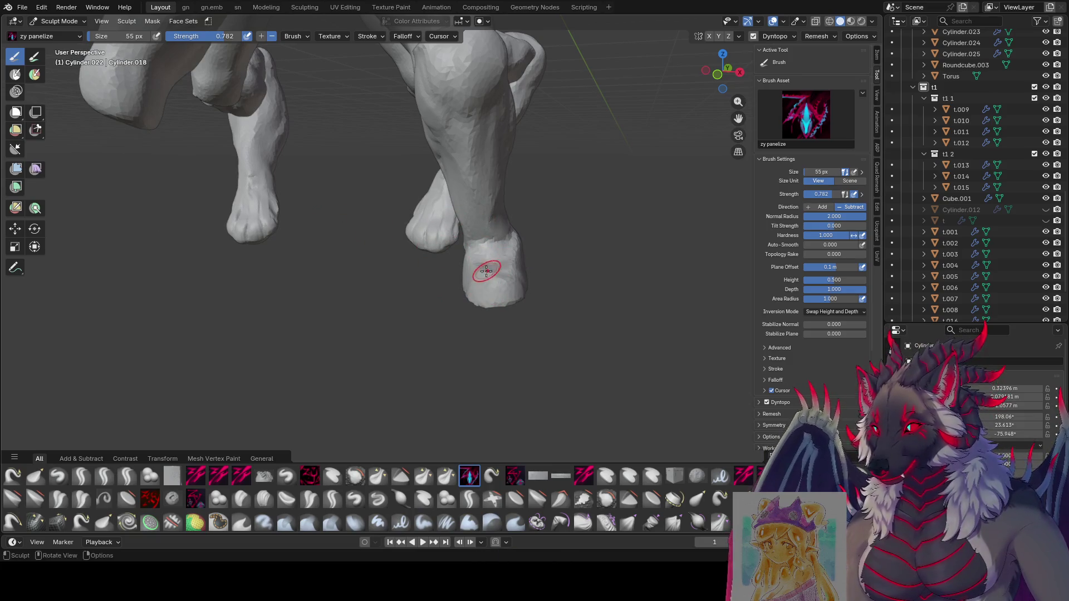
key("ctrl+s")
Carve the bottom of the hind foot with the zy cleave brush, then pick the zy panelize brush.
key("bracketleft")
key("bracketleft")
key("bracketleft")
mouse_move(477, 277)
middle_mouse_down()
mouse_move(464, 298)
mouse_move(495, 226)
mouse_move(410, 186)
mouse_move(429, 326)
mouse_move(459, 433)
mouse_move(442, 368)
middle_mouse_up()
key("bracketright")
key("bracketright")
key("bracketright")
left_click(195, 475)
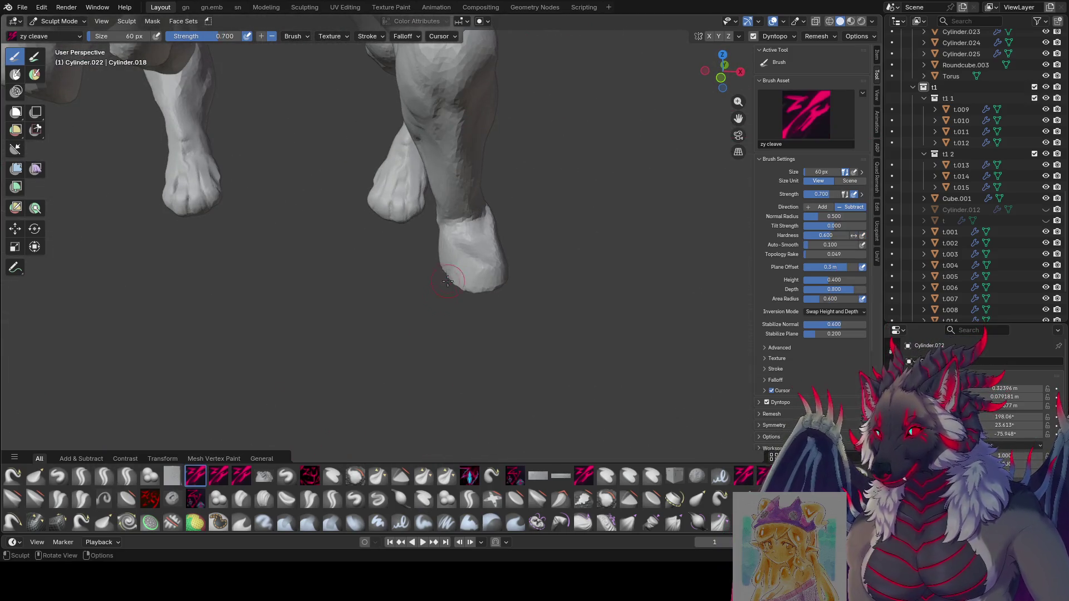
middle_click_drag(456, 259, 459, 274)
left_click_drag(464, 280, 469, 281)
mouse_move(465, 300)
middle_mouse_down()
mouse_move(477, 345)
mouse_move(477, 317)
middle_mouse_up()
middle_click_drag(490, 354, 516, 357)
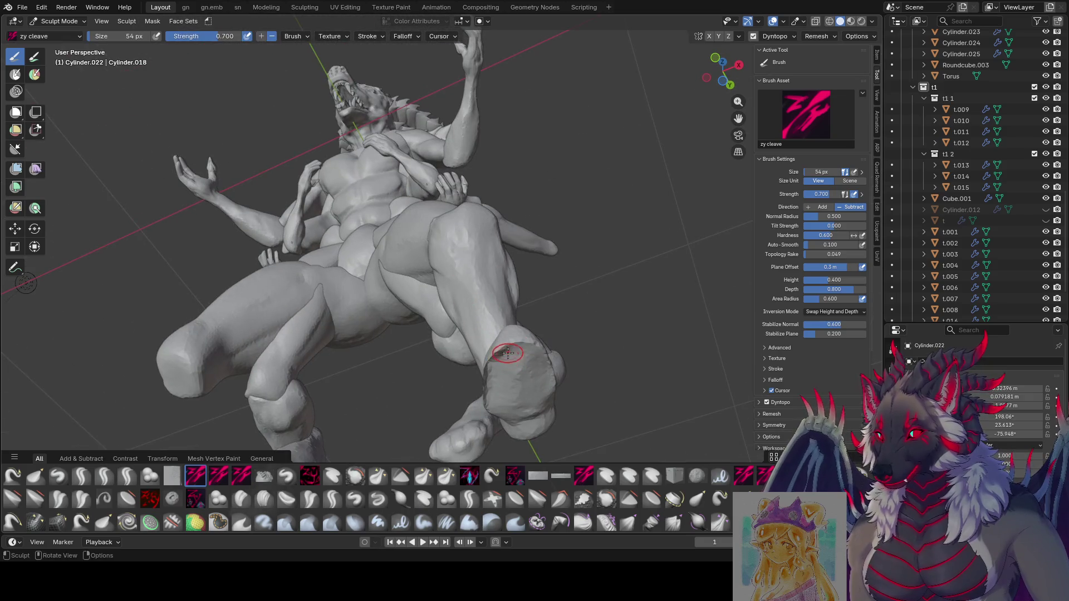
left_click(469, 476)
Try the zytrast brush, return to zy cleave and shrink it with F.
left_click(126, 498)
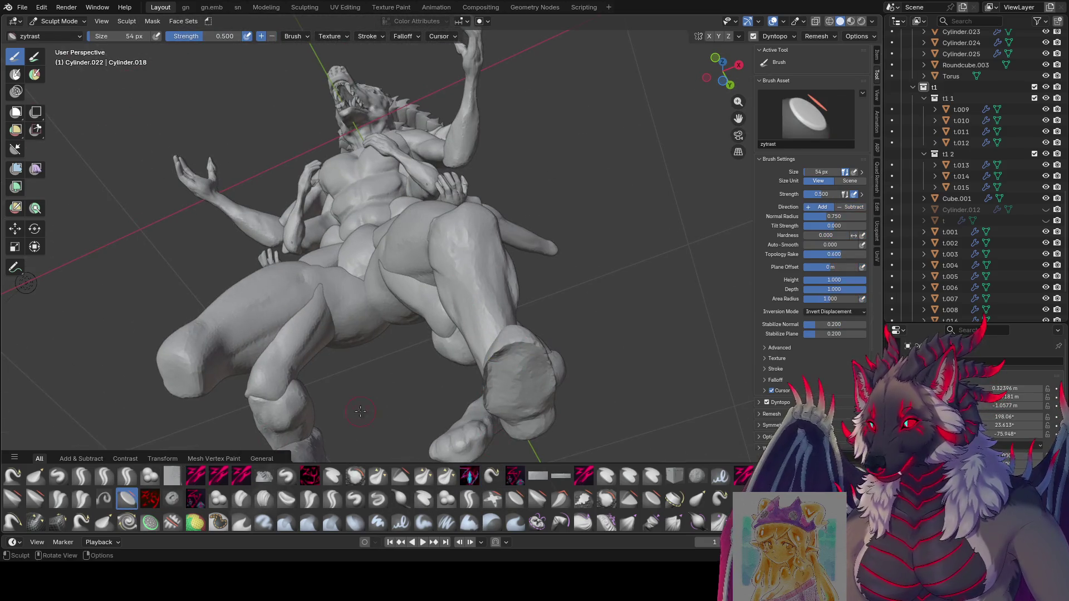
middle_click_drag(312, 82, 512, 360)
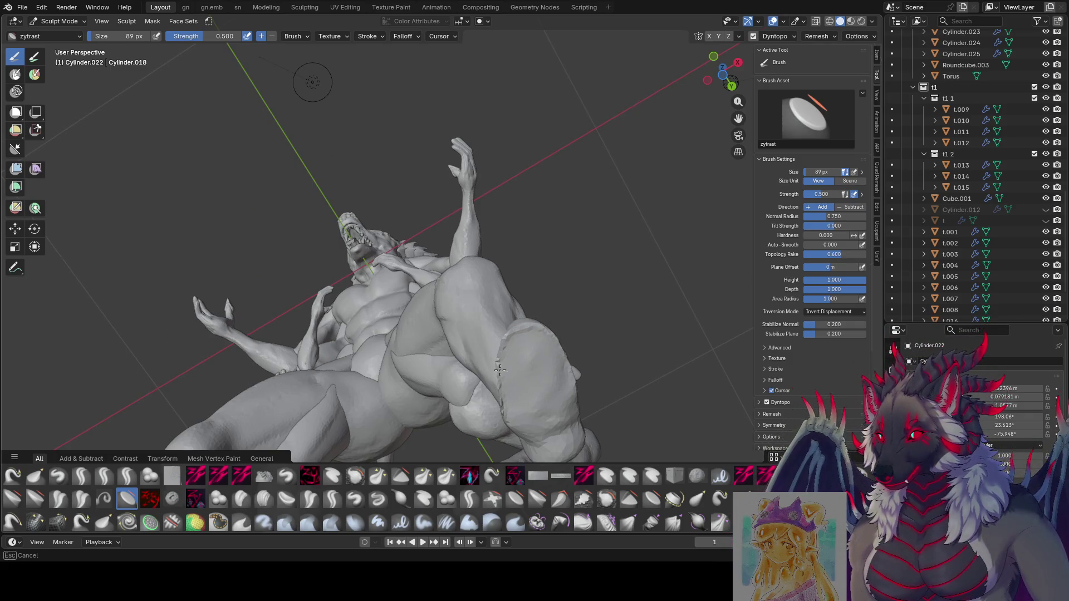
mouse_move(550, 387)
middle_mouse_down()
mouse_move(485, 357)
mouse_move(493, 312)
middle_mouse_up()
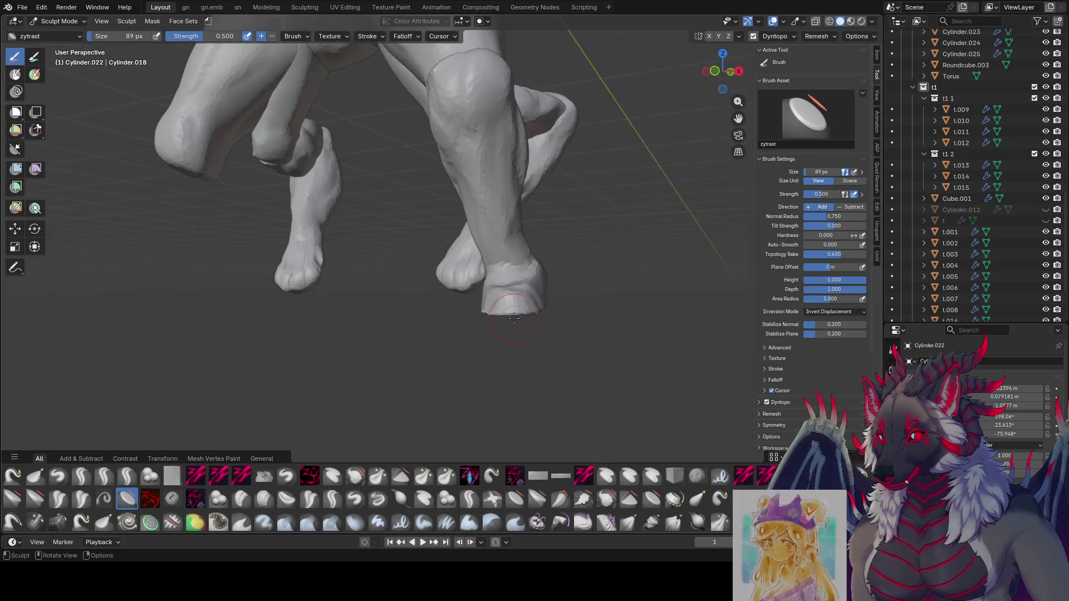
left_click(492, 313)
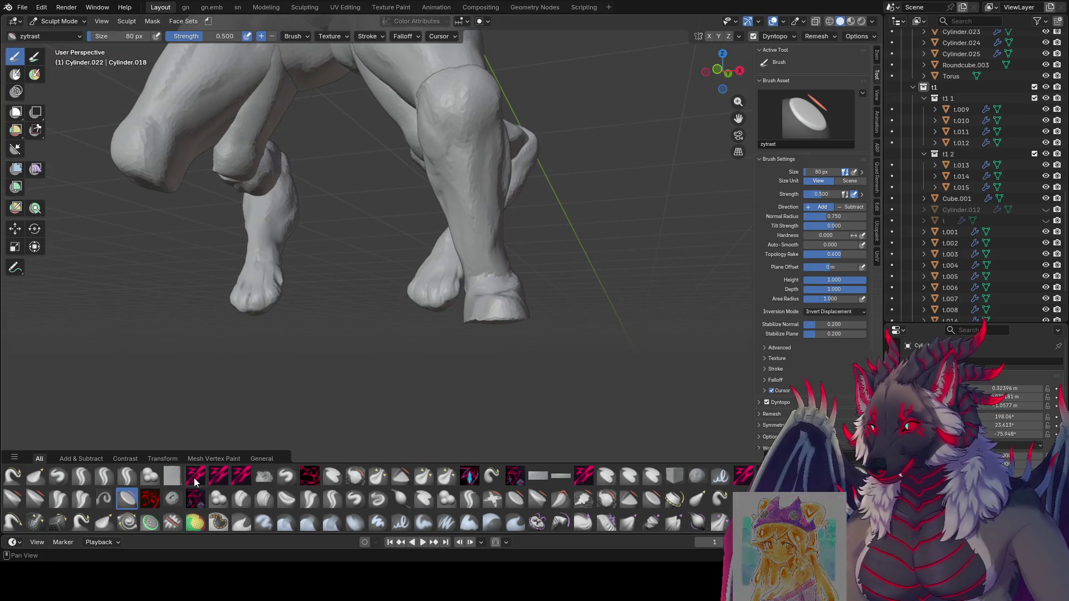
left_click(195, 475)
middle_click_drag(250, 434, 501, 327)
key("f")
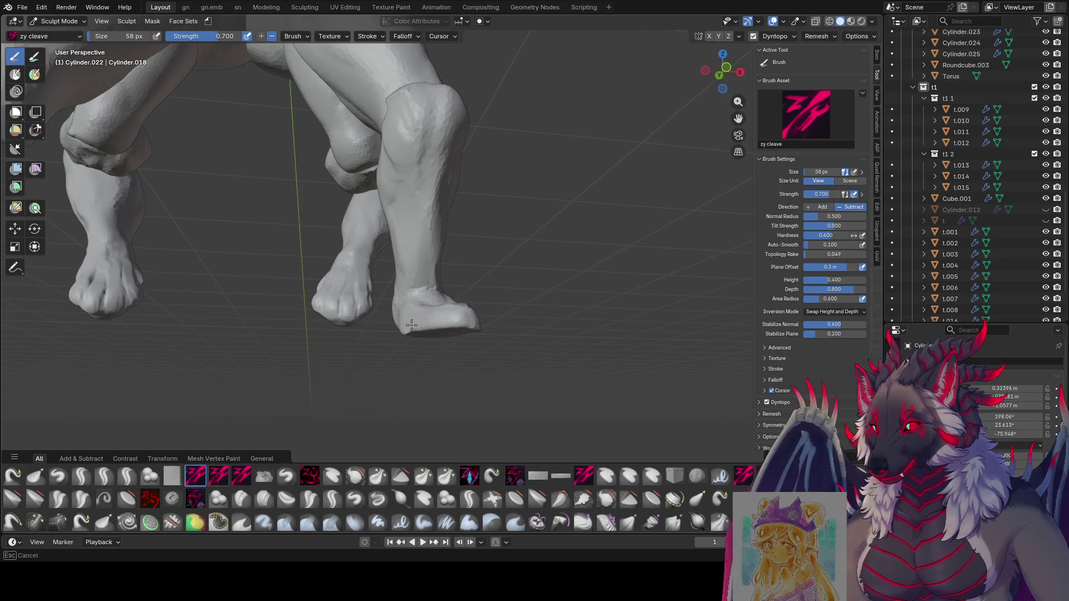
left_click(408, 326)
Stroke the cleave brush over the hind foot while orbiting around both lower legs.
middle_click_drag(408, 326, 398, 378)
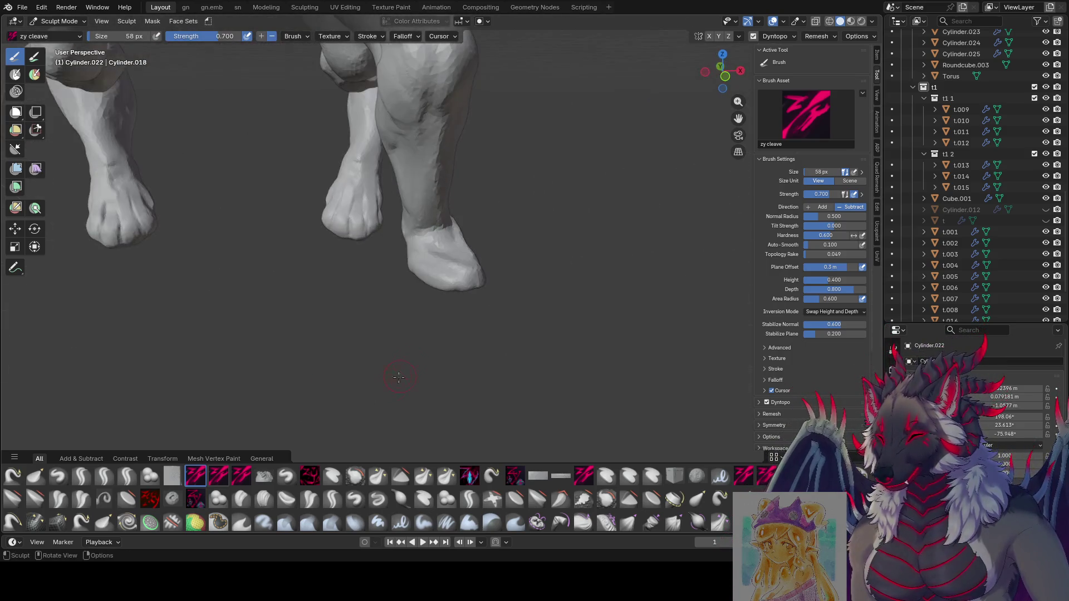
left_click_drag(422, 280, 428, 289)
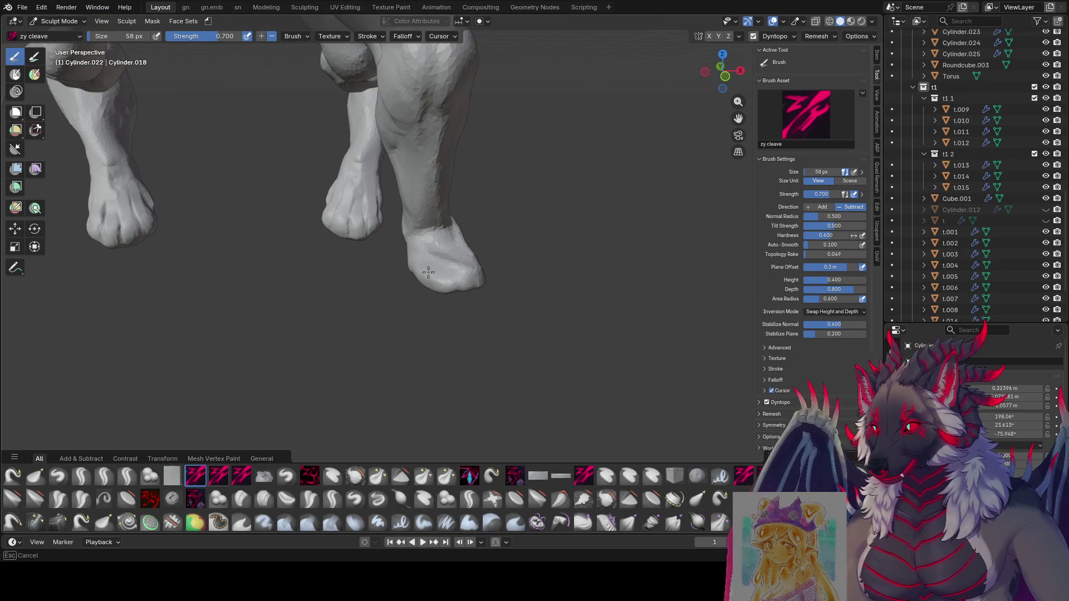
mouse_move(428, 271)
middle_mouse_down()
mouse_move(344, 303)
mouse_move(465, 305)
mouse_move(392, 317)
mouse_move(438, 279)
middle_mouse_up()
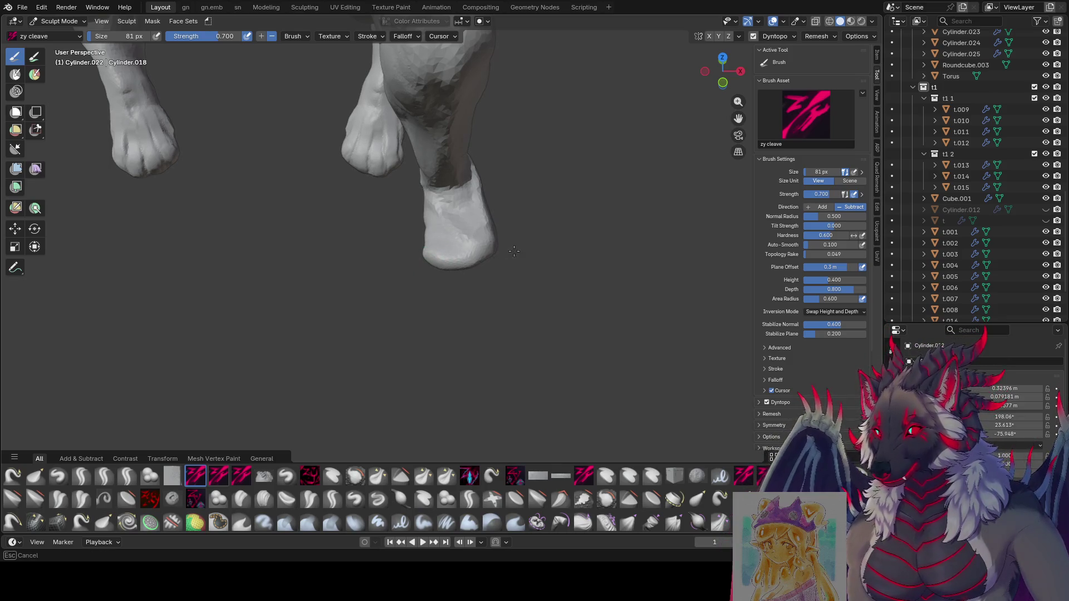
mouse_move(498, 250)
middle_mouse_down()
mouse_move(357, 306)
mouse_move(342, 275)
mouse_move(337, 287)
mouse_move(498, 215)
mouse_move(596, 239)
mouse_move(626, 261)
middle_mouse_up()
scroll(597, 239, "up", 3)
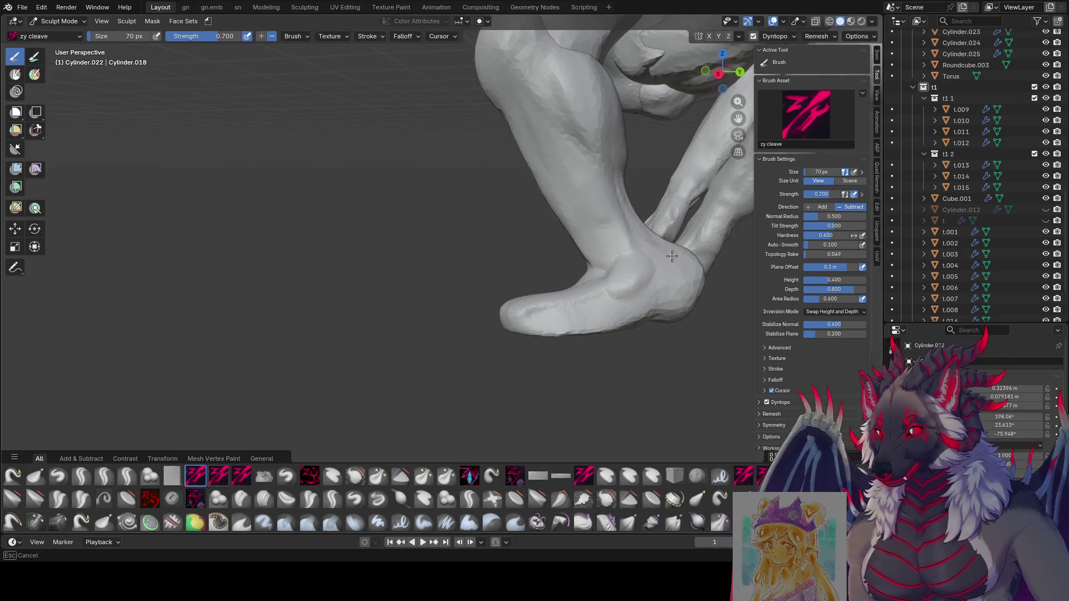
middle_click_drag(685, 294, 627, 239)
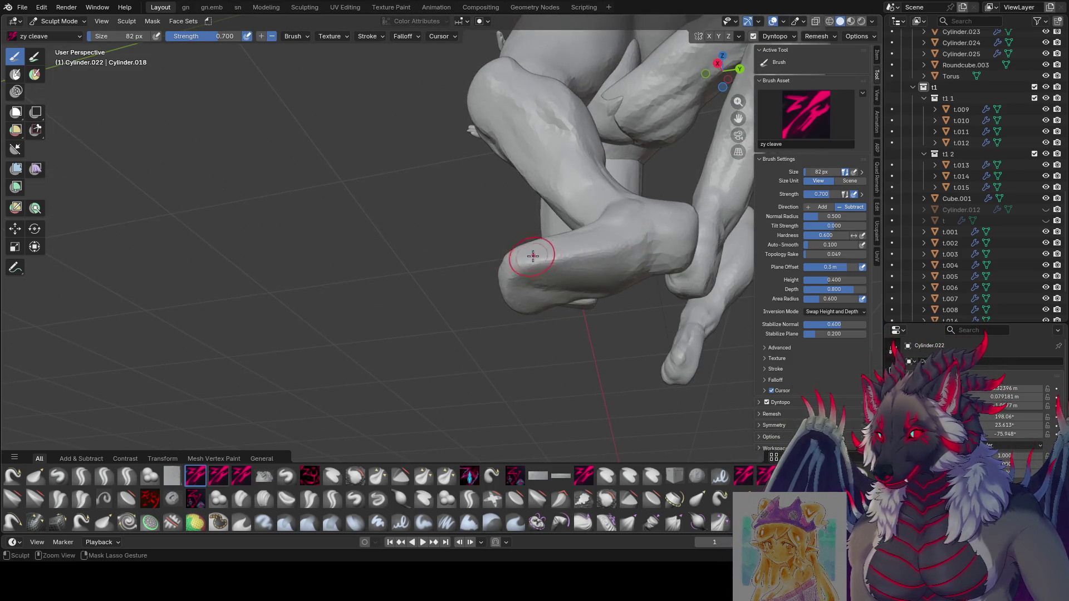
scroll(542, 280, "down", 2)
mouse_move(548, 305)
middle_mouse_down()
mouse_move(418, 285)
mouse_move(378, 306)
middle_mouse_up()
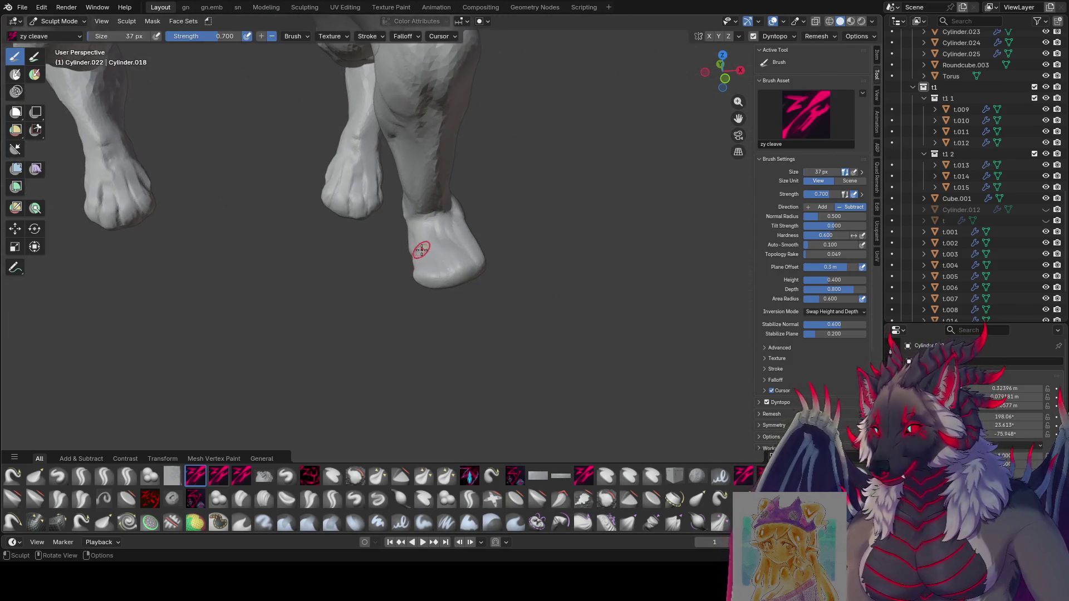
middle_click_drag(419, 241, 430, 259)
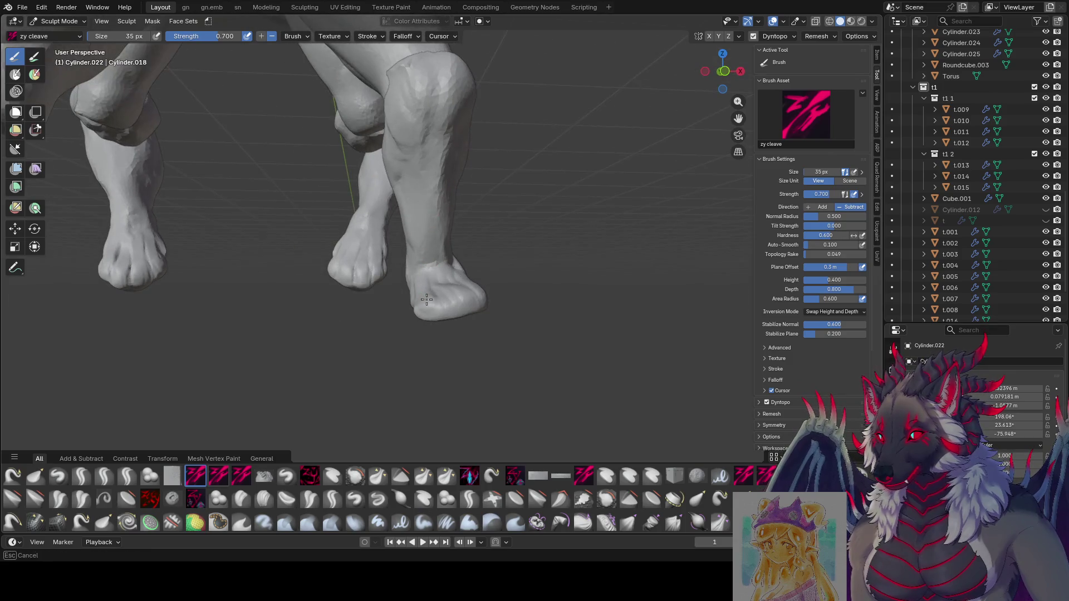
mouse_move(430, 303)
middle_mouse_down()
mouse_move(334, 306)
mouse_move(302, 271)
mouse_move(359, 305)
middle_mouse_up()
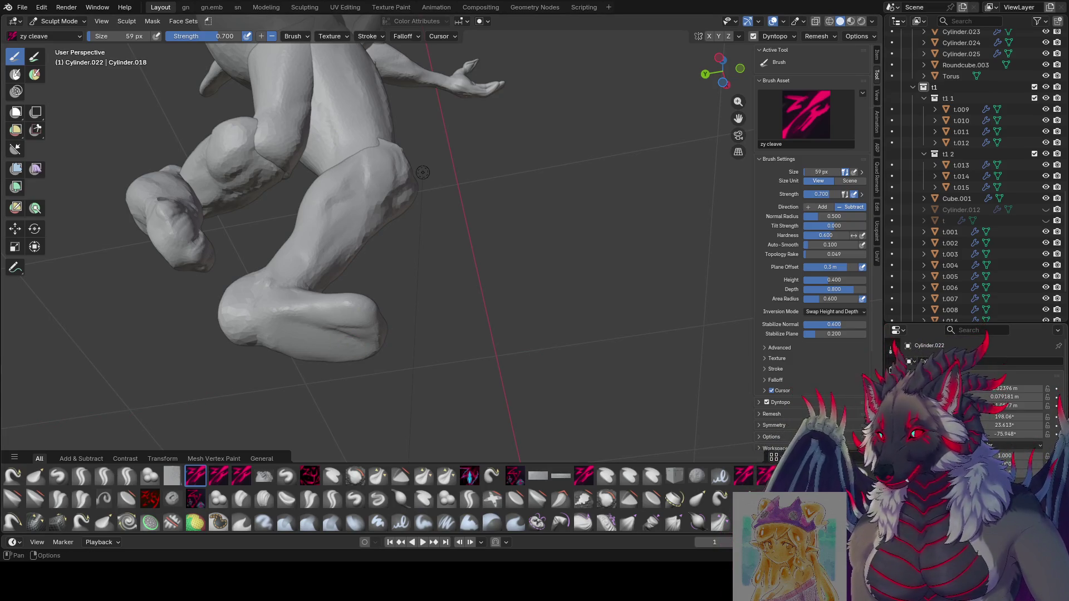
Close in on the feet and resize the cleave brush for carving toe grooves.
middle_click_drag(423, 172, 449, 364)
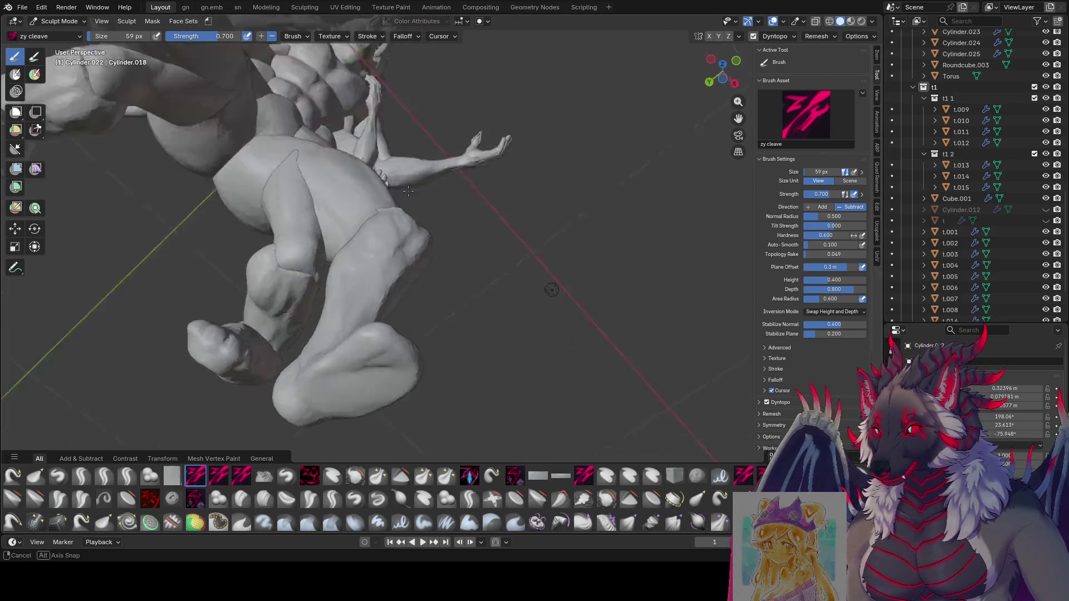
middle_click_drag(491, 229, 582, 226)
key("f")
left_click(370, 367)
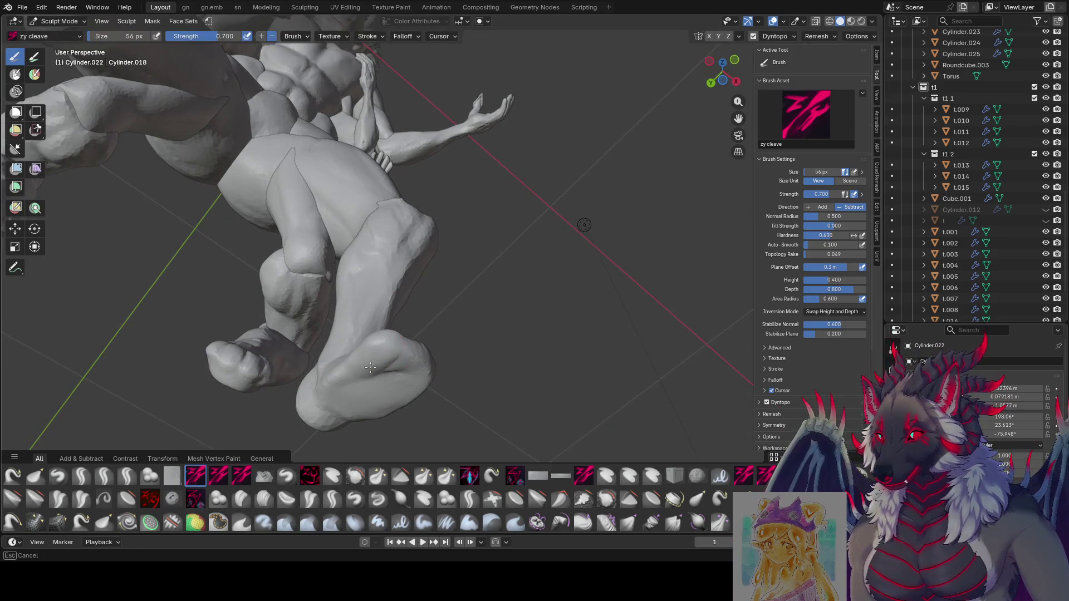
middle_click_drag(336, 367, 332, 308)
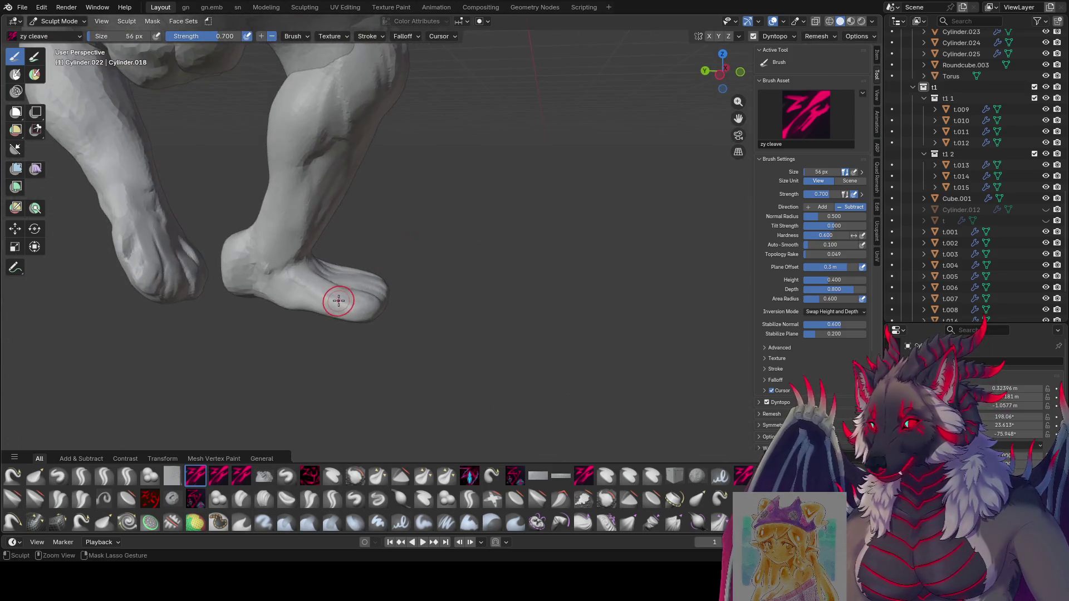
key("f")
left_click(339, 312)
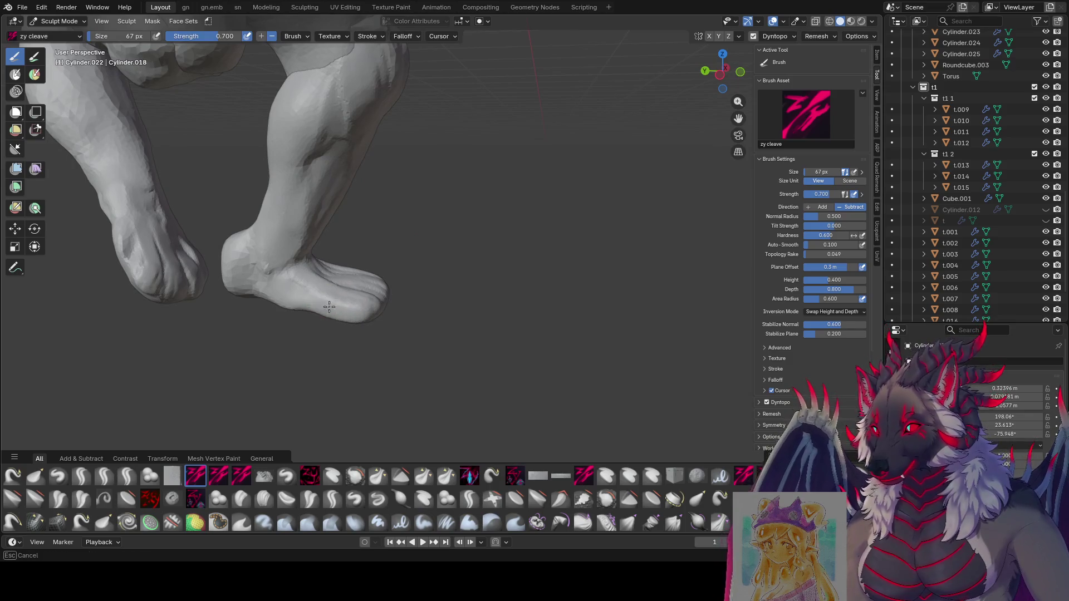
mouse_move(359, 316)
middle_mouse_down()
mouse_move(487, 173)
mouse_move(346, 291)
mouse_move(343, 310)
mouse_move(378, 283)
mouse_move(636, 342)
middle_mouse_up()
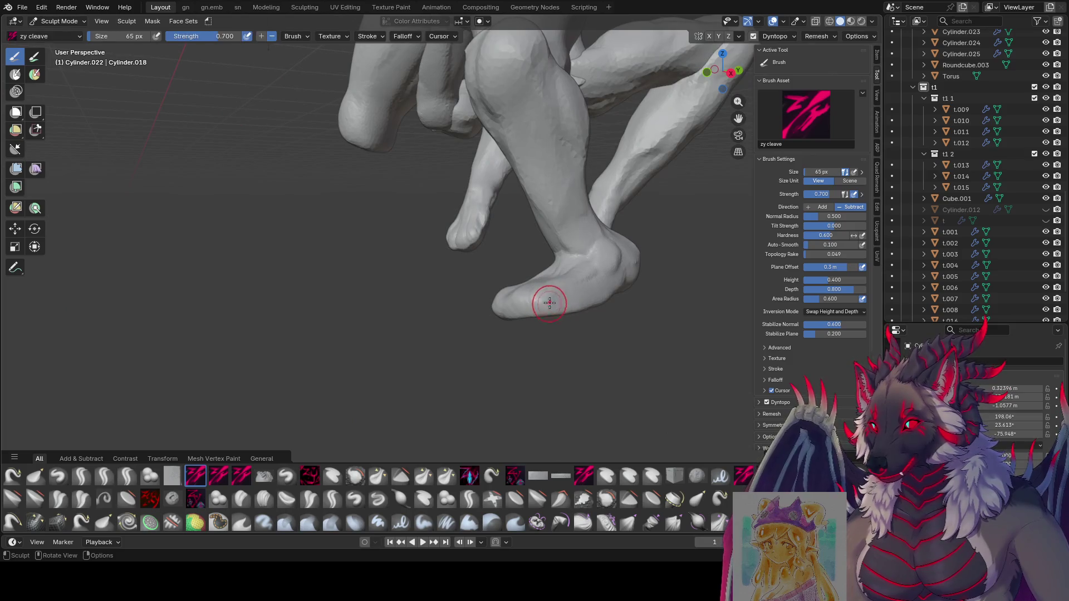
Carve the front of the hind foot and check it in front orthographic view.
mouse_move(547, 302)
middle_mouse_down()
mouse_move(640, 334)
mouse_move(537, 298)
mouse_move(532, 328)
middle_mouse_up()
left_click(532, 327)
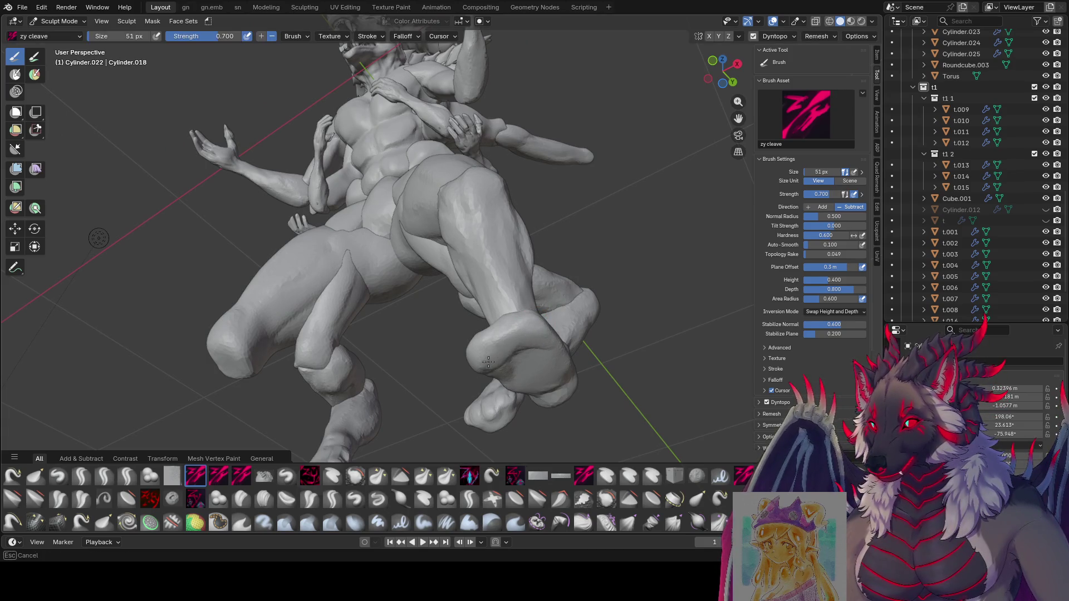
mouse_move(488, 361)
middle_mouse_down()
mouse_move(513, 307)
mouse_move(560, 320)
middle_mouse_up()
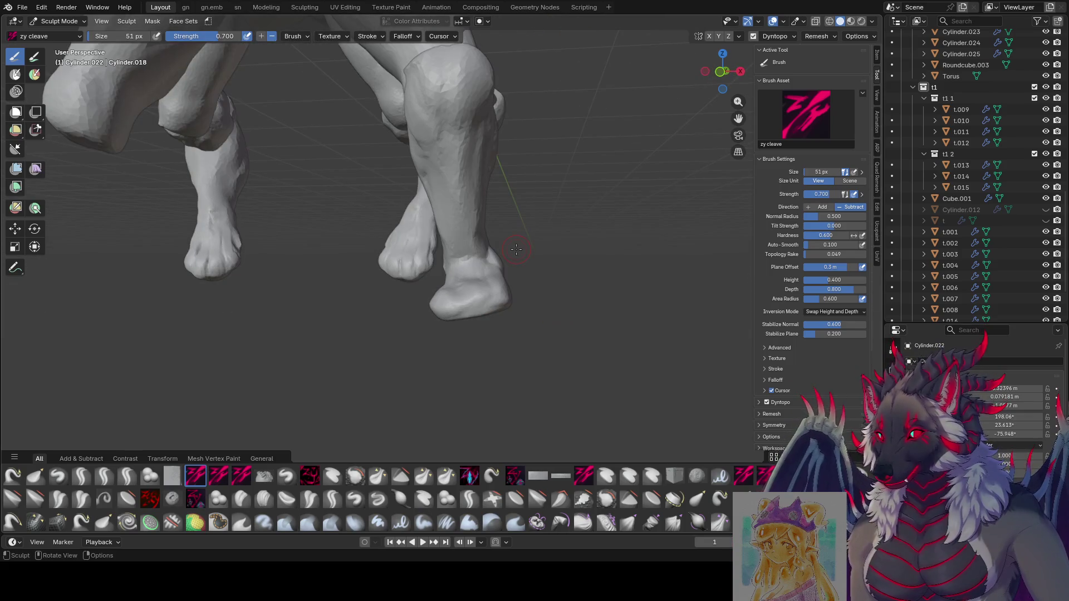
key("KP_1")
mouse_move(444, 285)
middle_mouse_down()
mouse_move(563, 257)
mouse_move(572, 279)
middle_mouse_up()
mouse_move(589, 274)
left_mouse_down()
mouse_move(576, 317)
mouse_move(568, 301)
mouse_move(578, 288)
left_mouse_up()
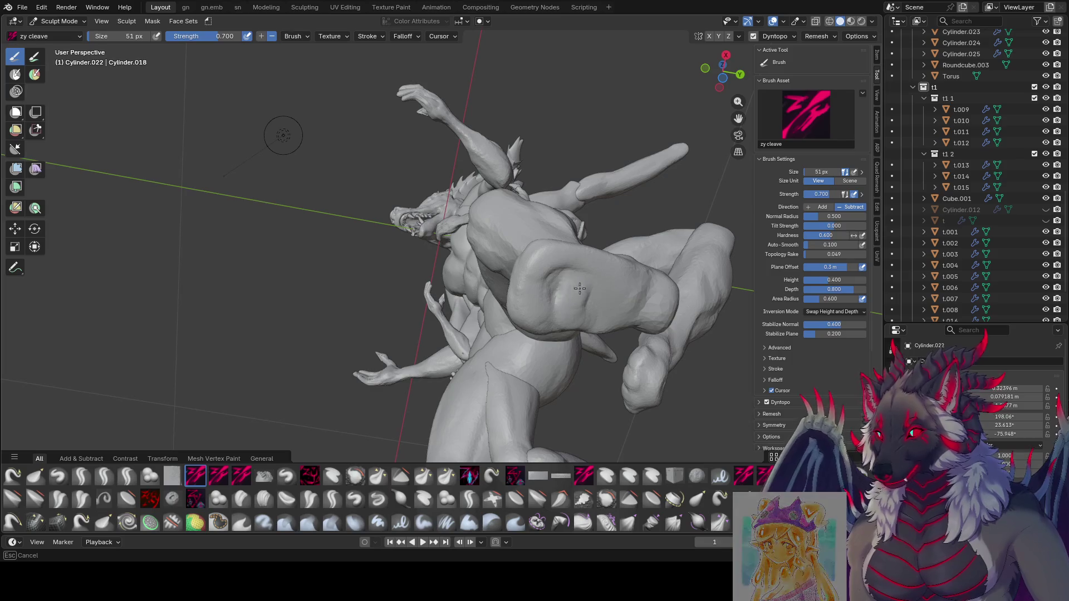
Zoom to the leg, resize the cleave brush and flatten the top surface of the foot.
middle_click_drag(583, 330, 292, 342)
mouse_move(585, 341)
middle_mouse_down()
mouse_move(676, 418)
mouse_move(305, 186)
middle_mouse_up()
left_click_drag(306, 186, 302, 181)
key("f")
mouse_move(313, 215)
middle_mouse_down()
mouse_move(353, 150)
mouse_move(247, 262)
mouse_move(241, 237)
mouse_move(227, 265)
mouse_move(351, 250)
middle_mouse_up()
left_click(353, 150)
key("f")
left_click(344, 301)
mouse_move(344, 301)
middle_mouse_down()
mouse_move(286, 226)
mouse_move(235, 239)
mouse_move(245, 267)
mouse_move(274, 131)
middle_mouse_up()
left_click_drag(274, 131, 256, 157)
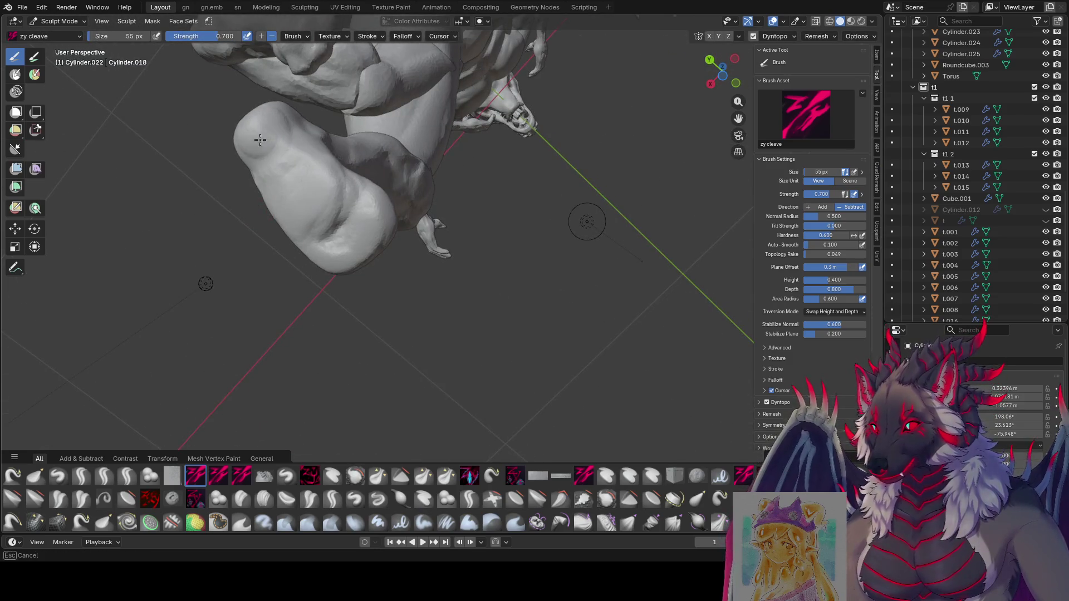
Flatten the bulge at the ankle from below, adjusting brush size between strokes.
middle_click_drag(259, 140, 454, 190)
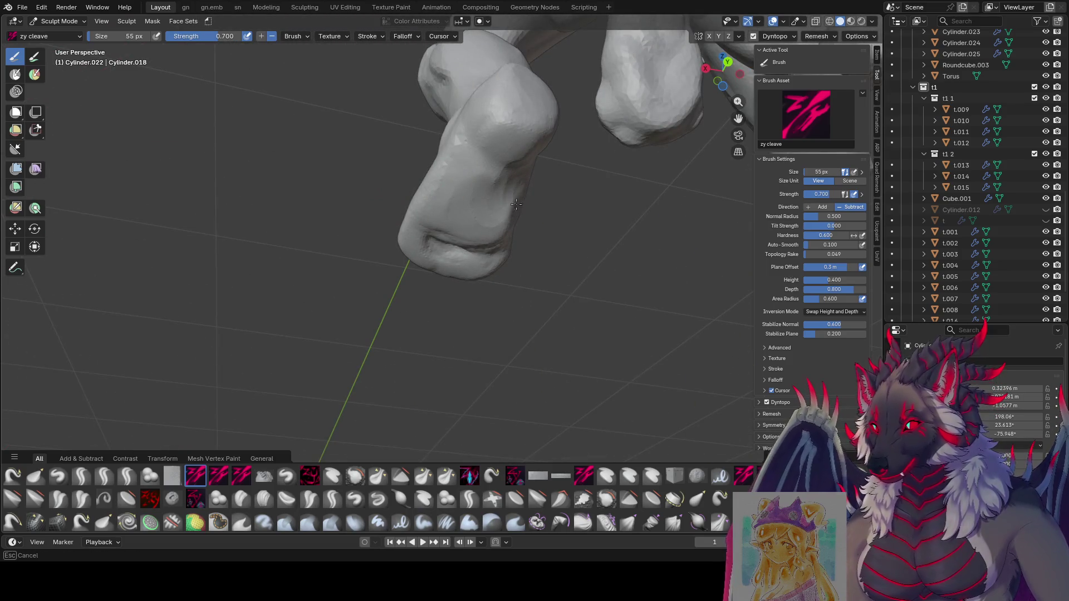
middle_click_drag(472, 166, 656, 254)
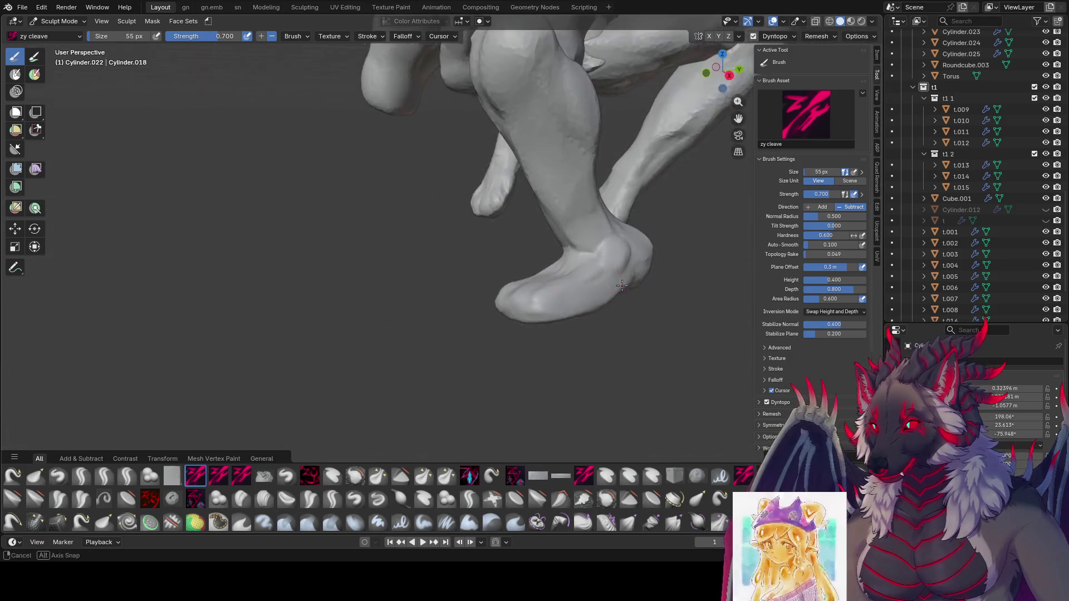
left_click_drag(656, 254, 639, 239)
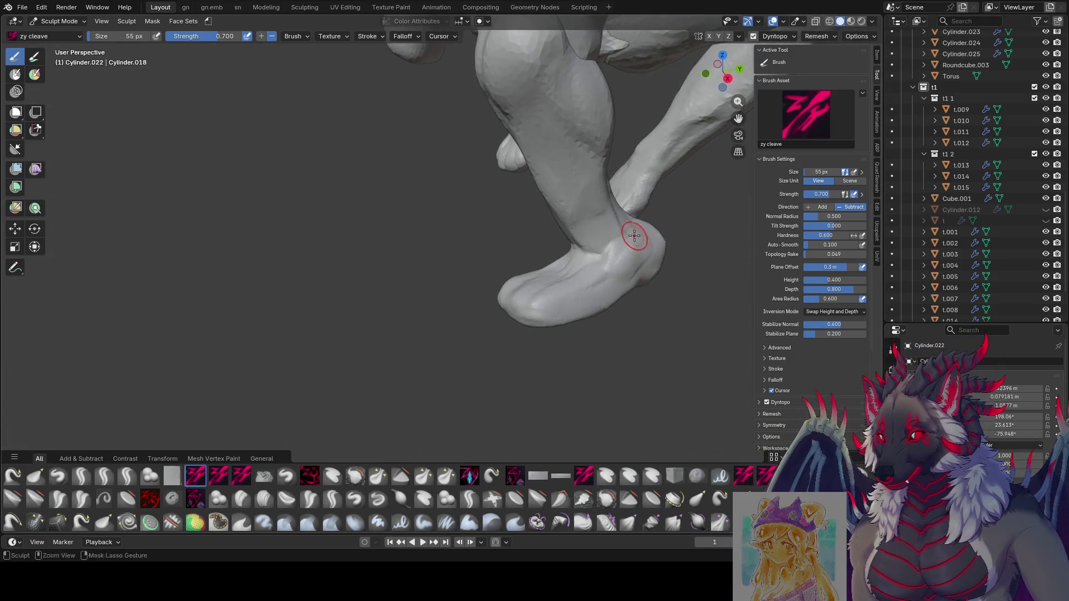
key("bracketleft")
key("bracketleft")
scroll(569, 324, "down", 5)
key("bracketright")
key("bracketright")
key("bracketright")
middle_click_drag(569, 324, 545, 185)
scroll(544, 185, "up", 5)
mouse_move(454, 119)
middle_mouse_down()
mouse_move(387, 65)
mouse_move(382, 72)
middle_mouse_up()
key("bracketleft")
key("bracketleft")
key("bracketleft")
middle_click_drag(389, 109, 409, 101)
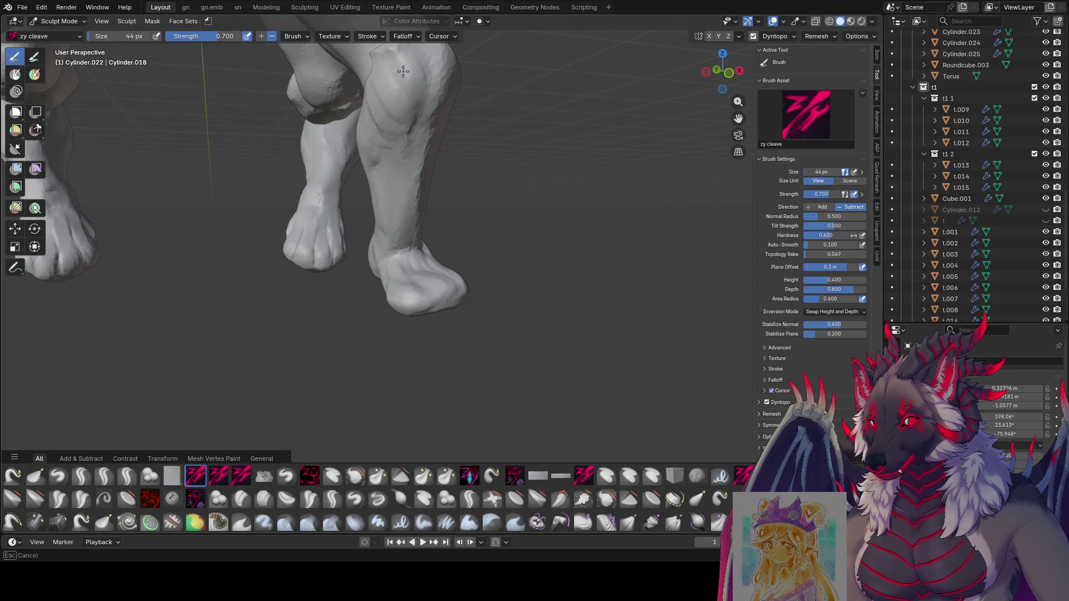
Carve creases into the hind-leg muscles from a low side view with a resized brush, then save.
middle_click_drag(401, 61, 473, 61)
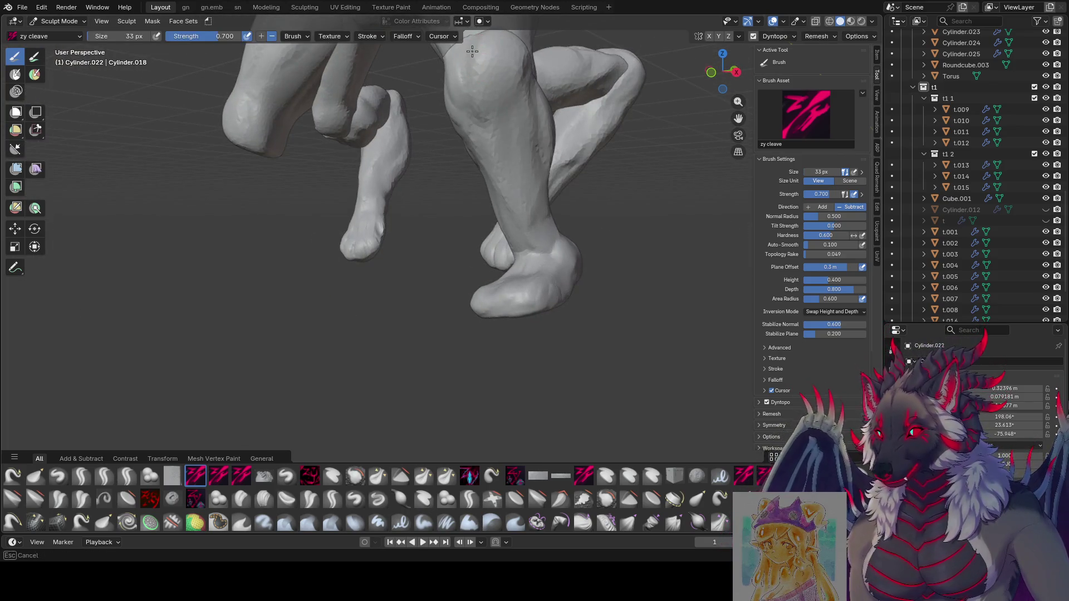
middle_click_drag(495, 69, 518, 88)
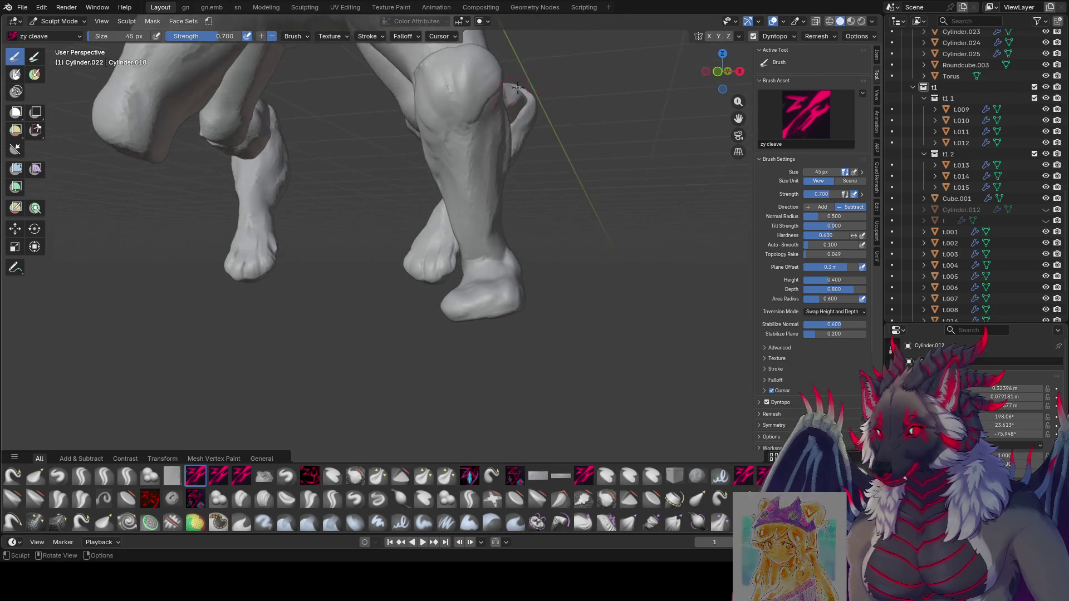
middle_click_drag(459, 113, 381, 108)
key("f")
left_click(363, 164)
key("f")
left_click(380, 133)
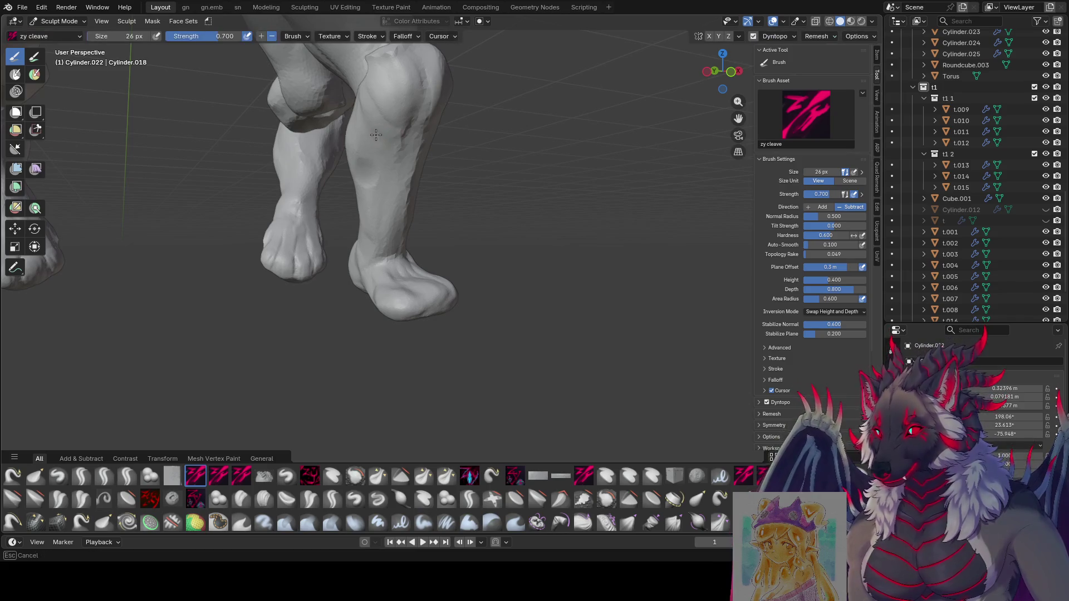
key("f")
left_click(367, 159)
scroll(366, 132, "up", 2)
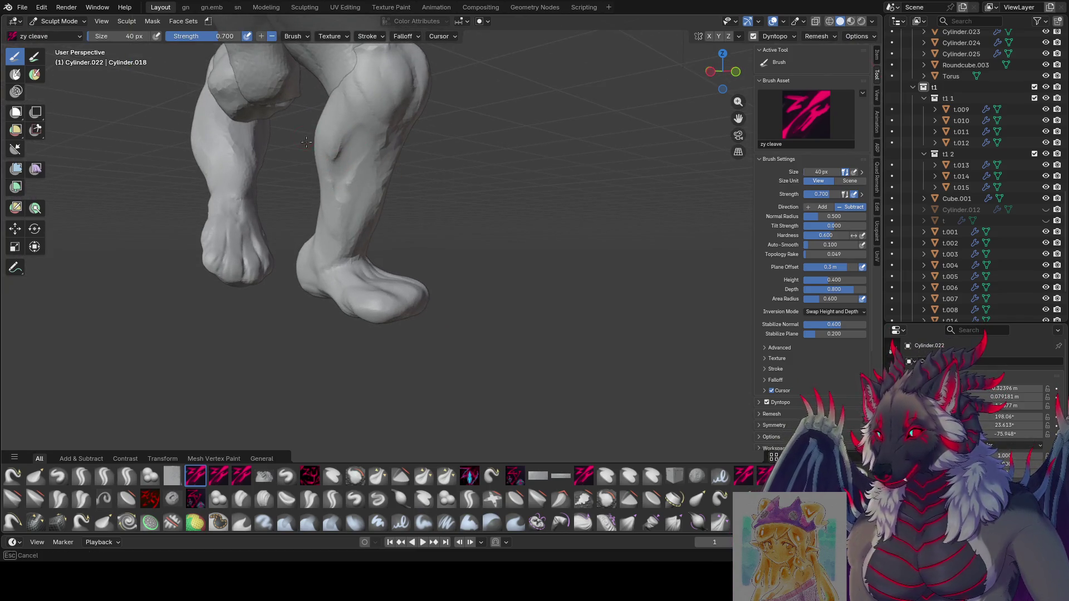
middle_click_drag(343, 155, 338, 98)
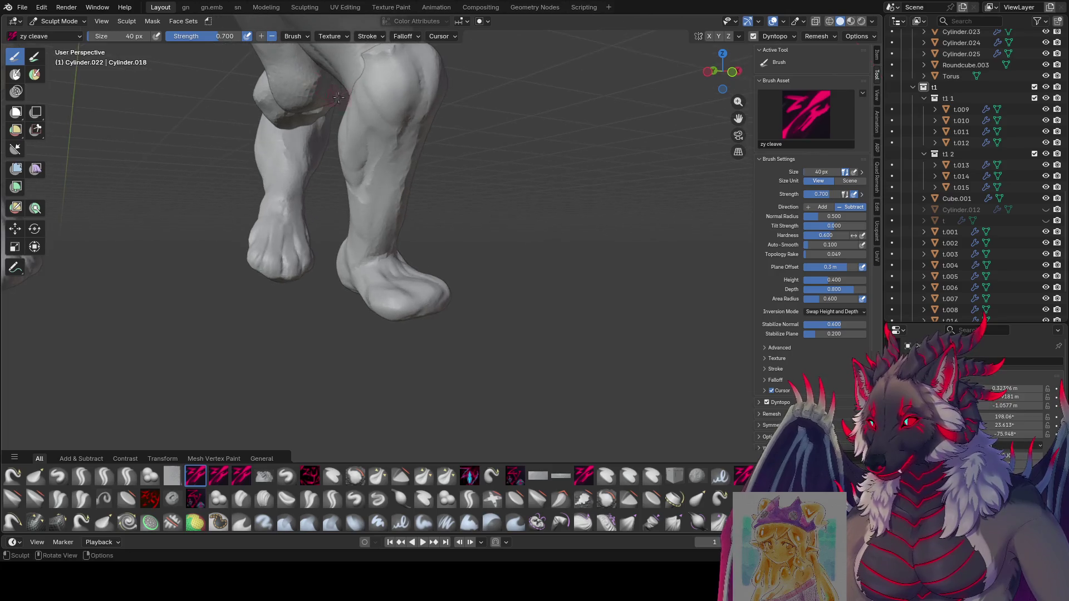
middle_click_drag(366, 175, 329, 148)
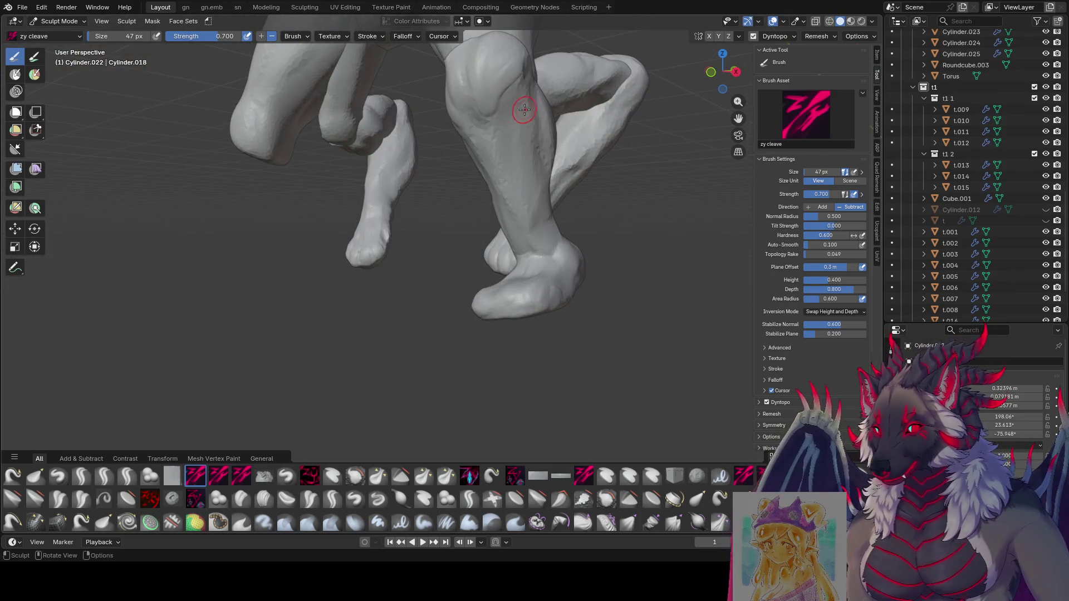
middle_click_drag(535, 201, 568, 103)
key("bracketright")
key("bracketright")
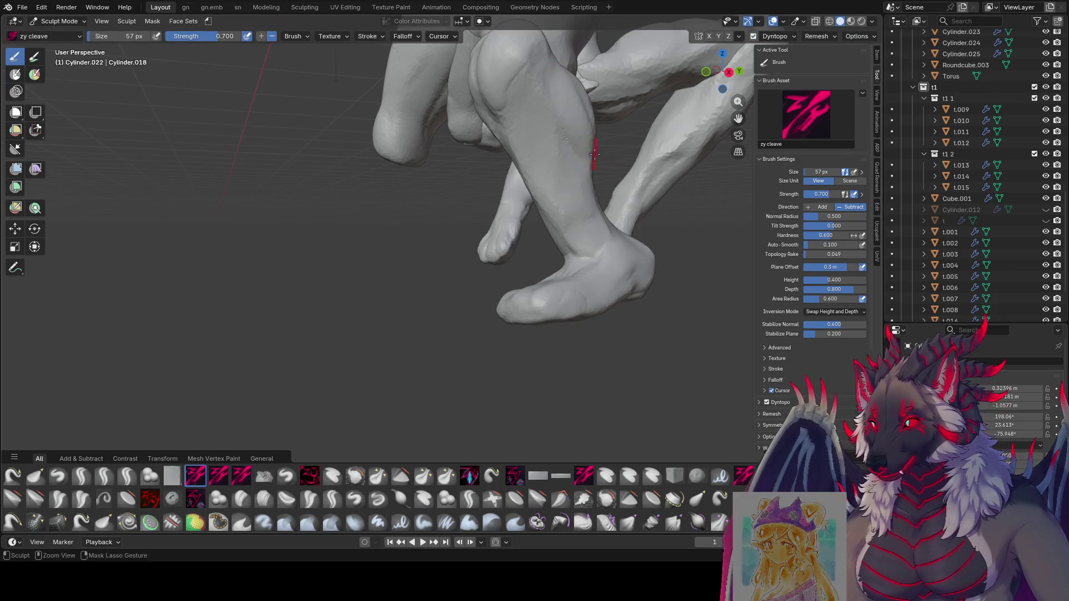
key("bracketleft")
key("bracketleft")
mouse_move(530, 87)
middle_mouse_down()
mouse_move(547, 244)
mouse_move(334, 247)
mouse_move(382, 241)
mouse_move(377, 185)
mouse_move(313, 225)
mouse_move(484, 196)
mouse_move(549, 203)
mouse_move(611, 163)
middle_mouse_up()
key("ctrl+s")
Carve a muscle crease down the front shin and save the sculpt again.
key("f")
key("Escape")
key("f")
left_click(552, 191)
mouse_move(484, 117)
middle_mouse_down()
mouse_move(510, 225)
mouse_move(443, 154)
middle_mouse_up()
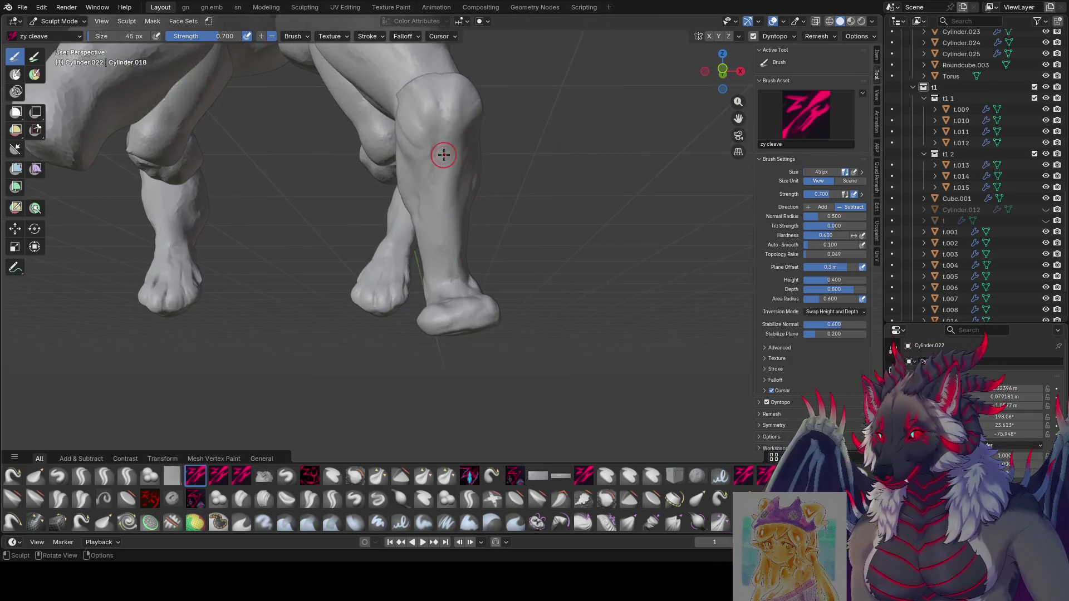
left_click_drag(412, 134, 416, 128)
mouse_move(429, 132)
middle_mouse_down()
mouse_move(368, 118)
mouse_move(387, 136)
middle_mouse_up()
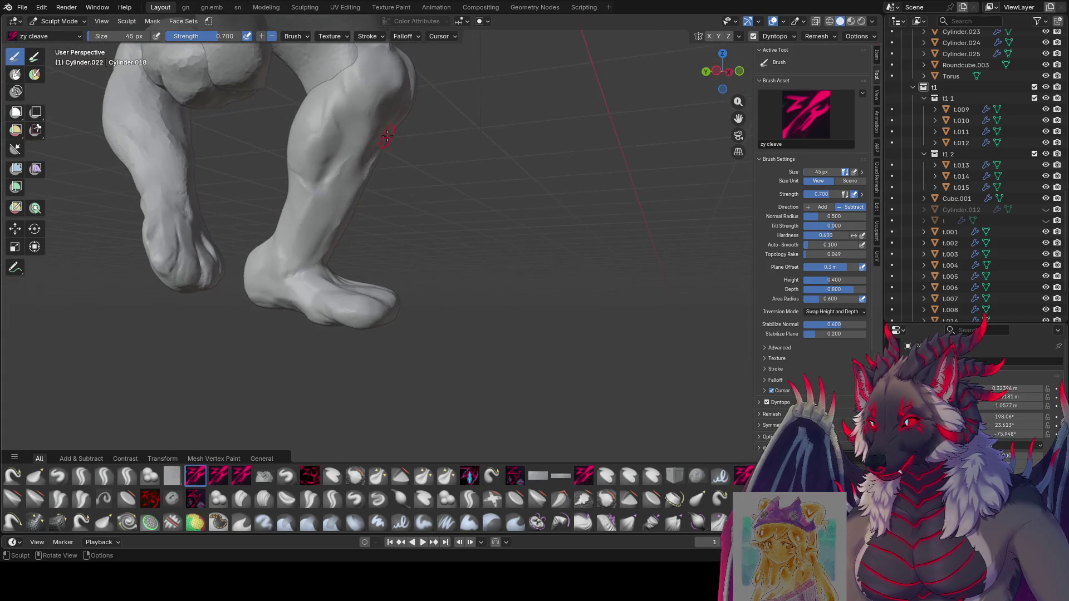
key("ctrl+s")
mouse_move(299, 226)
middle_mouse_down()
mouse_move(353, 95)
mouse_move(329, 91)
mouse_move(380, 108)
middle_mouse_up()
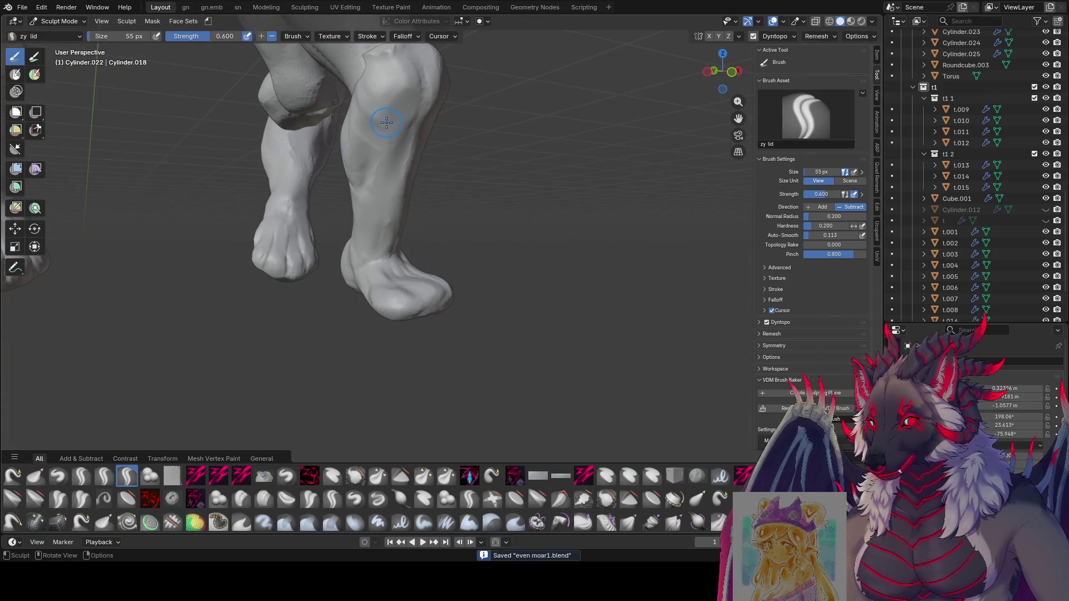
mouse_move(374, 104)
middle_mouse_down()
mouse_move(377, 117)
mouse_move(416, 48)
mouse_move(489, 322)
middle_mouse_up()
scroll(397, 68, "down", 3)
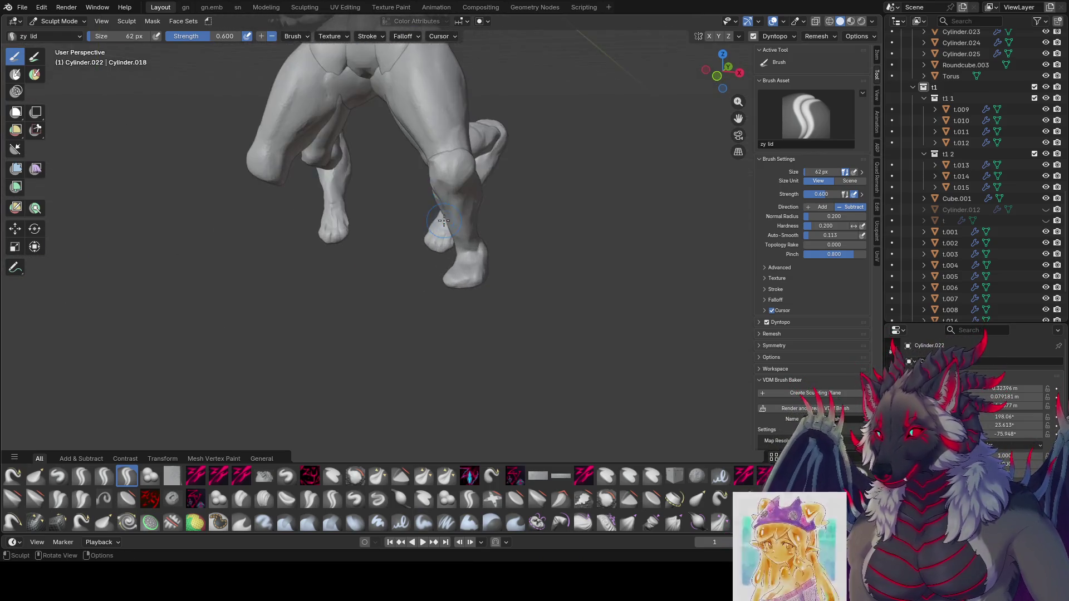
scroll(448, 218, "up", 4)
middle_click_drag(447, 218, 464, 268)
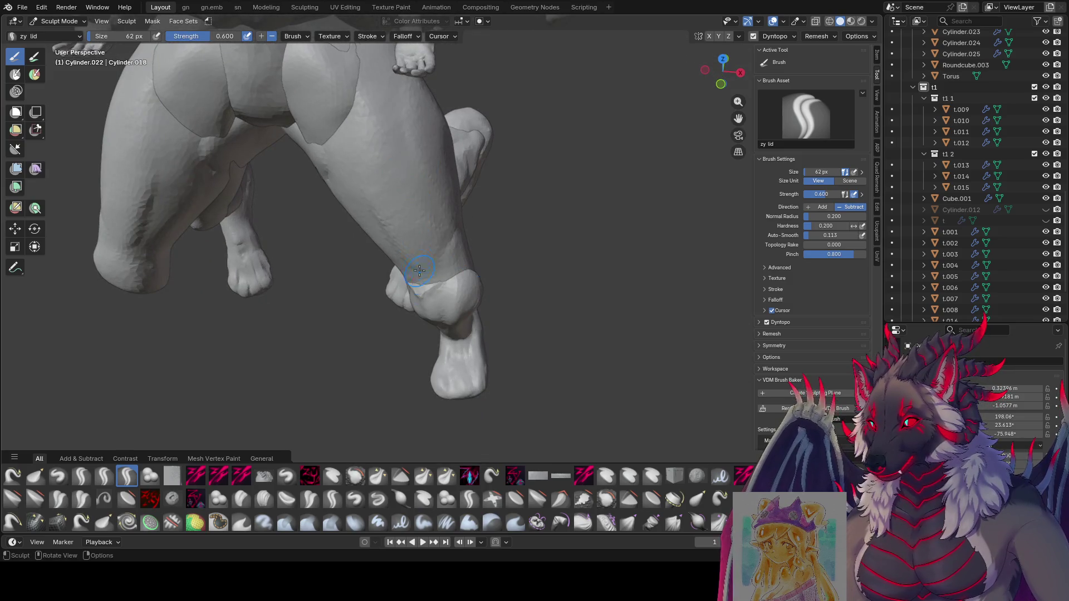
mouse_move(406, 291)
middle_mouse_down()
mouse_move(447, 279)
mouse_move(349, 259)
mouse_move(407, 291)
mouse_move(541, 229)
mouse_move(449, 287)
mouse_move(505, 339)
mouse_move(575, 170)
middle_mouse_up()
left_click(451, 270)
key("ctrl+s")
scroll(468, 292, "up", 4)
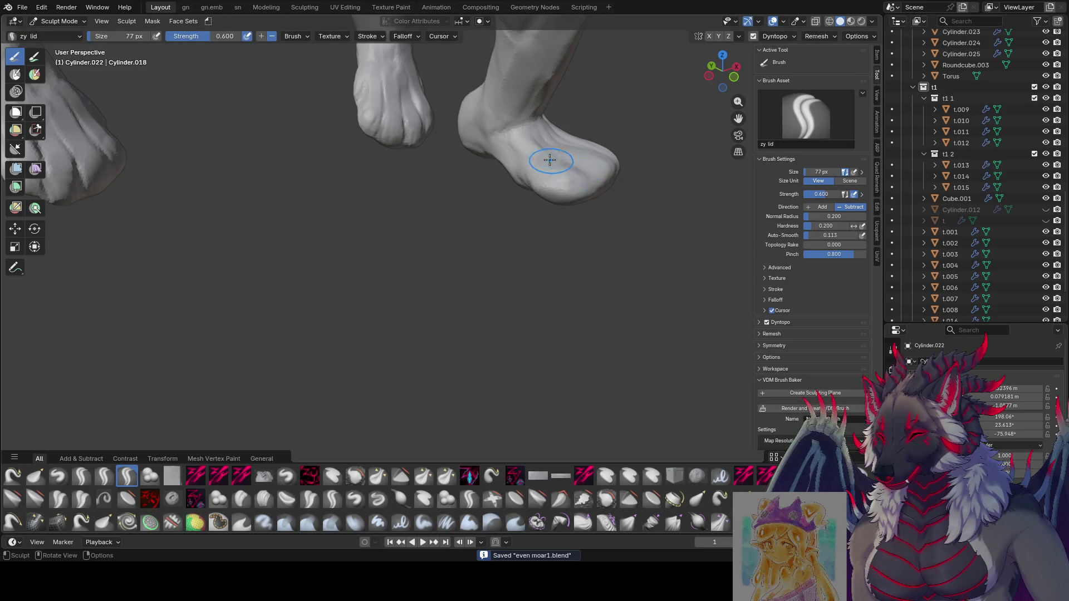
Sculpt detail into the top of the hind foot, resizing the brush as needed.
mouse_move(580, 201)
middle_mouse_down()
mouse_move(532, 152)
mouse_move(546, 196)
mouse_move(488, 143)
mouse_move(480, 271)
middle_mouse_up()
key("f")
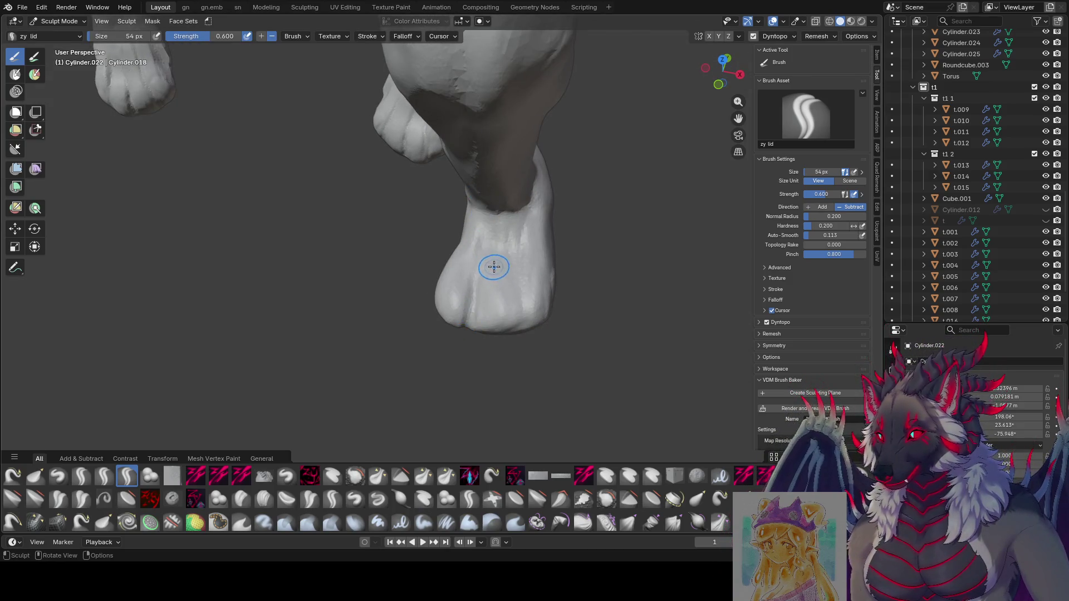
middle_click_drag(503, 304, 492, 292)
key("f")
left_click(486, 256)
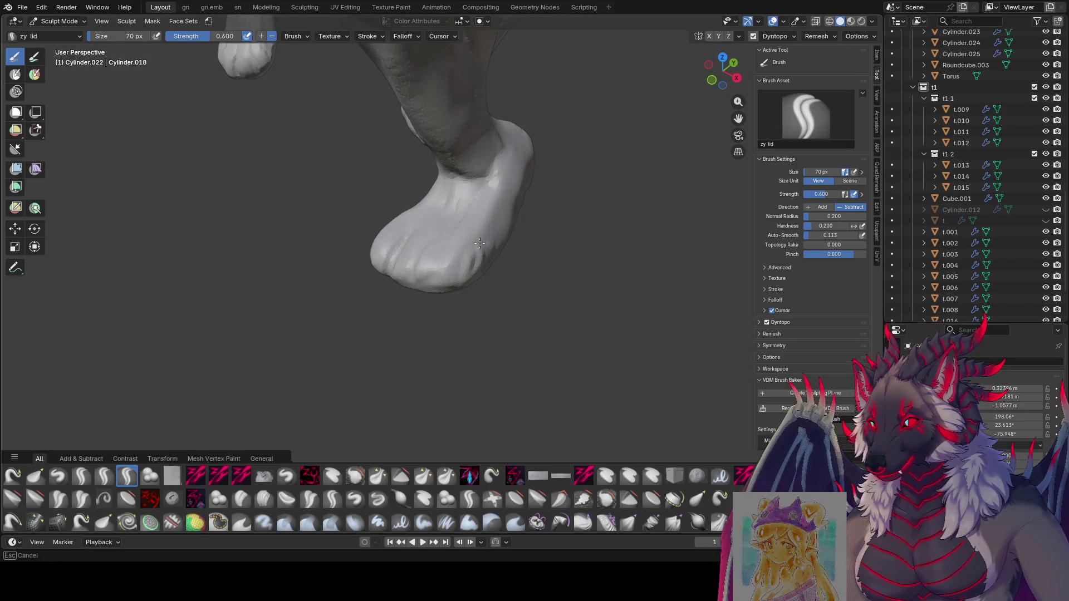
key("f")
mouse_move(469, 262)
middle_mouse_down()
mouse_move(457, 155)
mouse_move(499, 140)
mouse_move(524, 168)
mouse_move(471, 173)
mouse_move(458, 209)
mouse_move(497, 162)
mouse_move(541, 67)
mouse_move(490, 98)
middle_mouse_up()
left_click(462, 153)
Carve toe divisions into the hind paws with a smaller brush, then switch to the Grab brush.
key("f")
left_click(498, 138)
key("bracketleft")
key("bracketleft")
key("bracketleft")
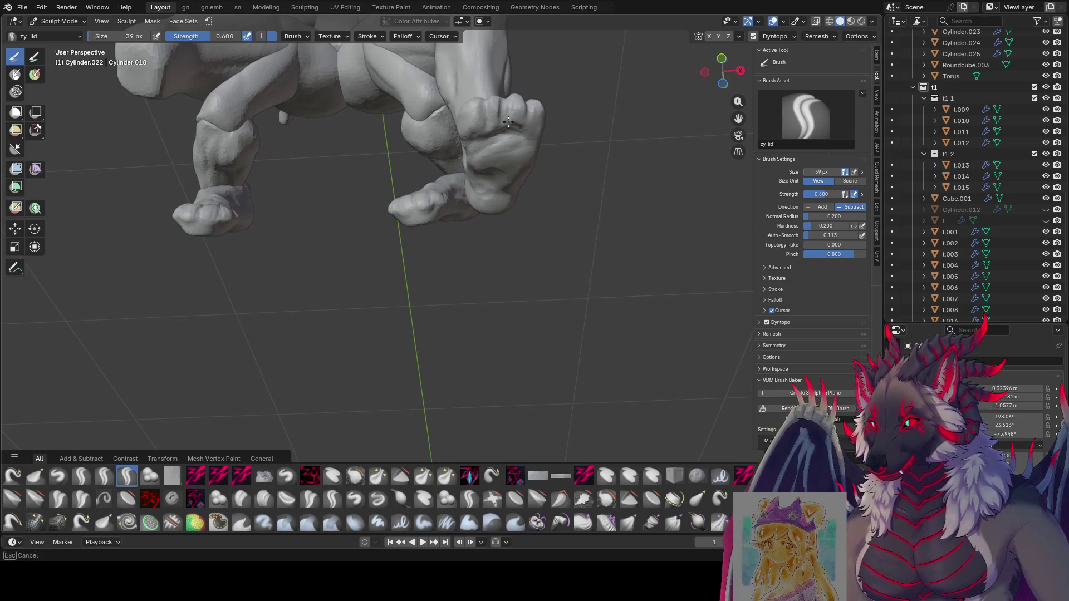
mouse_move(505, 120)
middle_mouse_down()
mouse_move(521, 167)
mouse_move(506, 192)
mouse_move(496, 144)
mouse_move(508, 105)
mouse_move(501, 118)
middle_mouse_up()
key("g")
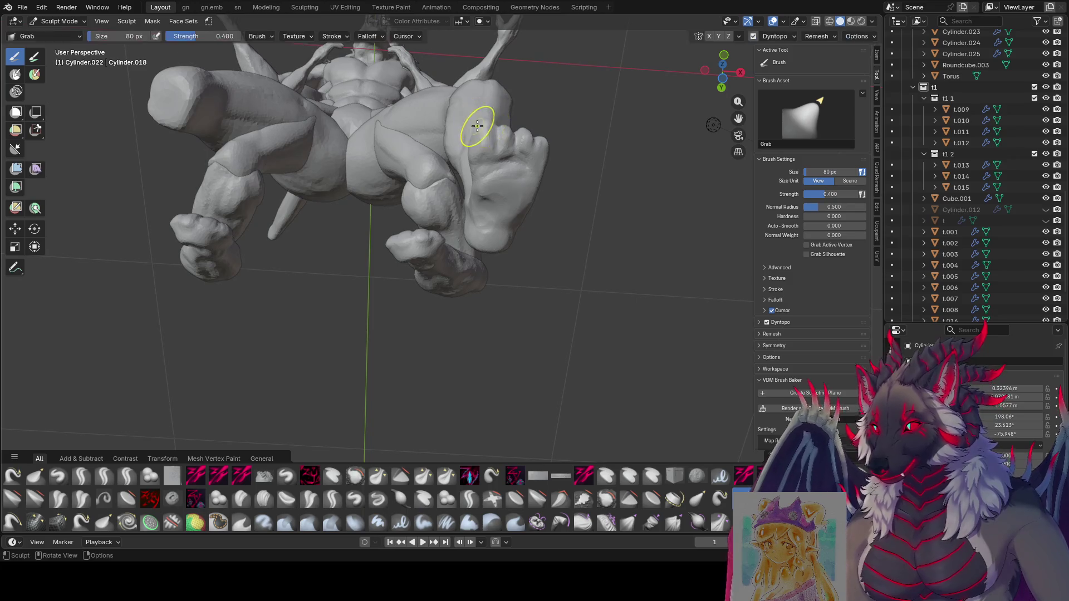
Pull the toes of one hind foot into a better shape with the Grab brush.
left_click(502, 120)
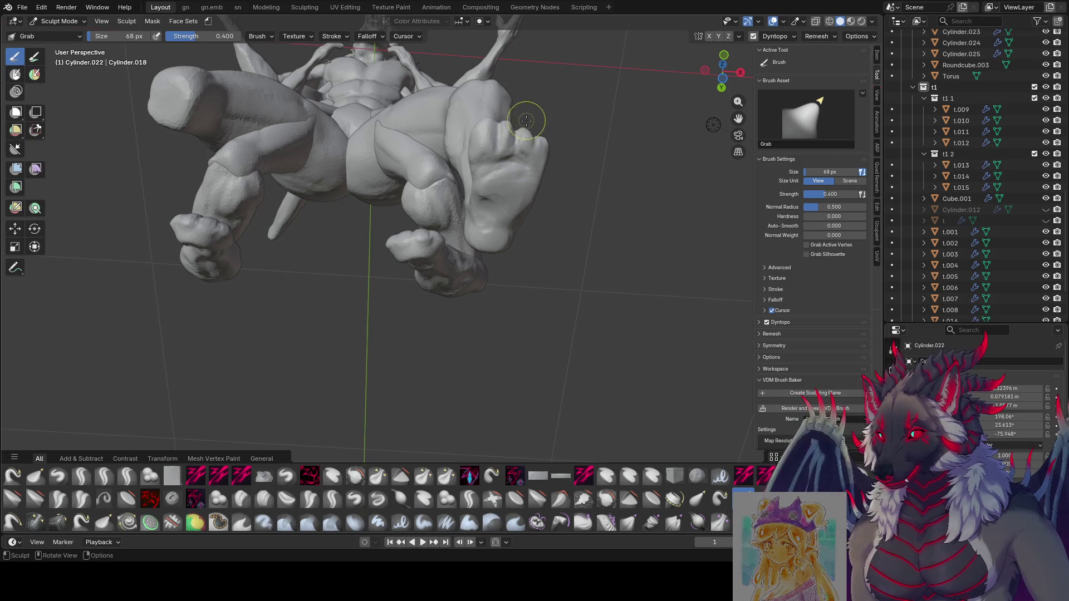
scroll(522, 123, "up", 5)
mouse_move(518, 267)
middle_mouse_down()
mouse_move(477, 279)
mouse_move(488, 270)
mouse_move(488, 287)
middle_mouse_up()
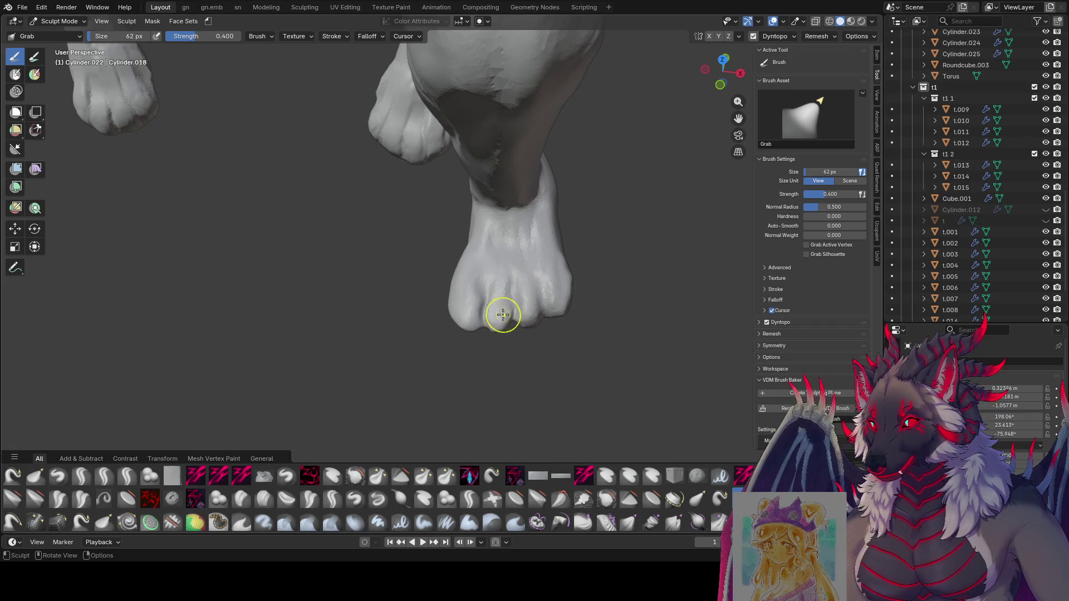
middle_click_drag(501, 307, 485, 156)
key("f")
left_click(481, 156)
key("f")
left_click(466, 139)
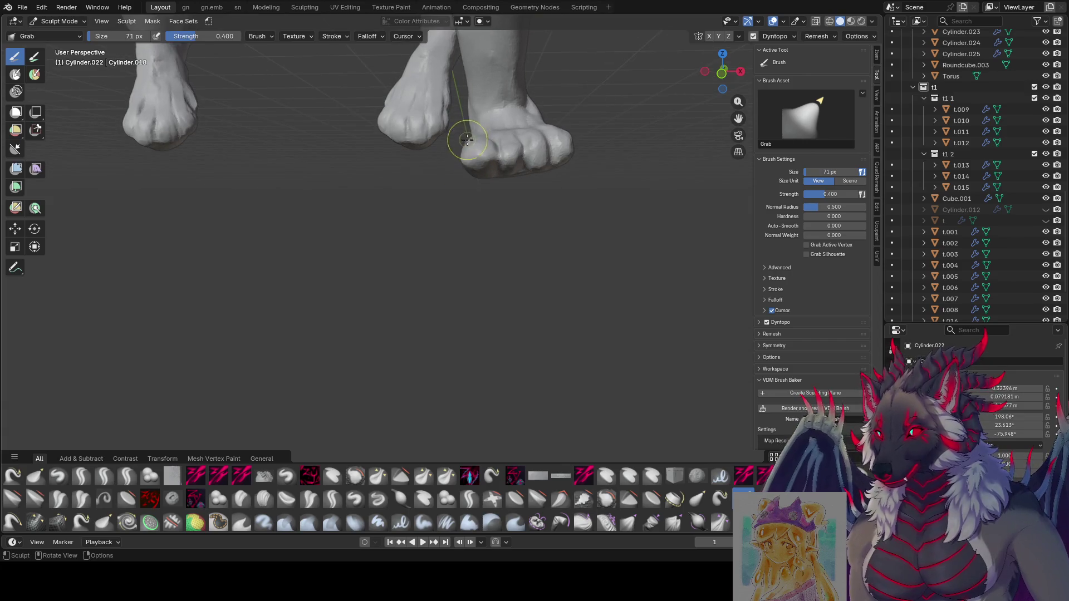
key("f")
left_click(488, 132)
mouse_move(478, 132)
middle_mouse_down()
mouse_move(603, 126)
mouse_move(590, 156)
mouse_move(477, 143)
mouse_move(430, 167)
mouse_move(379, 217)
mouse_move(346, 187)
mouse_move(501, 131)
middle_mouse_up()
Reshape the feet from front and low angles, varying the Grab brush size.
key("f")
left_click(477, 143)
key("f")
left_click(423, 174)
key("f")
left_click(343, 191)
key("f")
left_click(456, 157)
key("f")
left_click(496, 134)
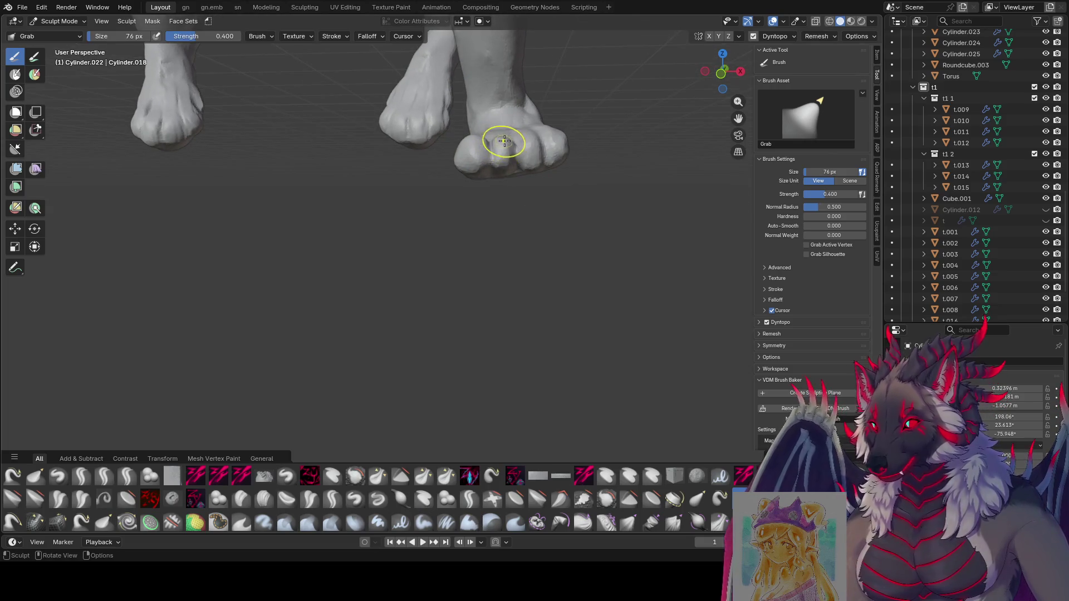
middle_click_drag(508, 135, 432, 177)
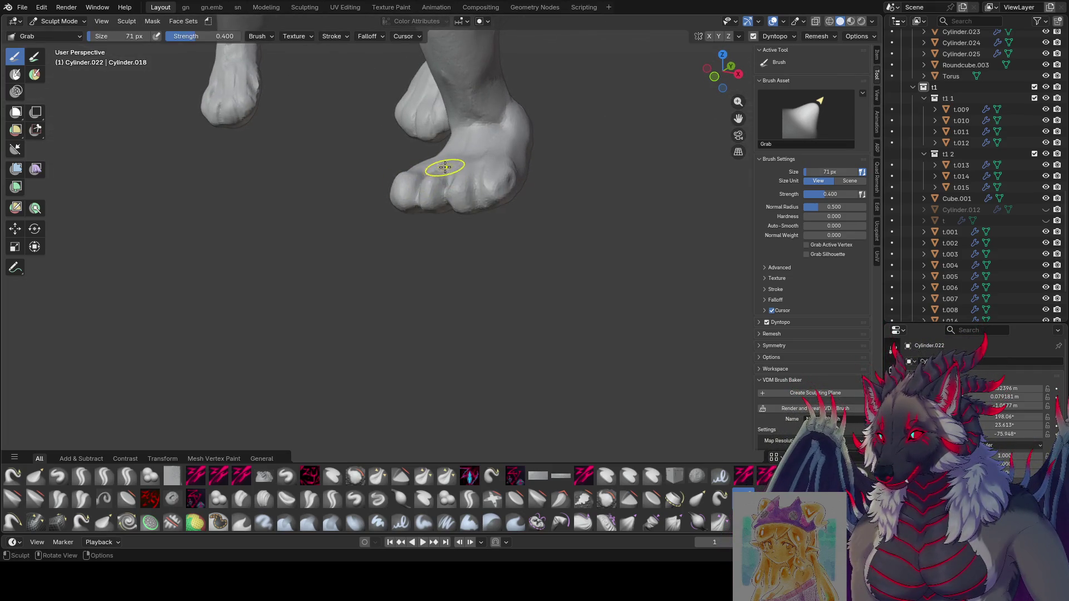
mouse_move(445, 167)
middle_mouse_down()
mouse_move(501, 156)
mouse_move(514, 104)
middle_mouse_up()
Refine both hind paws from a frontal view with alternating large and small brushes.
key("f")
left_click(526, 147)
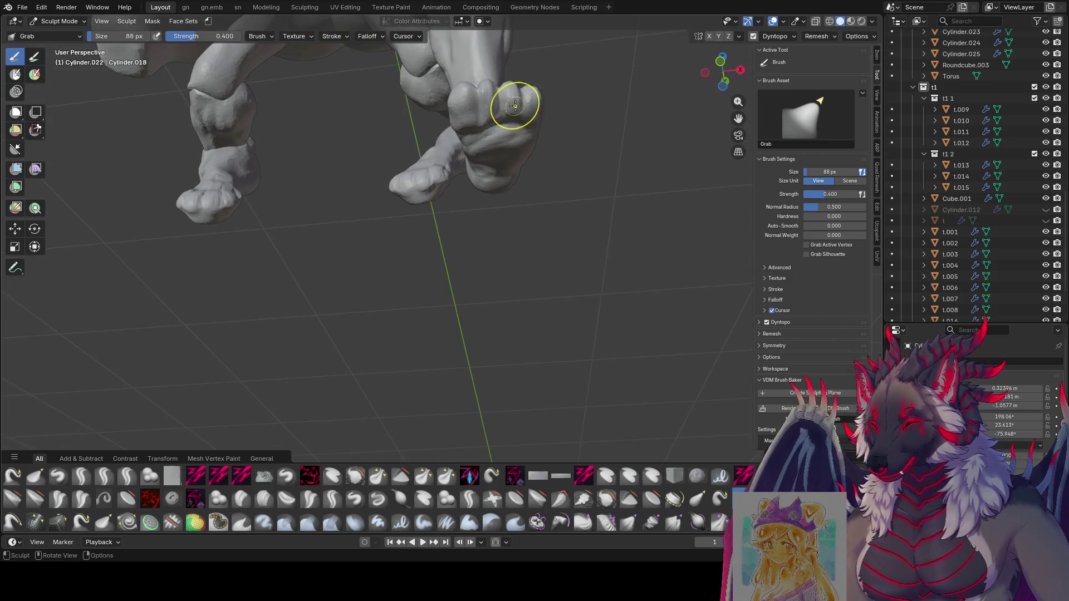
mouse_move(524, 91)
middle_mouse_down()
mouse_move(543, 117)
mouse_move(529, 131)
mouse_move(419, 74)
mouse_move(477, 91)
middle_mouse_up()
key("f")
left_click(535, 126)
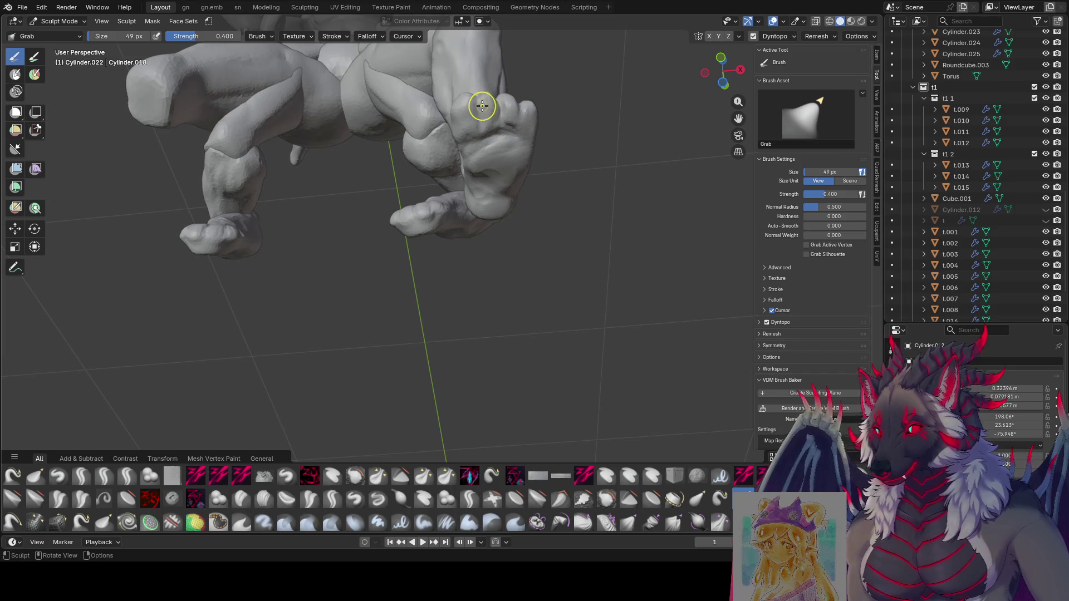
middle_click_drag(485, 119, 498, 142)
key("f")
left_click(498, 142)
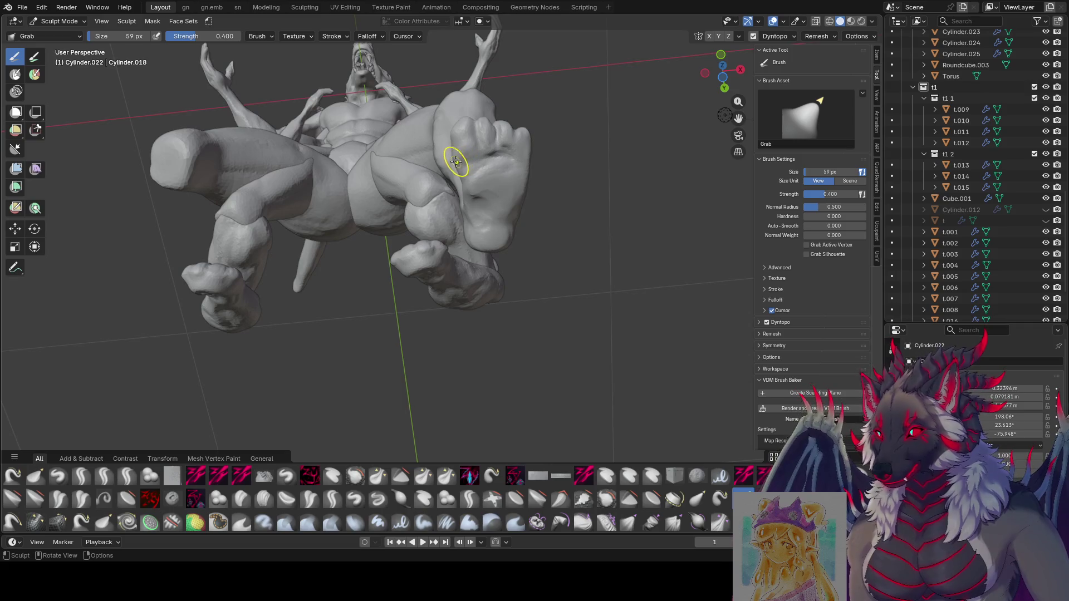
middle_click_drag(457, 162, 501, 200)
scroll(578, 234, "up", 5)
key("bracketright")
key("bracketright")
key("bracketright")
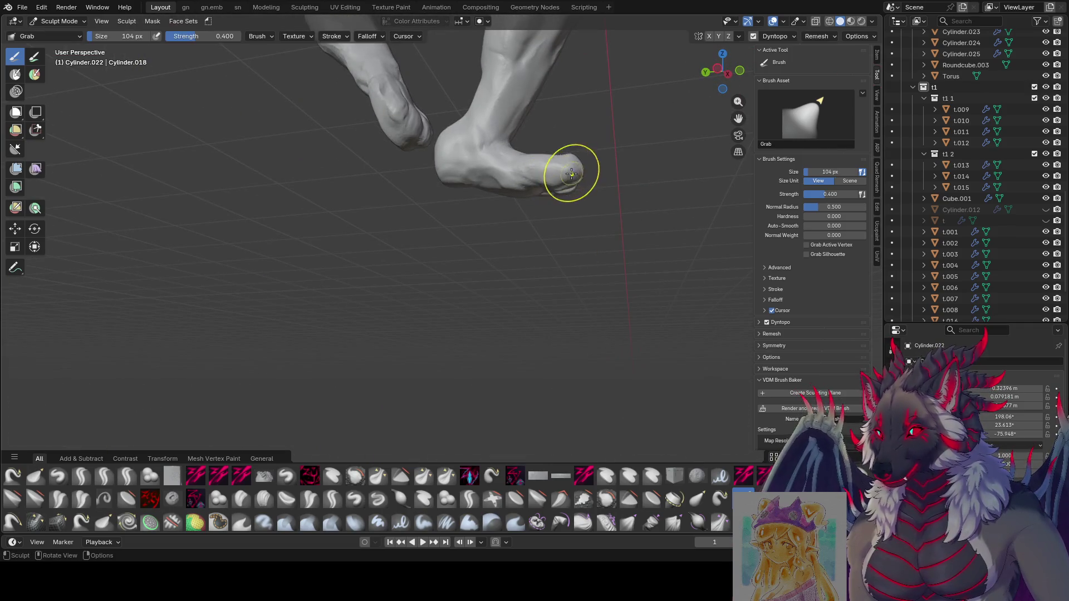
middle_click_drag(584, 184, 591, 195)
mouse_move(590, 159)
middle_mouse_down()
mouse_move(495, 151)
mouse_move(525, 83)
middle_mouse_up()
scroll(495, 150, "down", 5)
Work the feet from a low close view with a larger Grab brush.
key("bracketleft")
key("bracketleft")
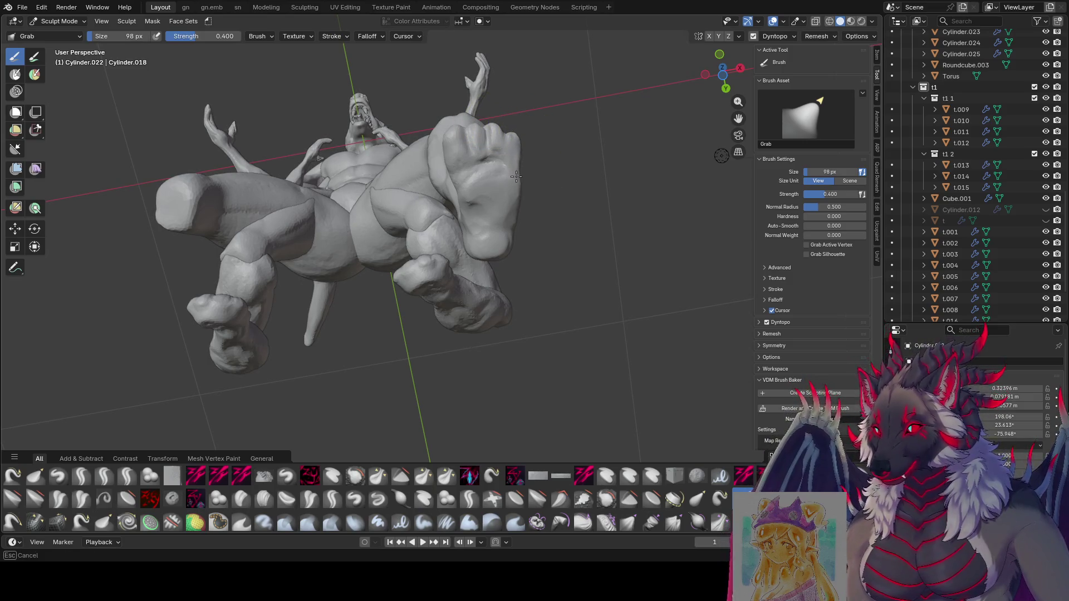
middle_click_drag(508, 196, 512, 207)
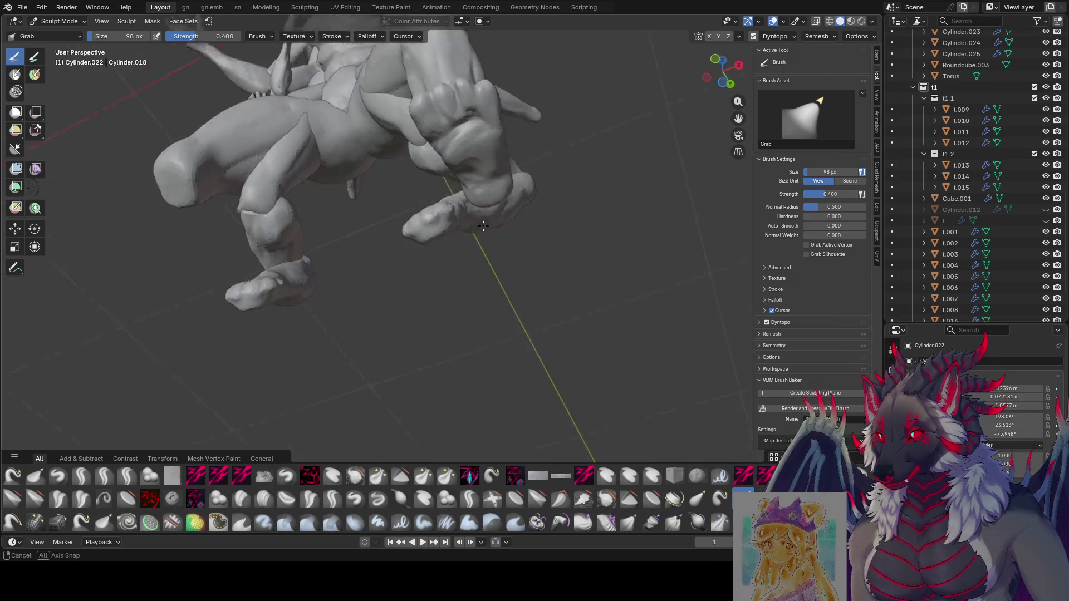
key("bracketright")
key("bracketright")
mouse_move(489, 148)
middle_mouse_down()
mouse_move(567, 155)
mouse_move(576, 180)
mouse_move(568, 141)
mouse_move(338, 151)
middle_mouse_up()
key("bracketright")
key("bracketleft")
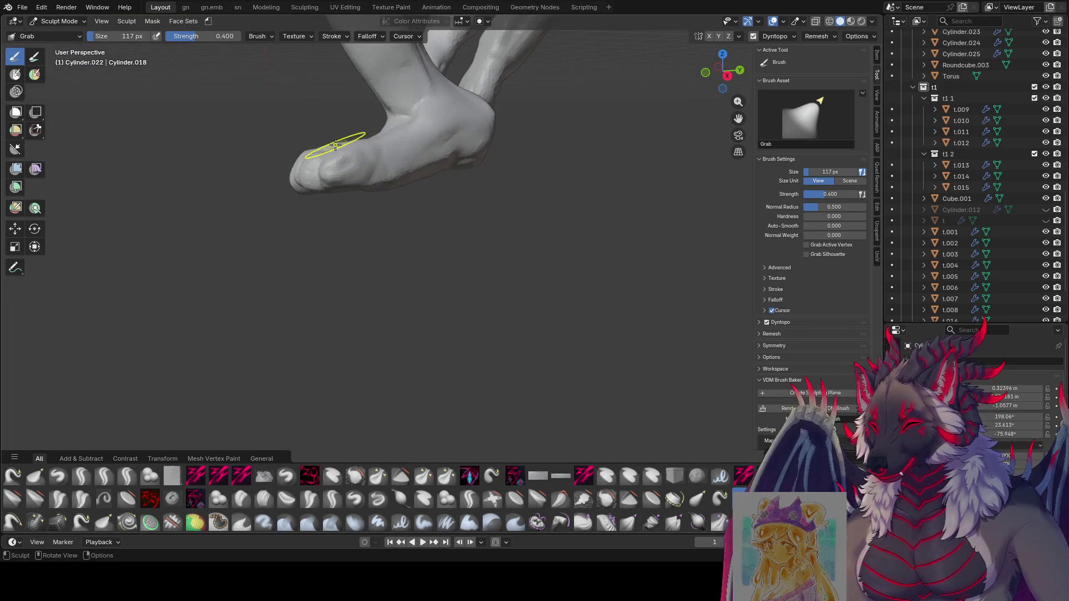
key("f")
mouse_move(342, 125)
middle_mouse_down()
mouse_move(327, 179)
mouse_move(365, 124)
mouse_move(535, 125)
mouse_move(392, 117)
mouse_move(484, 107)
mouse_move(544, 178)
mouse_move(585, 147)
mouse_move(612, 100)
middle_mouse_up()
key("f")
left_click(334, 131)
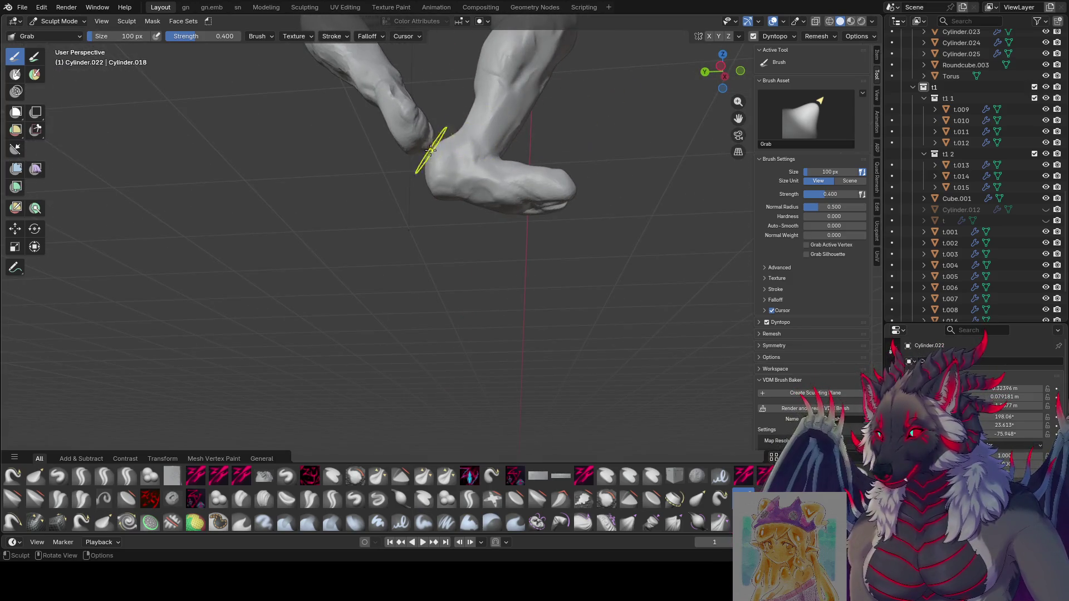
Inspect the reshaped feet and legs up close, then save the file.
mouse_move(439, 142)
middle_mouse_down()
mouse_move(588, 125)
mouse_move(539, 171)
middle_mouse_up()
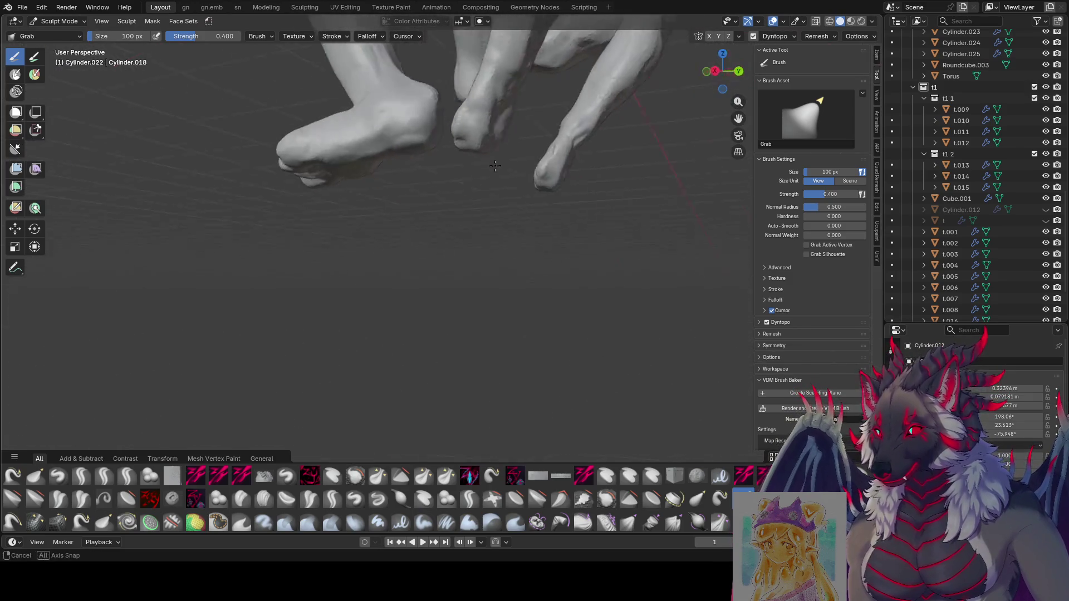
mouse_move(462, 104)
middle_mouse_down()
mouse_move(507, 119)
mouse_move(375, 95)
mouse_move(574, 95)
middle_mouse_up()
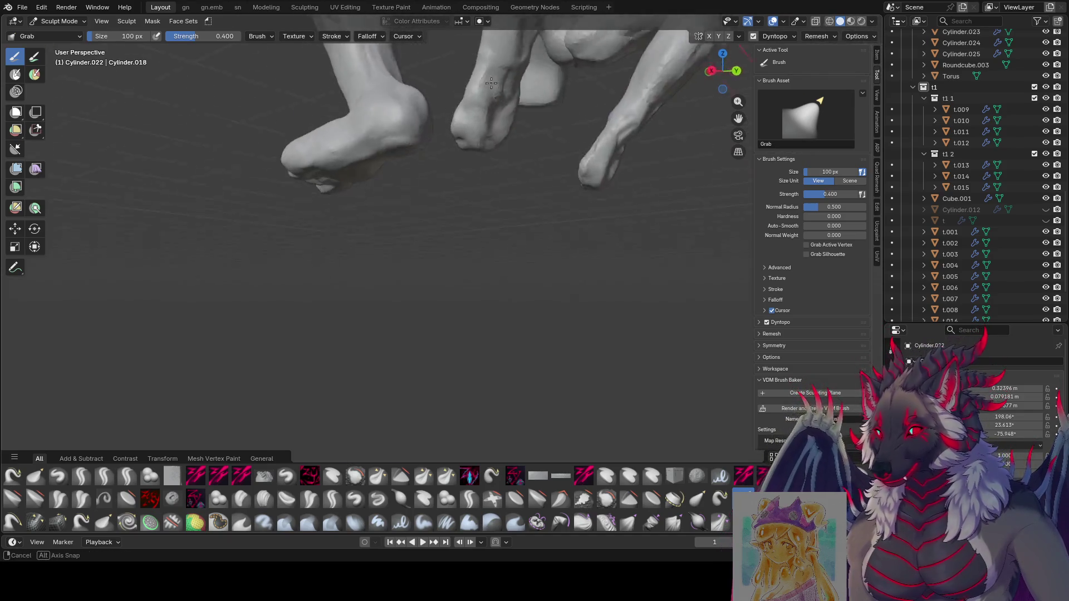
scroll(496, 267, "down", 4)
middle_click_drag(496, 267, 637, 312)
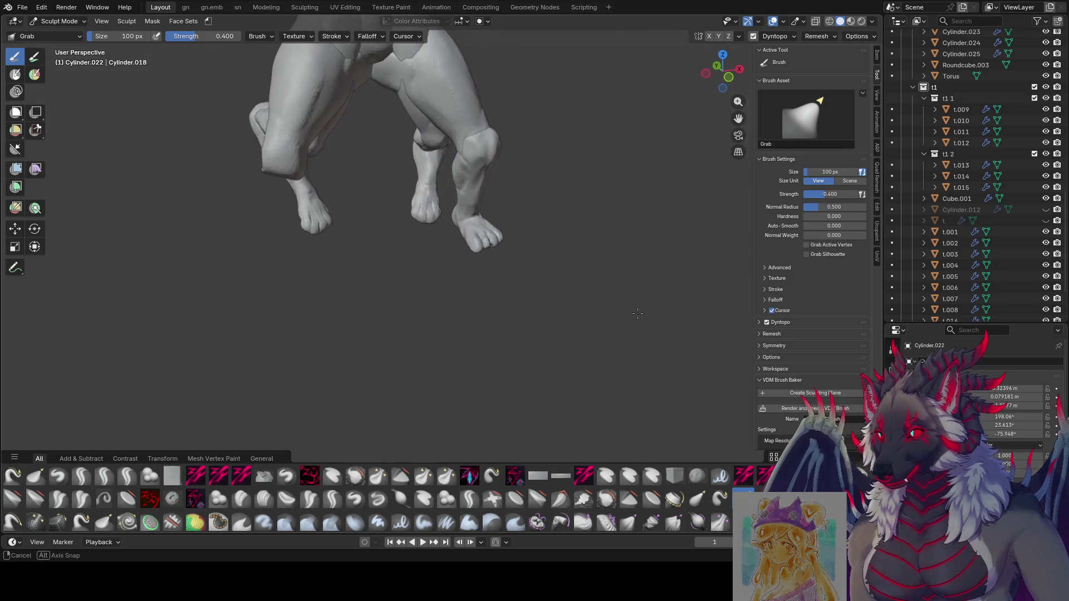
key("ctrl+s")
middle_click_drag(558, 301, 464, 322)
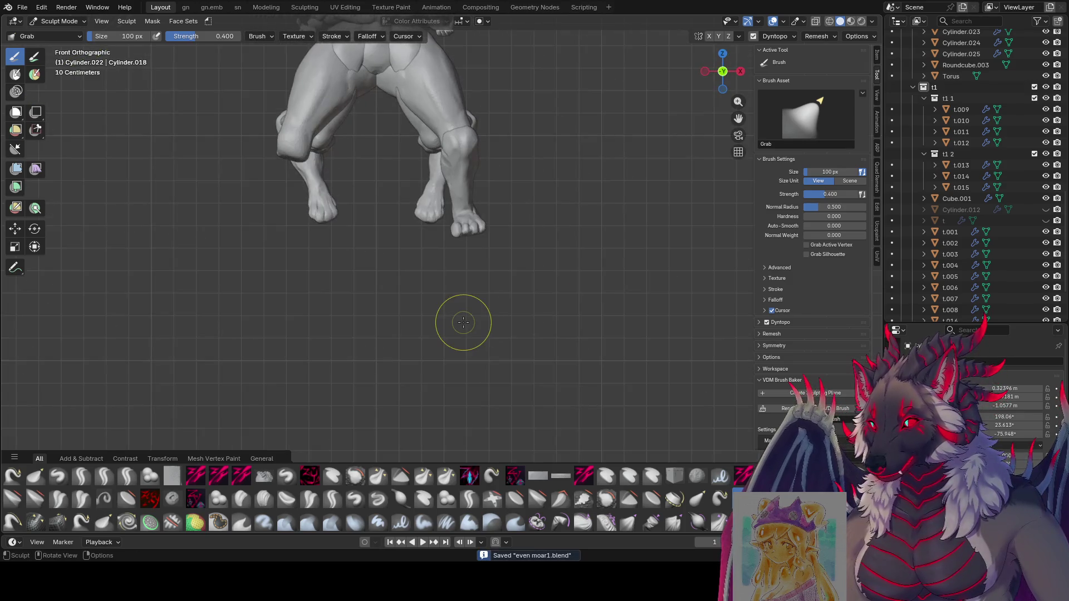
Slim the lower legs and ankles with the Grab brush from perspective and side views.
key("f")
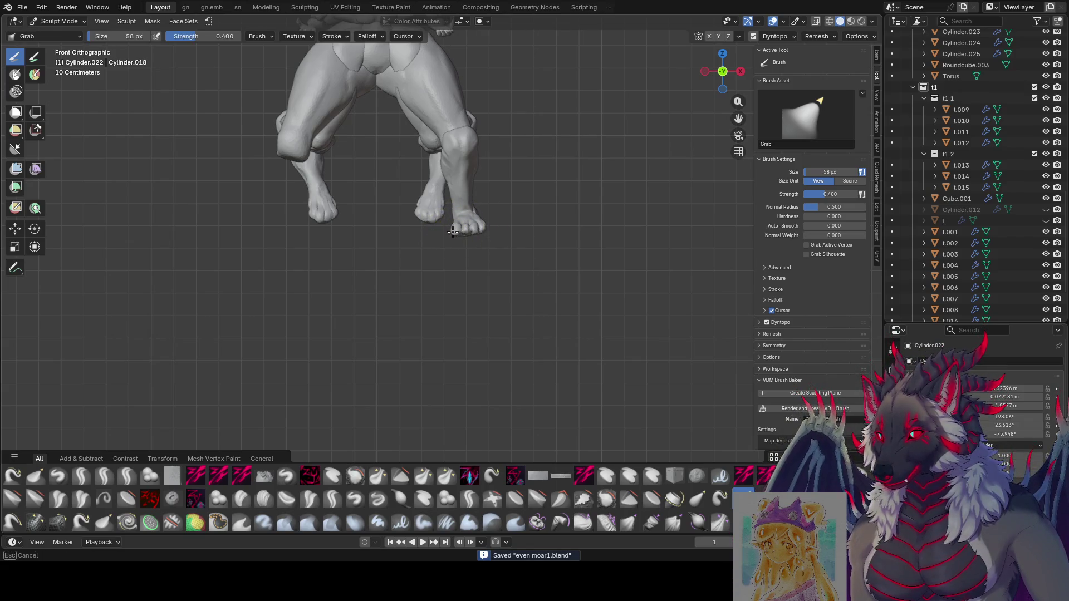
left_click(450, 226)
mouse_move(471, 231)
middle_mouse_down()
mouse_move(465, 286)
mouse_move(487, 292)
middle_mouse_up()
key("f")
left_click(500, 281)
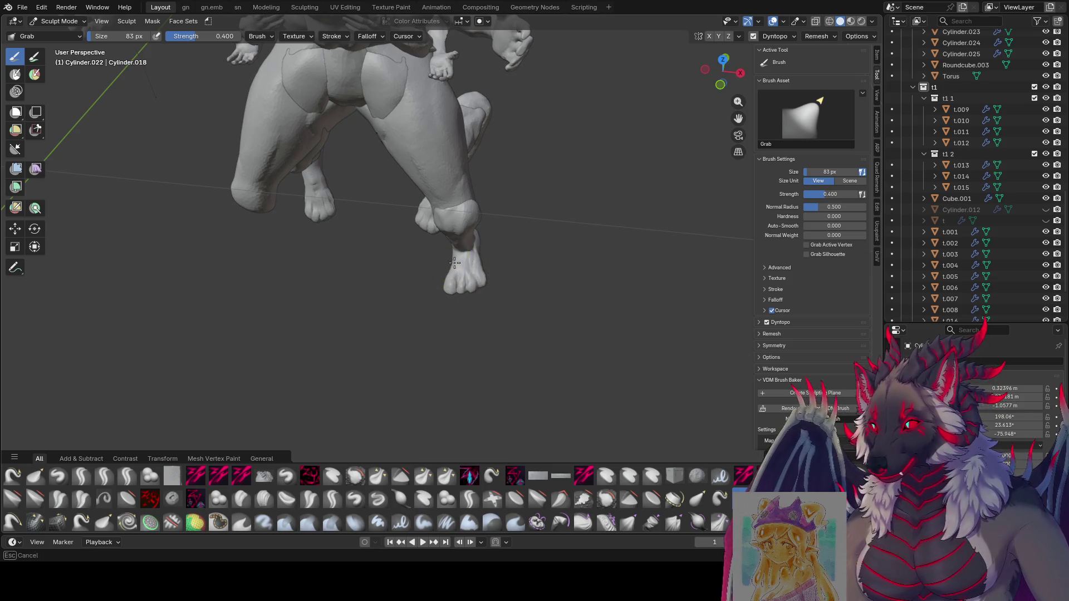
mouse_move(455, 263)
middle_mouse_down()
mouse_move(508, 203)
mouse_move(447, 217)
mouse_move(450, 195)
mouse_move(334, 203)
mouse_move(565, 228)
mouse_move(387, 251)
mouse_move(442, 245)
mouse_move(403, 193)
middle_mouse_up()
key("f")
key("f")
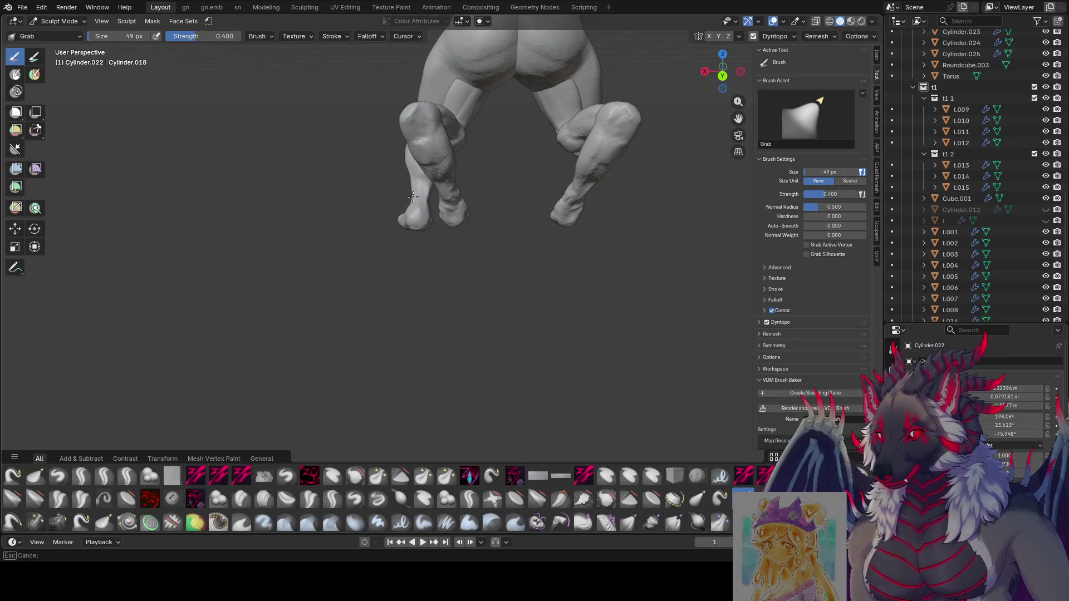
left_click(418, 196)
mouse_move(418, 195)
middle_mouse_down()
mouse_move(561, 170)
mouse_move(446, 191)
mouse_move(451, 175)
mouse_move(425, 167)
mouse_move(408, 247)
mouse_move(412, 221)
middle_mouse_up()
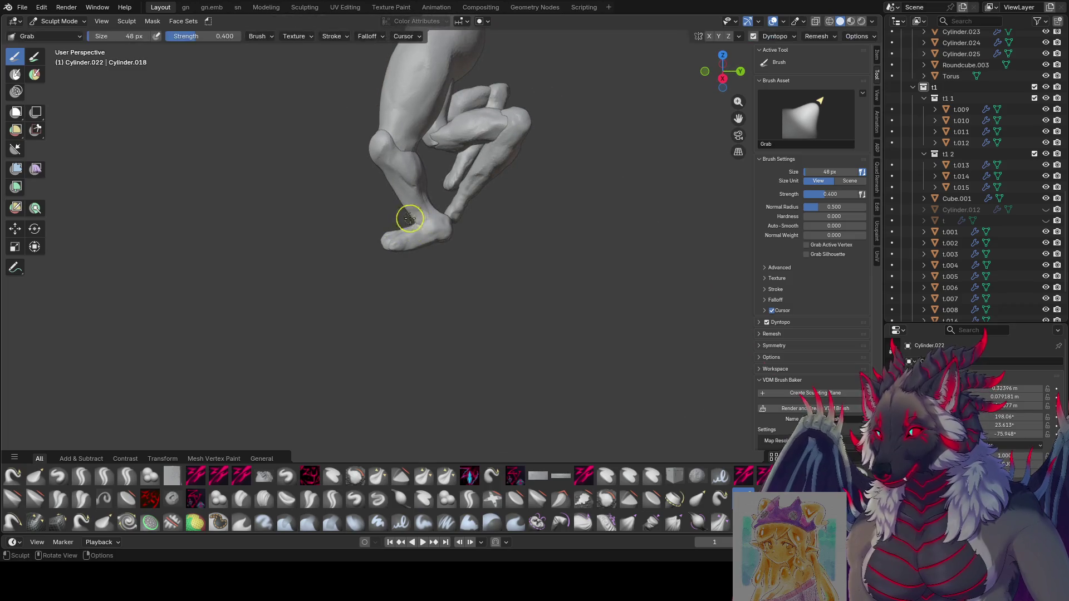
Reshape the shins with the Grab brush, adjusting size between strokes.
middle_click_drag(420, 216, 407, 204)
key("f")
left_click(409, 206)
key("f")
left_click(406, 207)
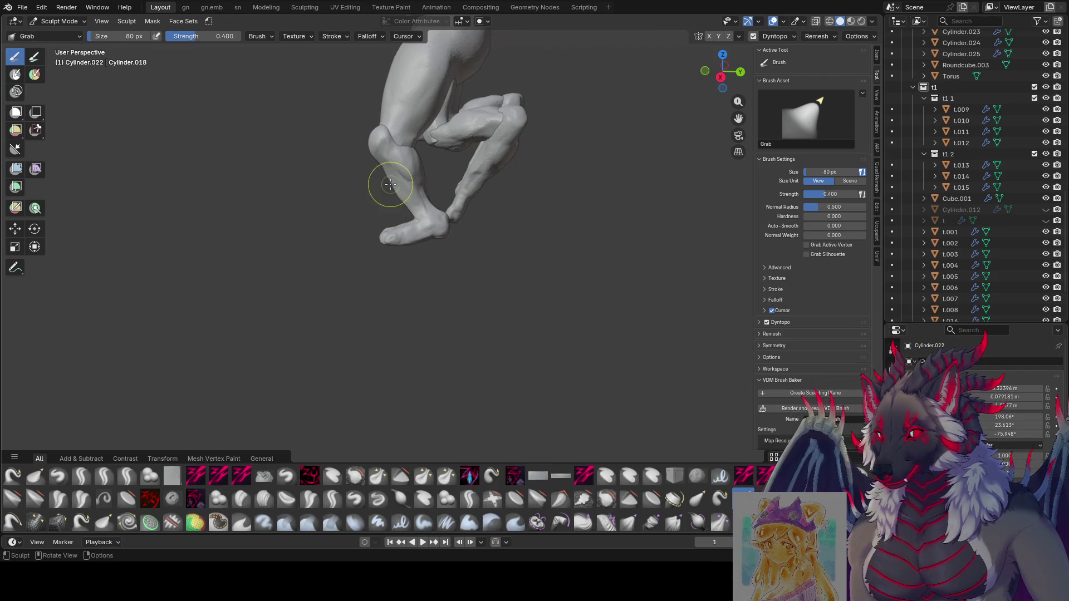
middle_click_drag(400, 181, 393, 191)
key("f")
left_click(393, 191)
key("f")
left_click(382, 179)
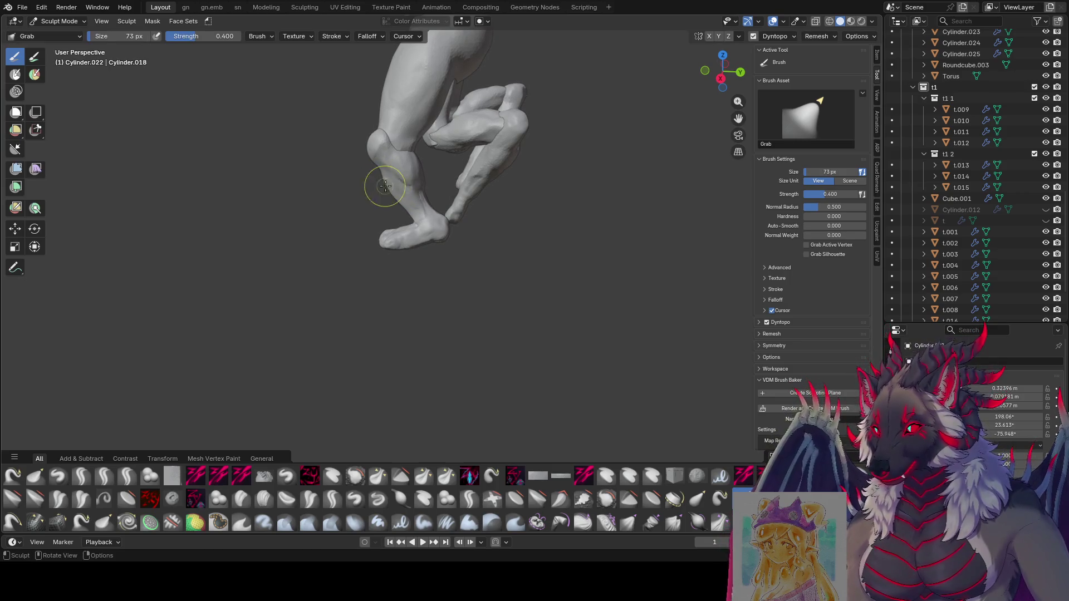
mouse_move(391, 193)
middle_mouse_down()
mouse_move(543, 197)
mouse_move(503, 208)
mouse_move(410, 184)
mouse_move(493, 205)
mouse_move(643, 187)
mouse_move(476, 234)
mouse_move(425, 215)
mouse_move(479, 181)
middle_mouse_up()
Continue shaping the ankles from a front view with varying brush sizes.
key("f")
left_click(493, 209)
key("f")
left_click(501, 202)
key("f")
left_click(426, 215)
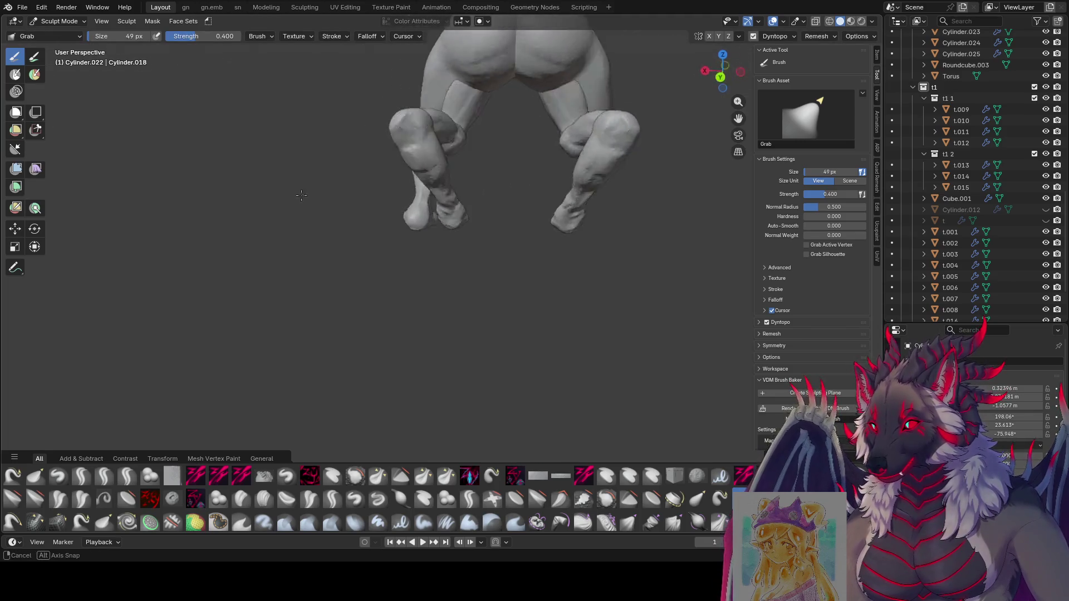
key("f")
left_click(426, 184)
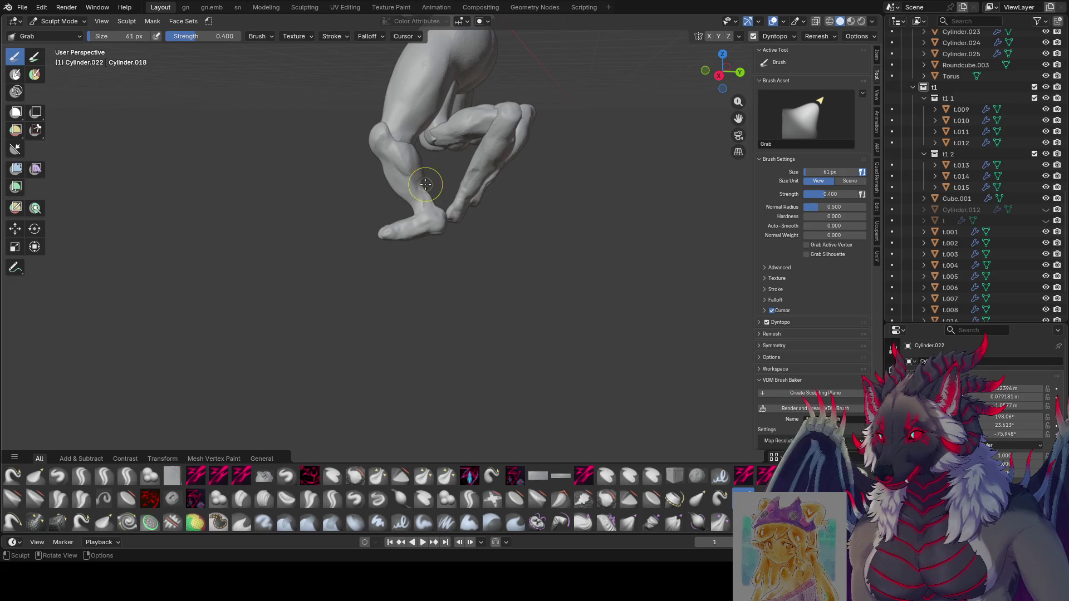
mouse_move(427, 179)
middle_mouse_down()
mouse_move(472, 184)
mouse_move(375, 168)
middle_mouse_up()
key("f")
left_click(452, 155)
mouse_move(451, 156)
middle_mouse_down()
mouse_move(471, 149)
mouse_move(423, 162)
mouse_move(501, 110)
middle_mouse_up()
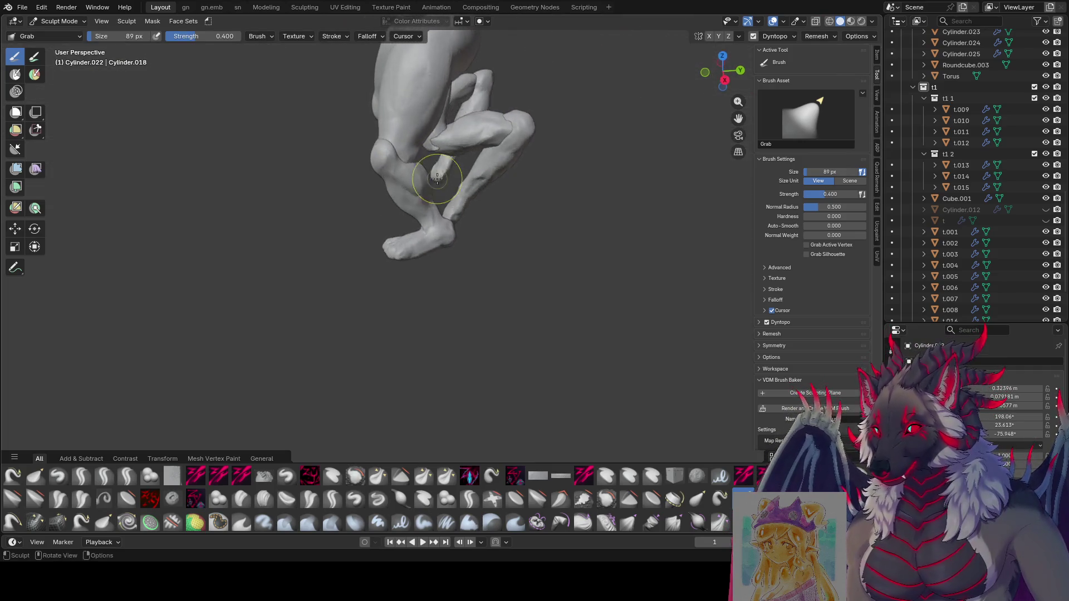
Set the brush to 64 px, save the file, then reshape the second leg's ankle and toes.
key("f")
left_click(424, 142)
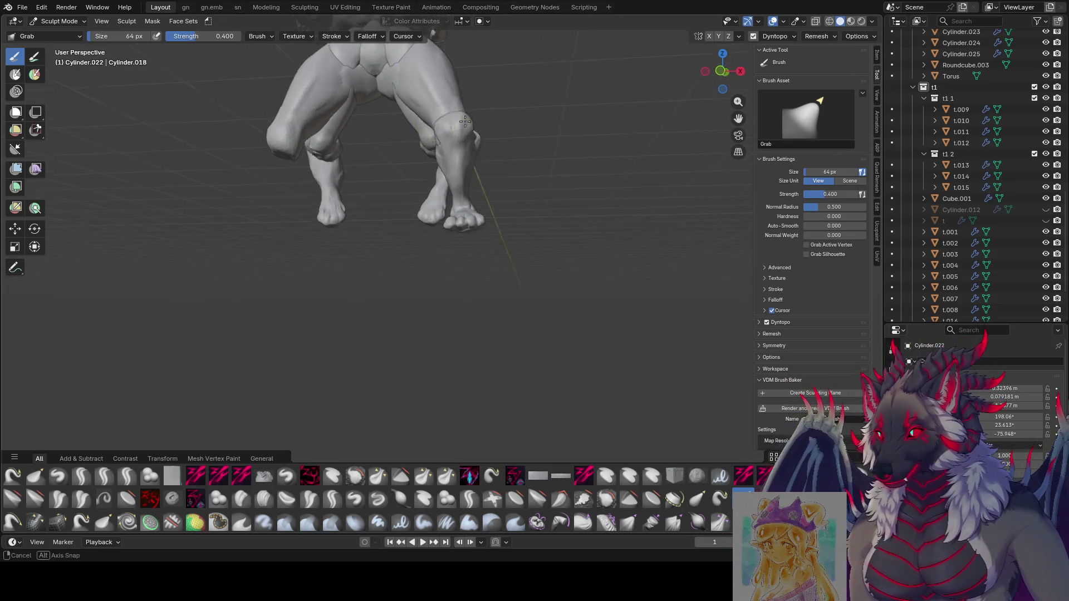
mouse_move(428, 127)
middle_mouse_down()
mouse_move(497, 136)
mouse_move(384, 163)
mouse_move(393, 159)
mouse_move(402, 101)
middle_mouse_up()
key("ctrl+s")
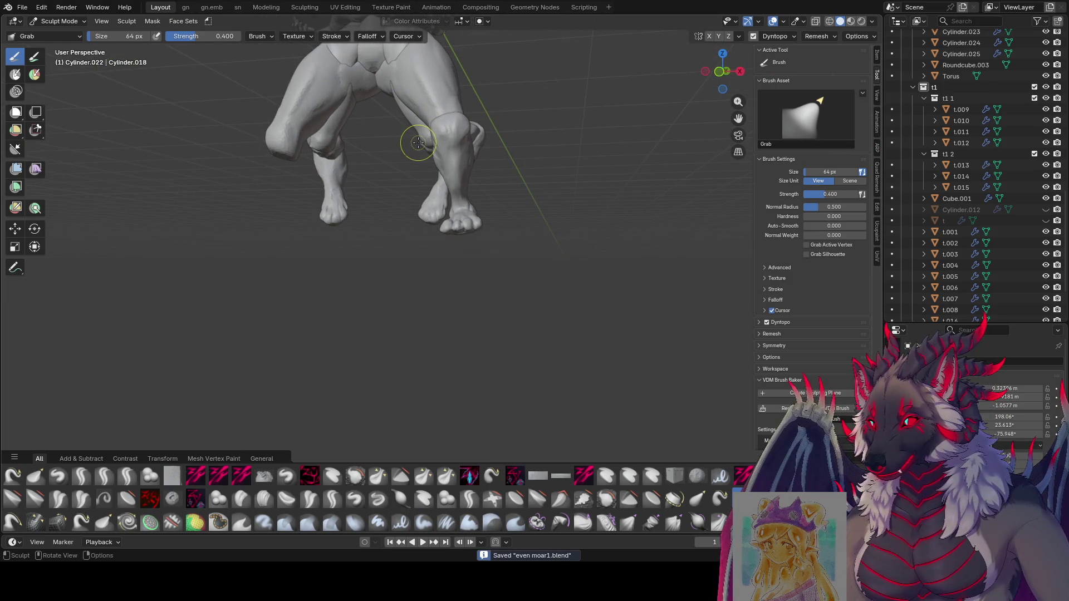
scroll(520, 226, "down", 4)
middle_click_drag(520, 226, 420, 258)
scroll(430, 258, "up", 4)
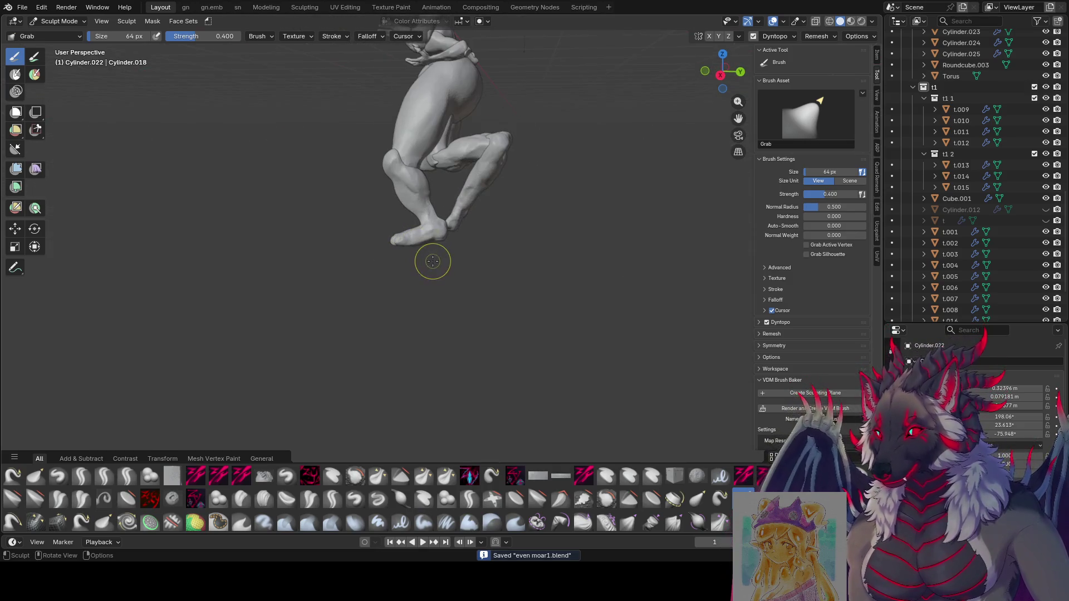
scroll(433, 264, "up", 1)
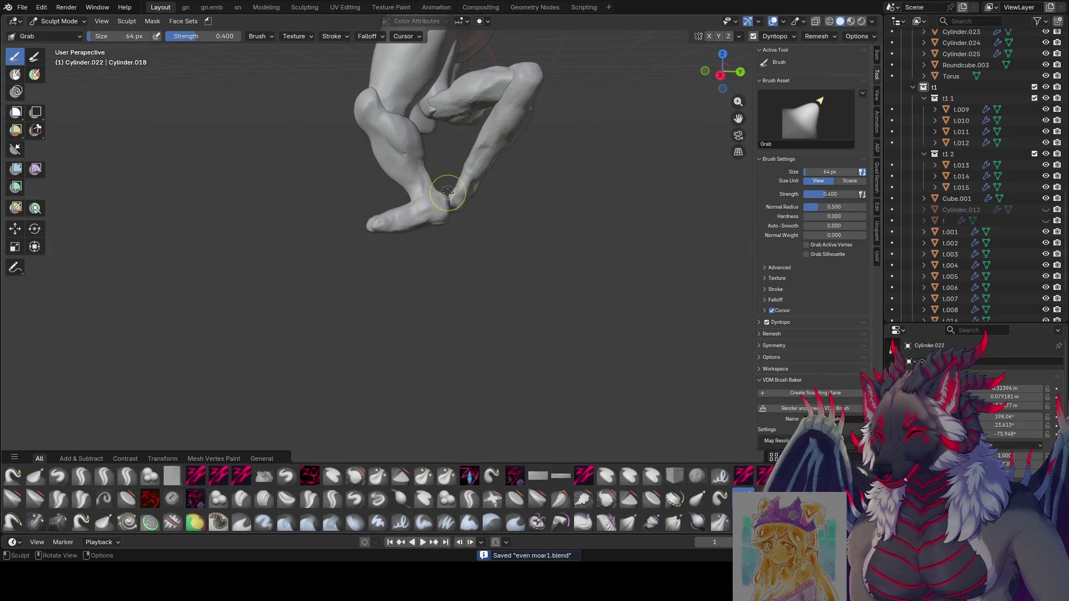
key("f")
left_click(458, 211)
middle_click_drag(444, 213, 423, 220)
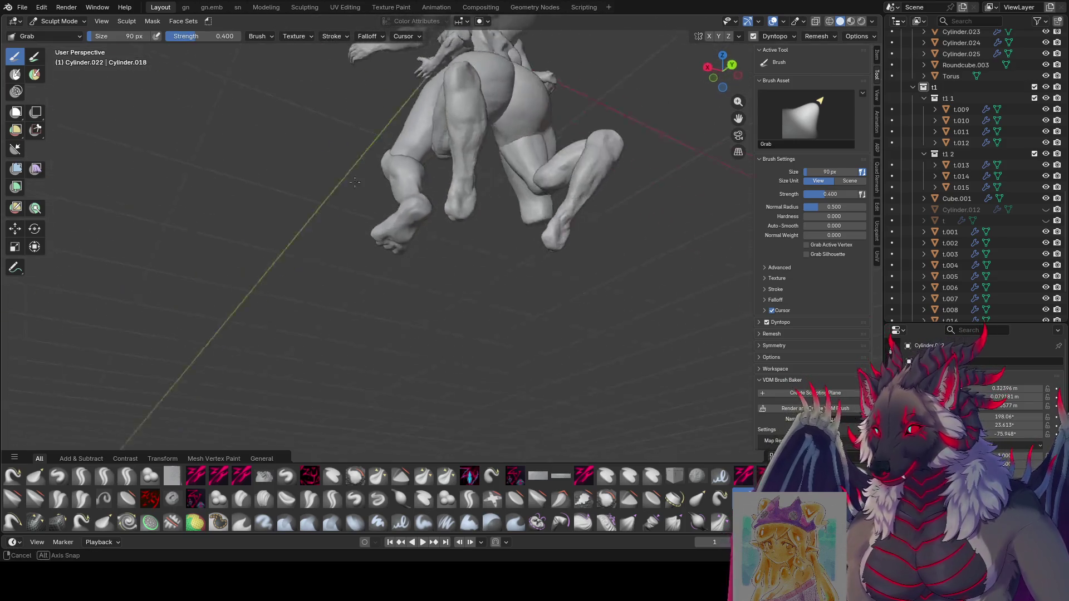
mouse_move(422, 210)
middle_mouse_down()
mouse_move(481, 224)
mouse_move(268, 215)
mouse_move(395, 216)
mouse_move(380, 225)
mouse_move(556, 193)
mouse_move(508, 204)
mouse_move(530, 175)
mouse_move(296, 215)
mouse_move(426, 205)
mouse_move(491, 186)
mouse_move(474, 196)
middle_mouse_up()
key("bracketleft")
key("bracketleft")
key("bracketleft")
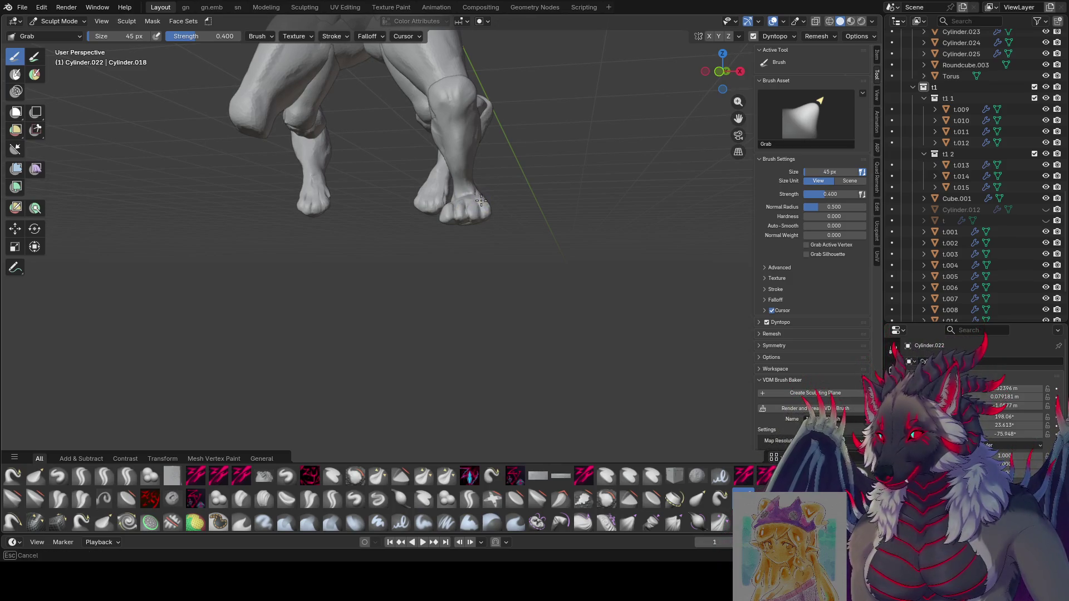
middle_click_drag(480, 200, 463, 215)
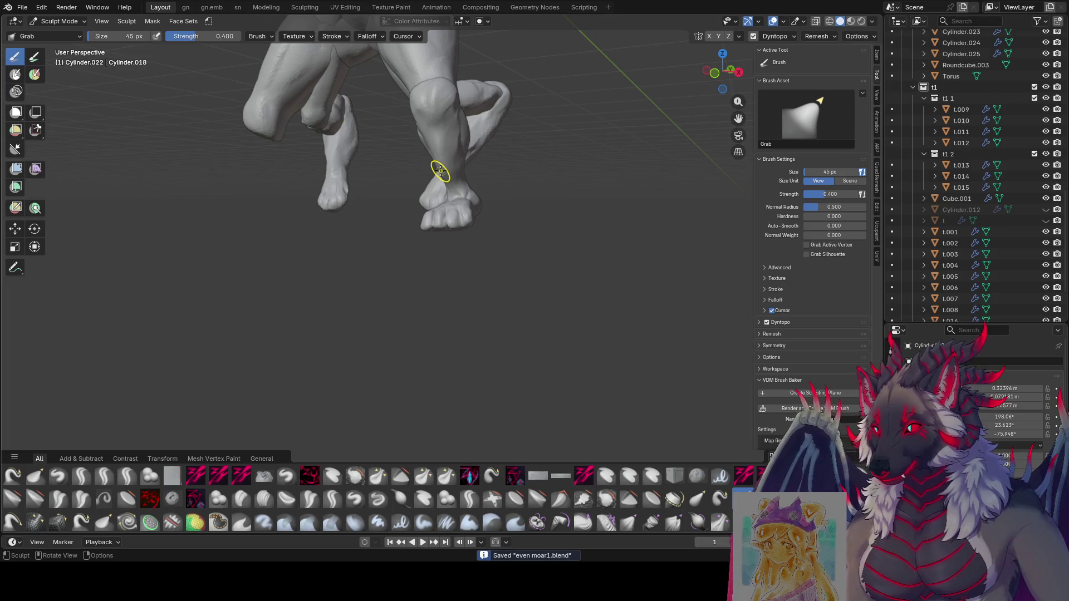
View the whole model, save the sculpt, and enter Edit Mode on the leg mesh.
mouse_move(471, 179)
middle_mouse_down()
mouse_move(468, 246)
mouse_move(703, 260)
mouse_move(534, 332)
mouse_move(517, 367)
middle_mouse_up()
scroll(467, 246, "down", 3)
scroll(610, 330, "up", 3)
key("ctrl+s")
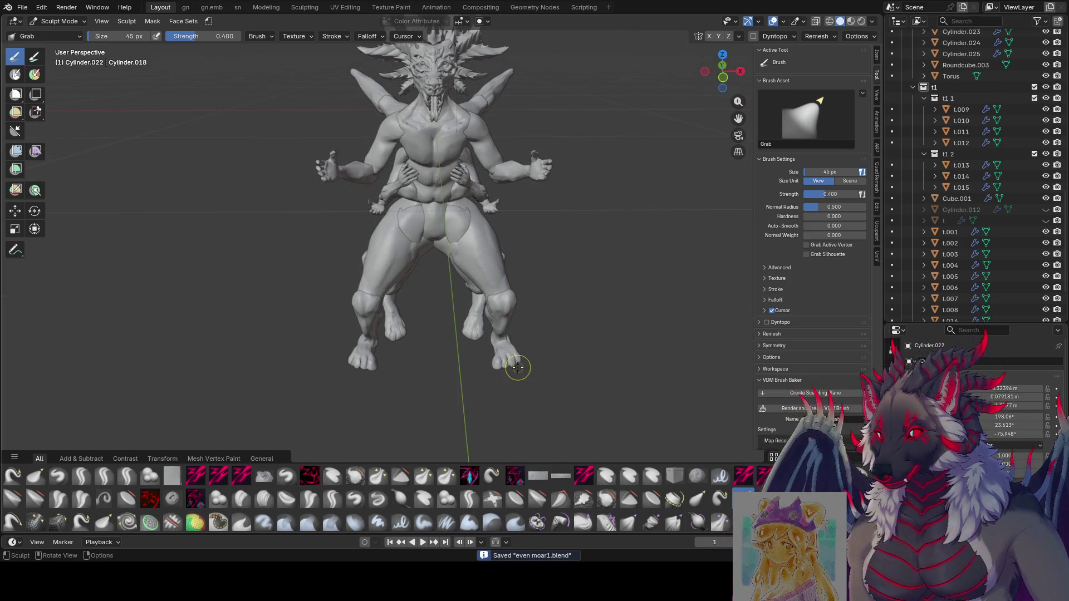
middle_click_drag(504, 279, 540, 314)
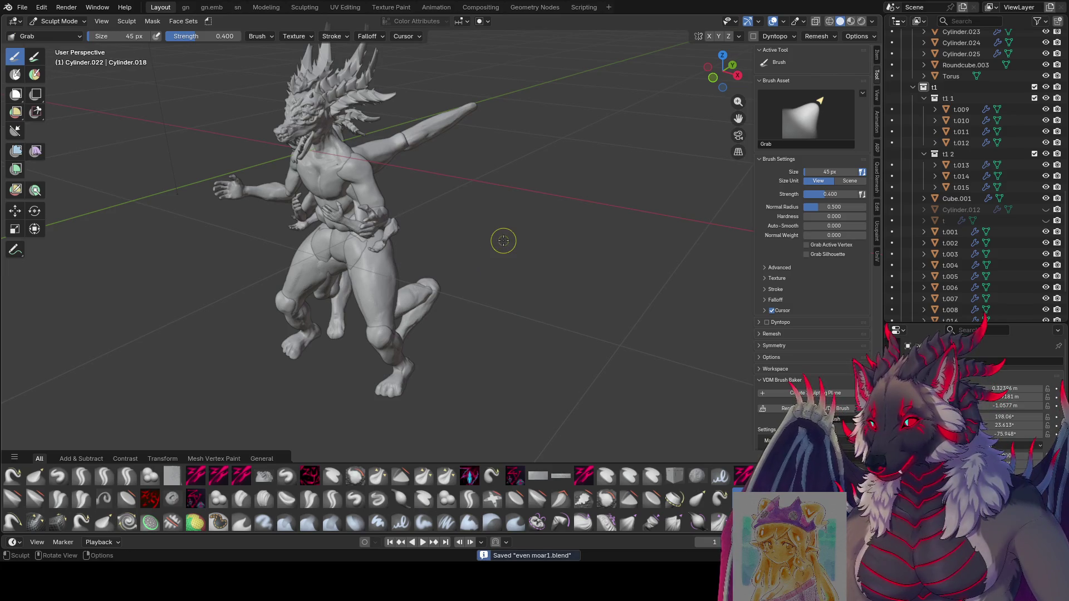
key("Tab")
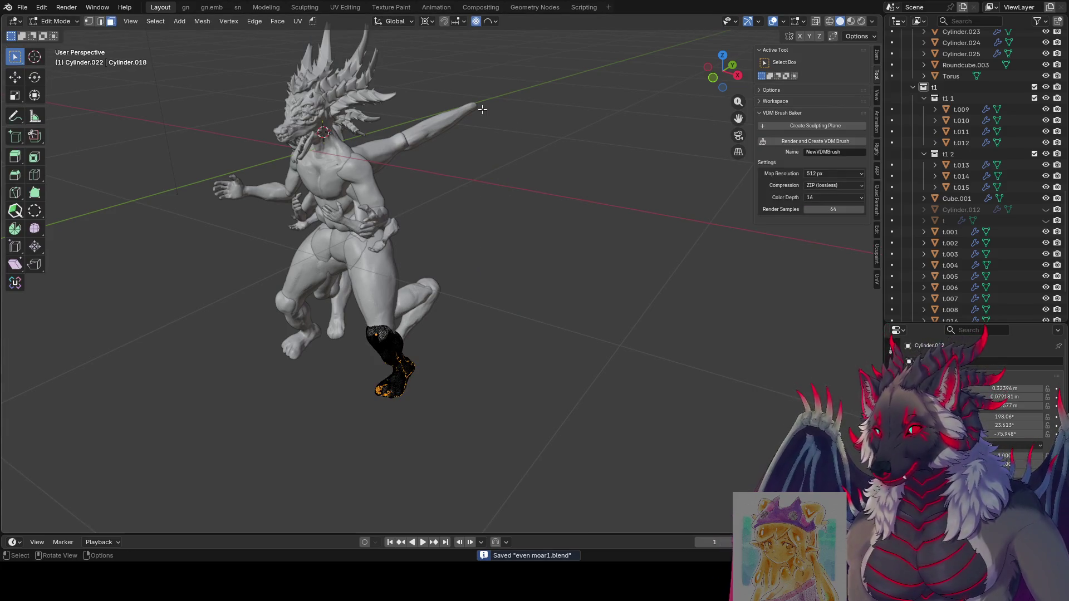
Leave sculpting for Object Mode via the mode dropdown and check the Viewport Overlays settings.
middle_click_drag(475, 112, 428, 183)
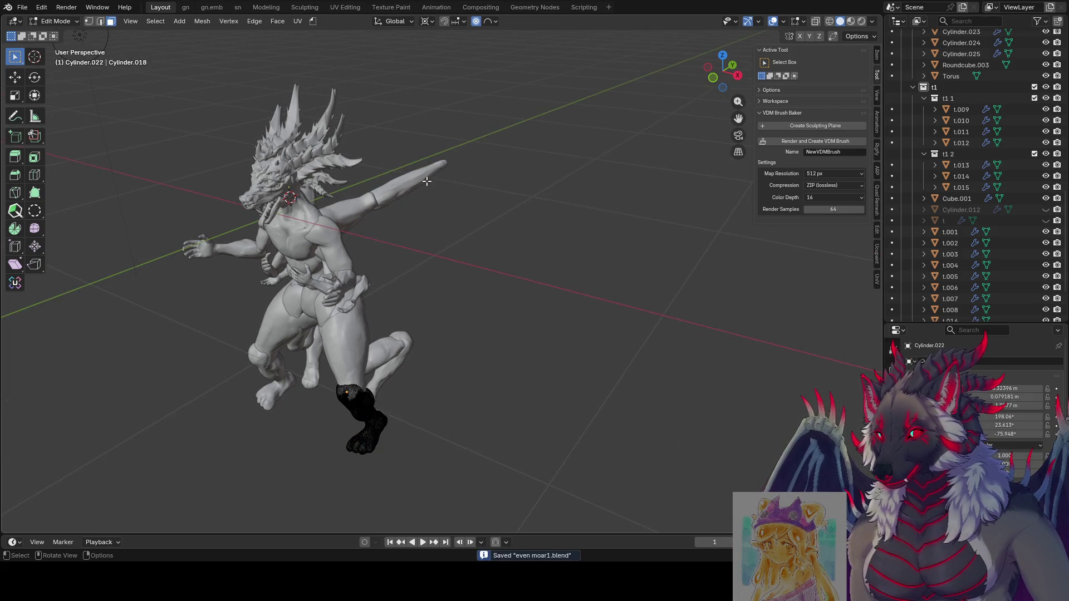
key("Tab")
left_click(61, 22)
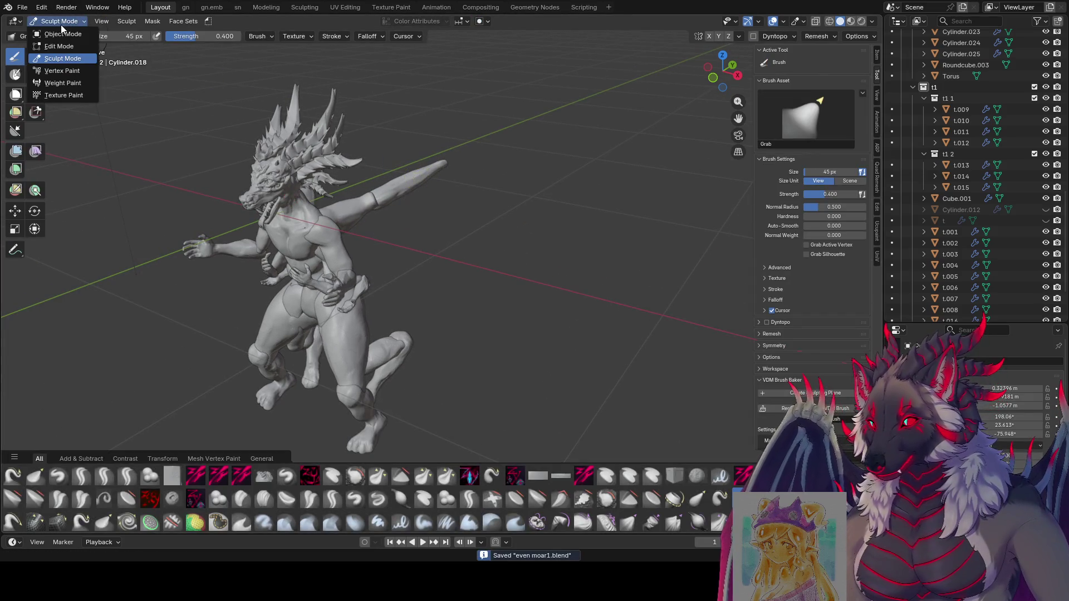
left_click(62, 34)
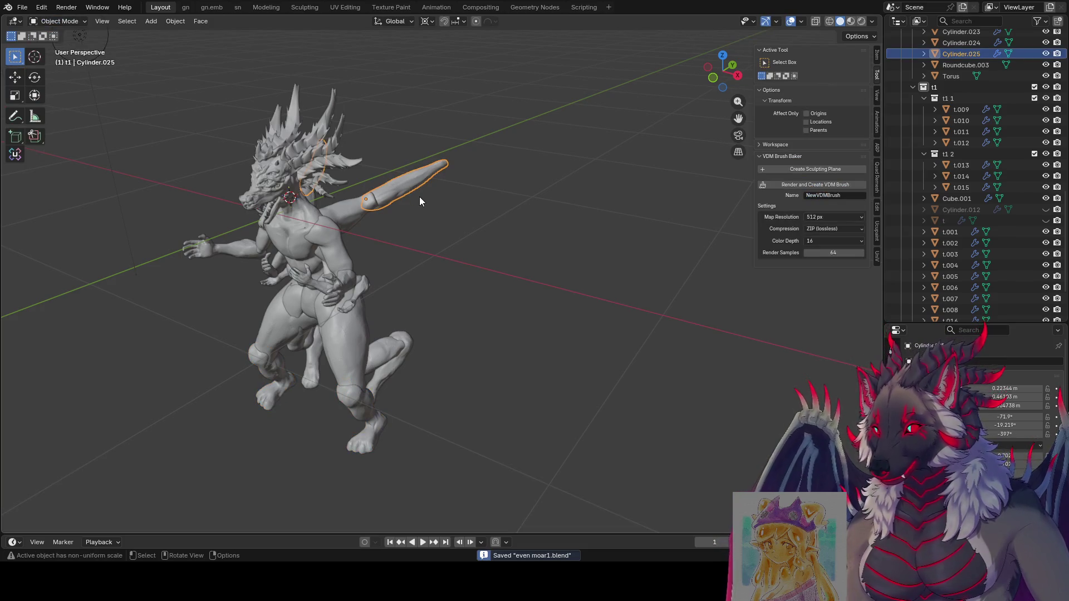
left_click(776, 24)
mouse_move(800, 21)
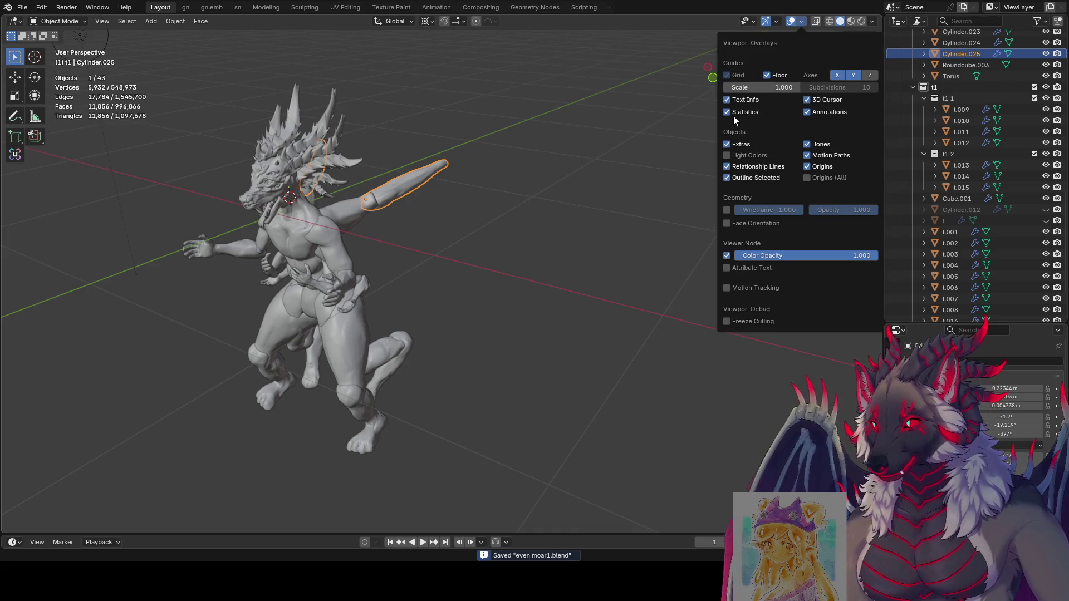
Review the dragon from front, side and three-quarter views and save the file.
middle_click_drag(476, 226, 548, 237)
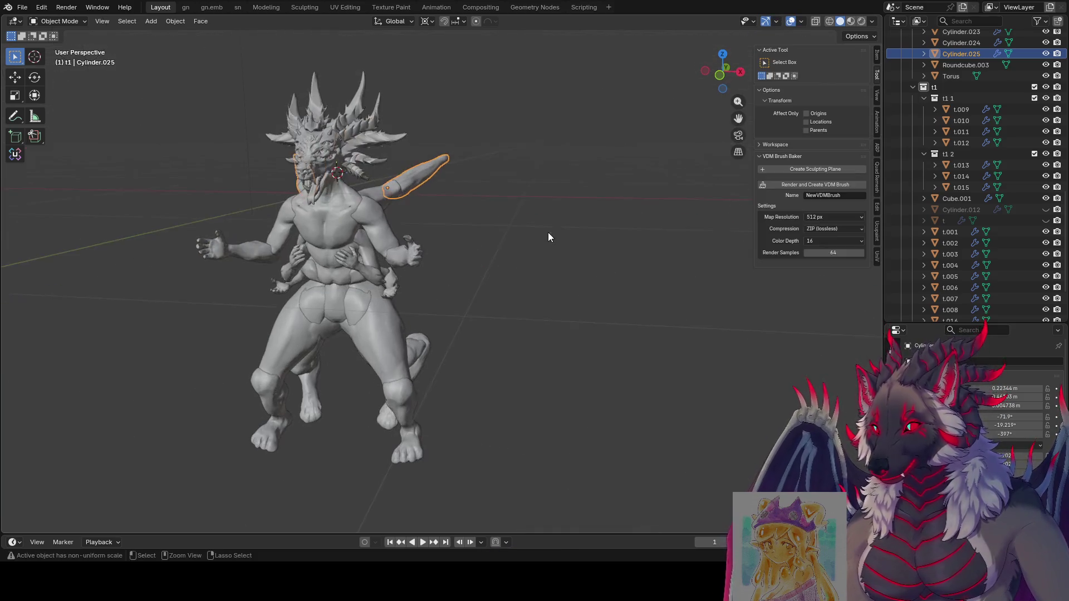
mouse_move(440, 276)
middle_mouse_down()
mouse_move(410, 286)
mouse_move(183, 261)
mouse_move(873, 261)
middle_mouse_up()
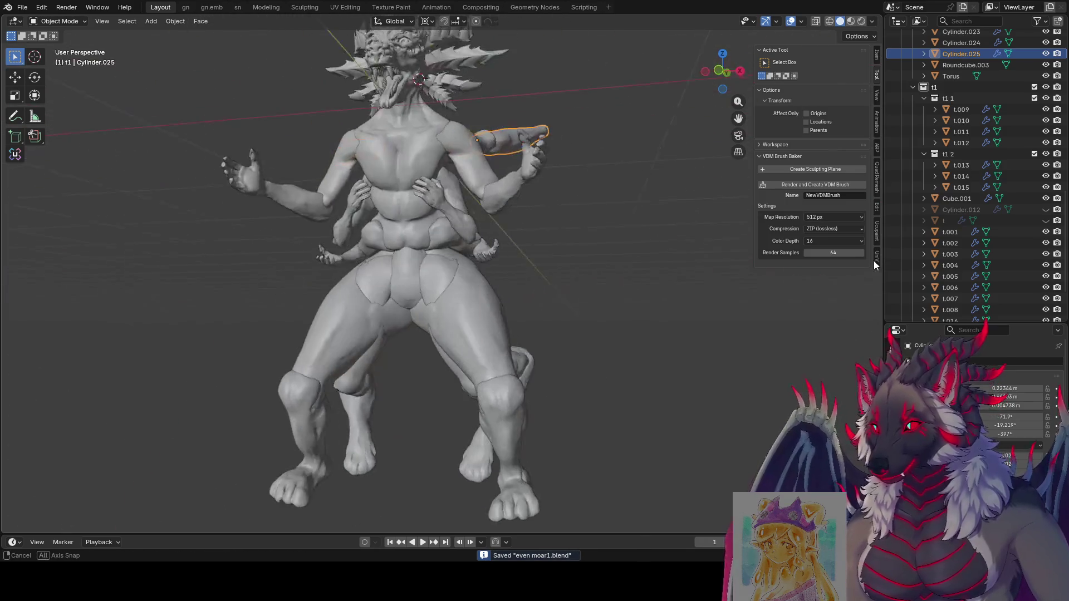
mouse_move(649, 263)
middle_mouse_down()
mouse_move(397, 271)
mouse_move(554, 296)
mouse_move(663, 296)
mouse_move(758, 268)
mouse_move(880, 271)
mouse_move(118, 281)
mouse_move(297, 335)
mouse_move(402, 296)
mouse_move(355, 285)
middle_mouse_up()
key("ctrl+s")
mouse_move(395, 337)
middle_mouse_down()
mouse_move(392, 411)
mouse_move(419, 428)
mouse_move(486, 374)
mouse_move(467, 364)
mouse_move(566, 339)
mouse_move(584, 351)
mouse_move(575, 351)
middle_mouse_up()
Select the leg and torso pieces, save, and try a resize of the feet before undoing it.
left_click(493, 291)
mouse_move(493, 291)
middle_mouse_down()
mouse_move(476, 297)
mouse_move(443, 268)
mouse_move(400, 305)
middle_mouse_up()
key("ctrl+s")
left_click(442, 273)
middle_click_drag(442, 273, 392, 284)
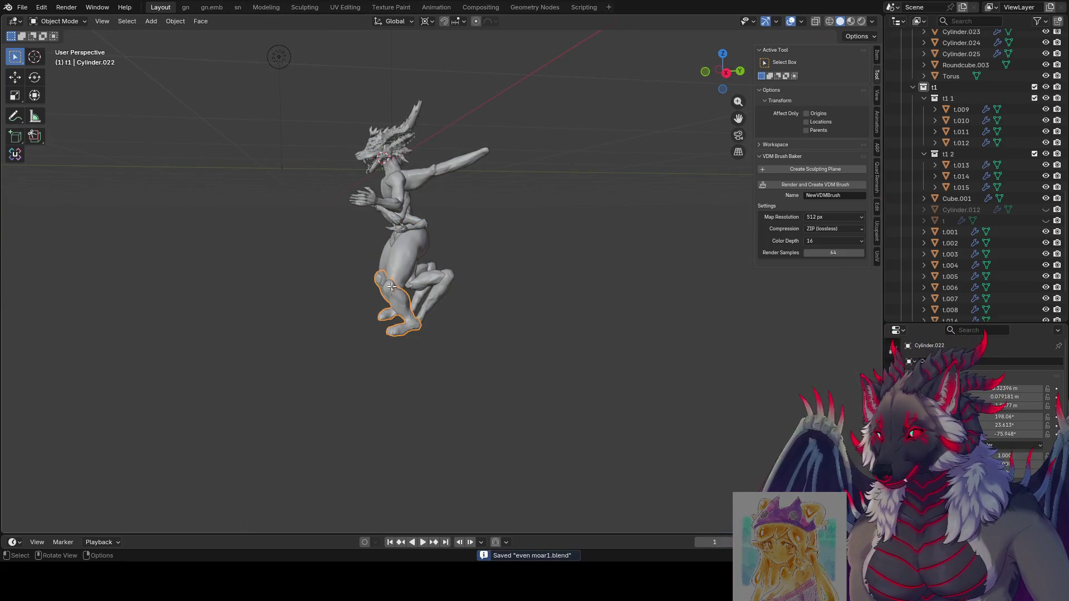
key("Tab")
key("Tab")
key("s")
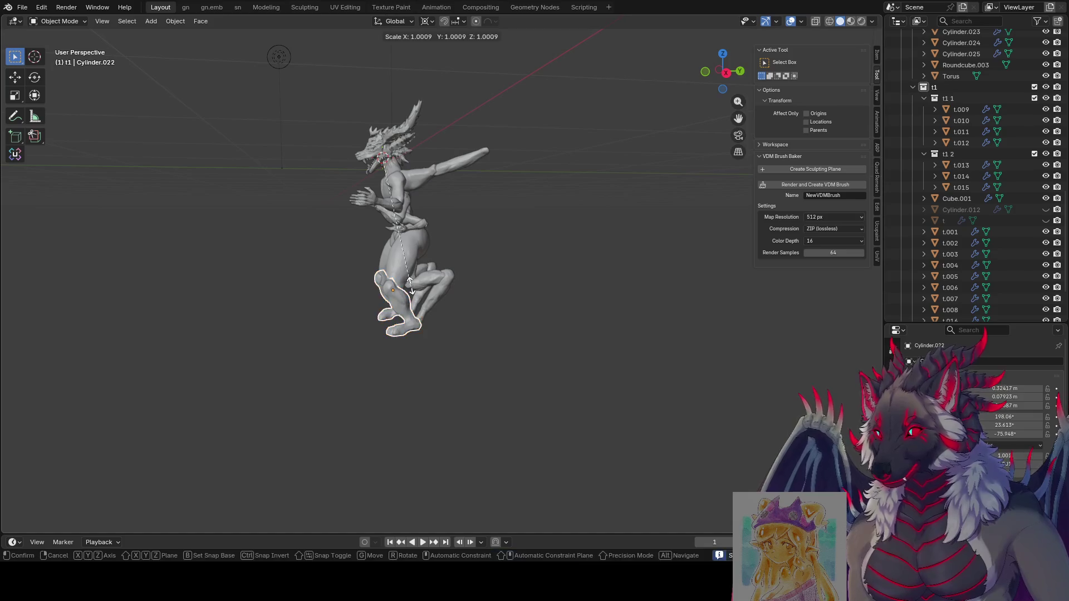
left_click(412, 290)
mouse_move(412, 289)
middle_mouse_down()
mouse_move(541, 299)
mouse_move(530, 318)
mouse_move(555, 309)
middle_mouse_up()
key("ctrl+z")
Shift the feet sideways along X and turn them about 12 degrees around global Z.
key("g")
key("x")
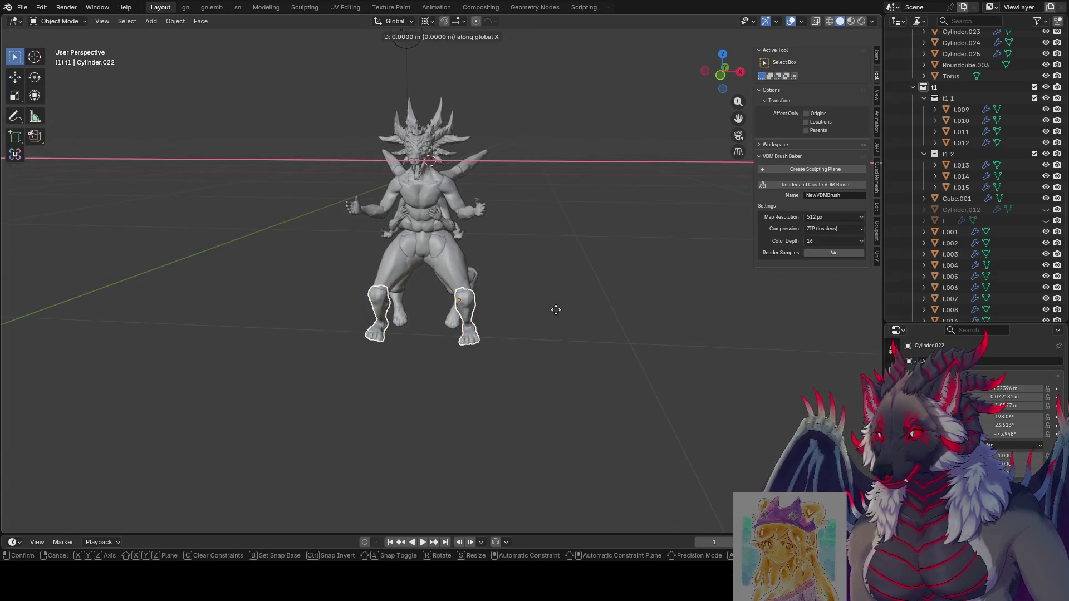
left_click(599, 319)
middle_click_drag(599, 317, 598, 351)
key("r")
key("z")
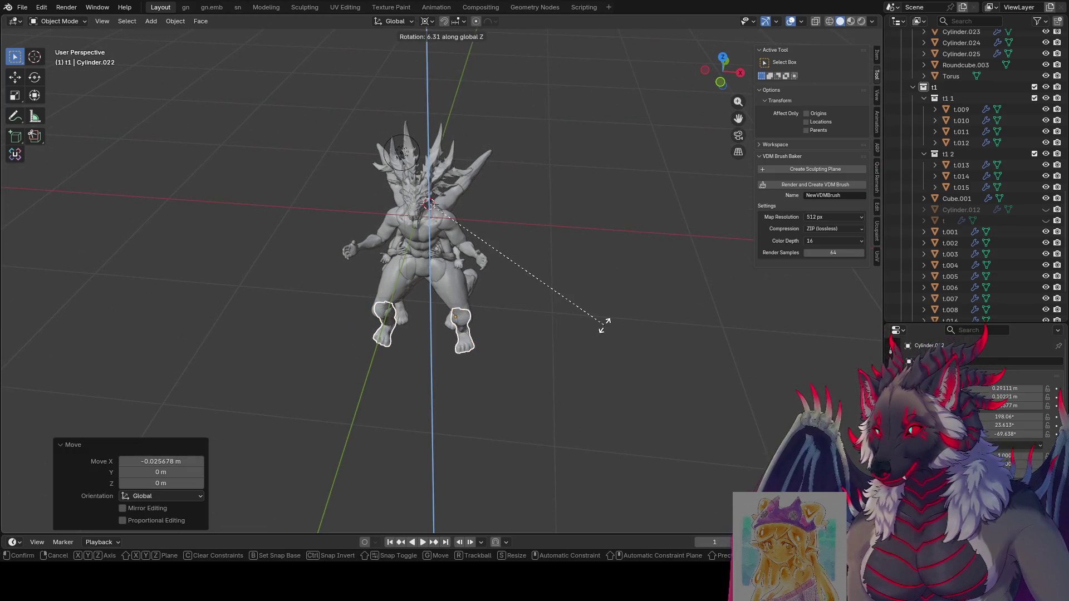
key("Escape")
key("r")
key("z")
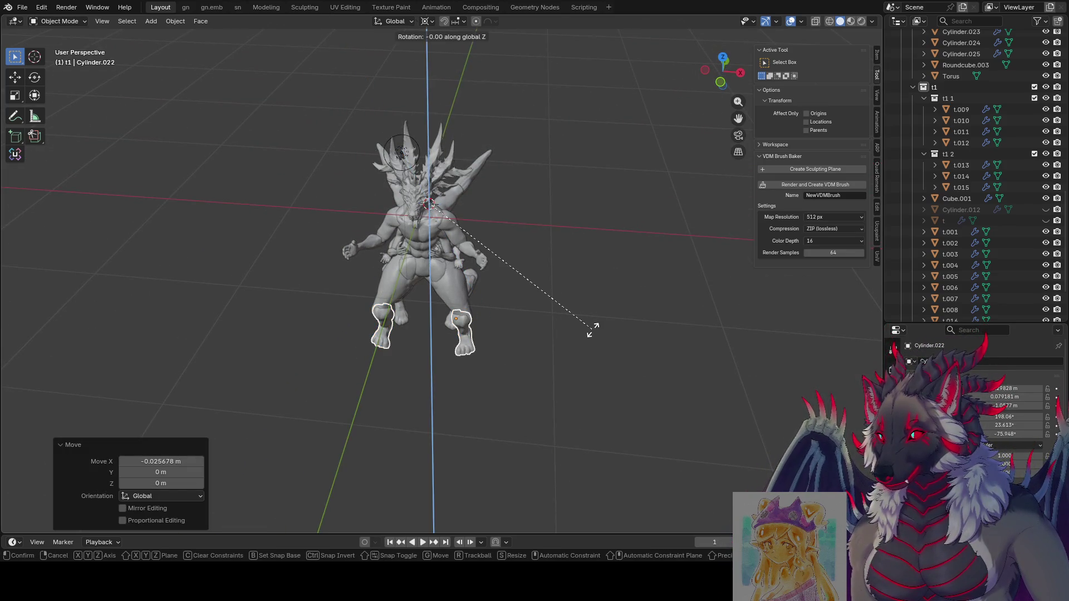
left_click(539, 255)
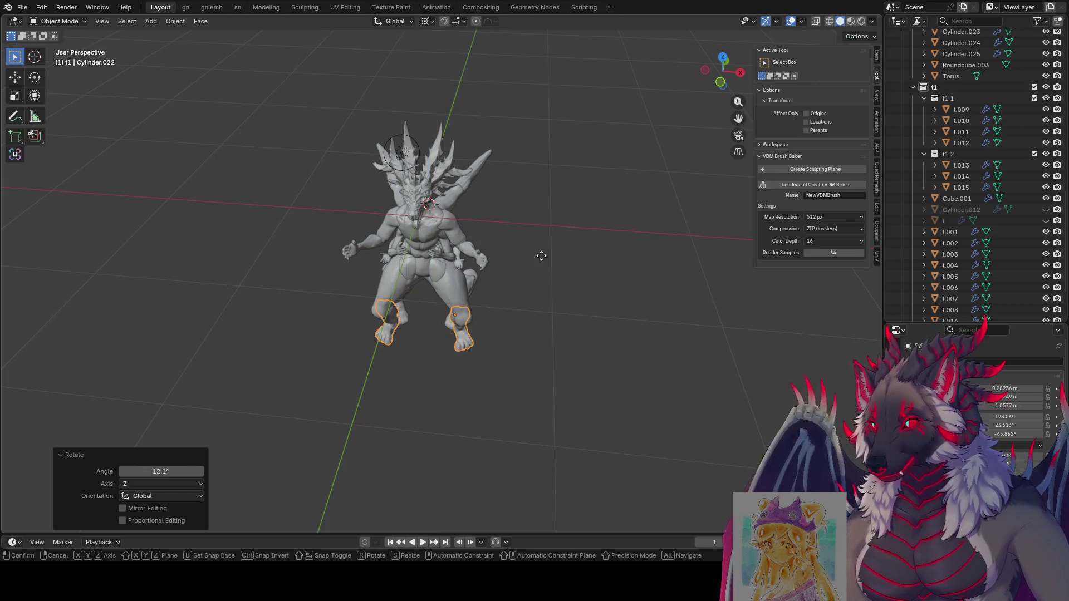
Move the feet along Y and nudge their position again from a side view.
left_click(547, 265)
mouse_move(556, 198)
middle_mouse_down()
mouse_move(295, 181)
mouse_move(132, 212)
mouse_move(105, 289)
middle_mouse_up()
left_click(457, 313)
mouse_move(458, 312)
middle_mouse_down()
mouse_move(373, 270)
mouse_move(545, 325)
mouse_move(558, 300)
mouse_move(520, 378)
mouse_move(604, 324)
middle_mouse_up()
key("g")
left_click(385, 279)
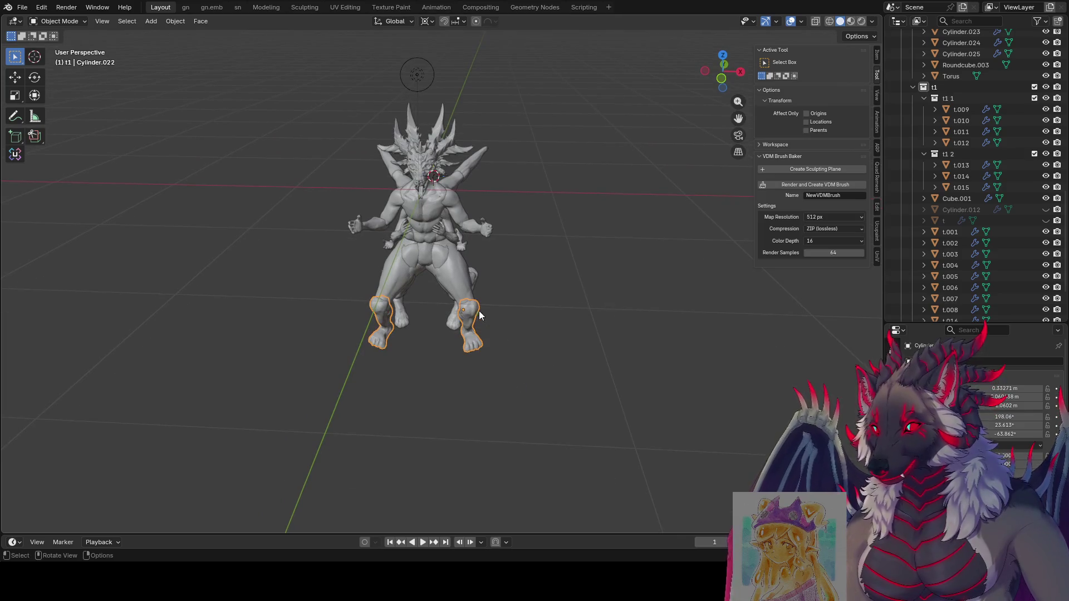
Switch to a different pivot point and rotate the feet around Z about it.
left_click(427, 21)
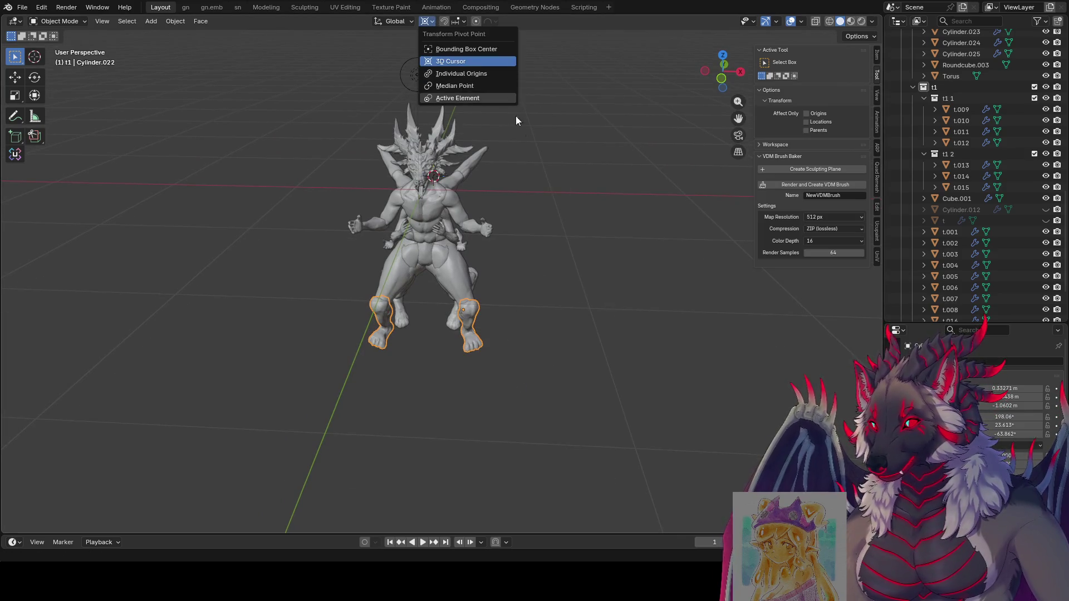
key("m")
middle_click_drag(519, 163, 541, 144)
key("r")
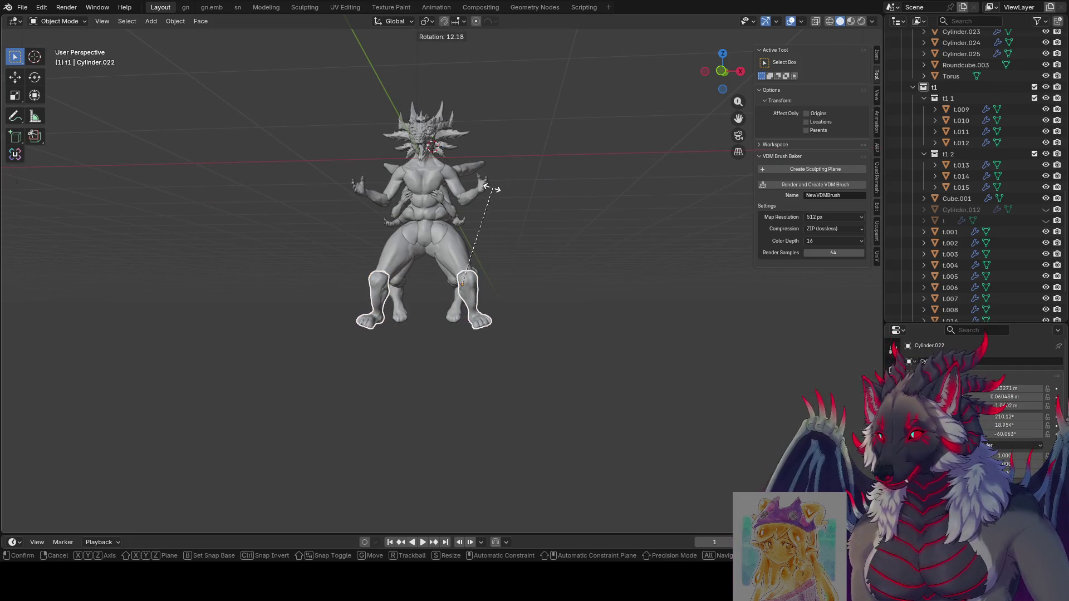
left_click(505, 217)
mouse_move(508, 226)
middle_mouse_down()
mouse_move(508, 290)
mouse_move(508, 227)
mouse_move(503, 268)
mouse_move(422, 248)
mouse_move(533, 264)
mouse_move(521, 289)
mouse_move(550, 329)
mouse_move(306, 326)
mouse_move(568, 339)
mouse_move(568, 358)
mouse_move(485, 367)
mouse_move(550, 362)
mouse_move(448, 311)
mouse_move(454, 334)
middle_mouse_up()
key("r")
key("z")
left_click(491, 263)
Turn the feet further around global Z, then select both feet and slide them along X.
left_click(410, 249)
key("r")
key("z")
left_click(515, 303)
left_click(449, 312)
key("g")
key("x")
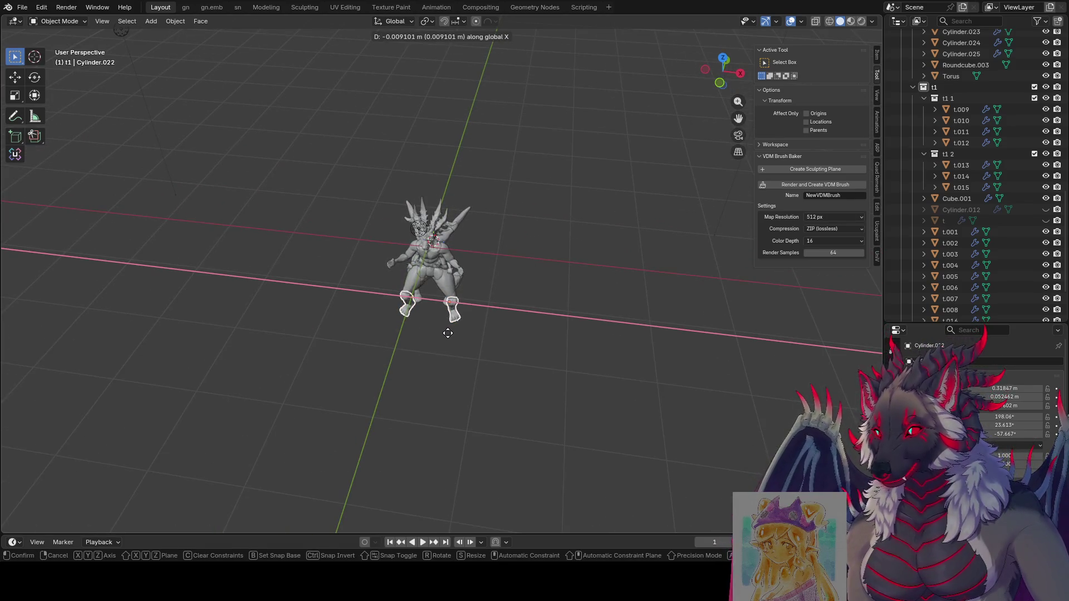
left_click(465, 344)
After a quick look in Edit Mode, turn the feet outward around global Z again.
key("Tab")
mouse_move(466, 345)
middle_mouse_down()
mouse_move(590, 282)
mouse_move(653, 290)
mouse_move(561, 281)
mouse_move(603, 289)
mouse_move(808, 251)
middle_mouse_up()
key("Tab")
key("r")
key("z")
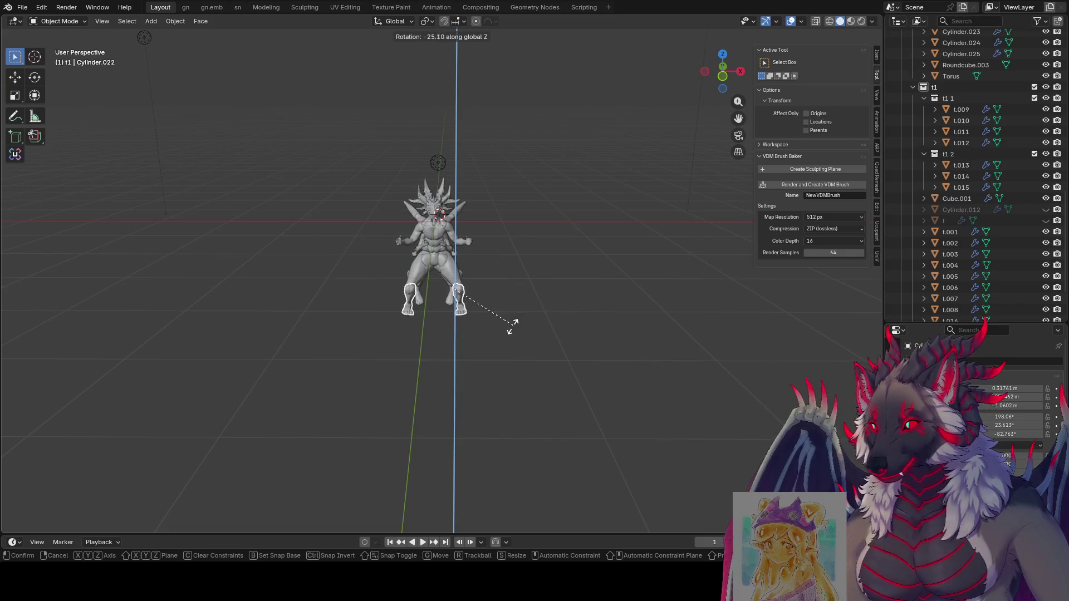
left_click(511, 326)
mouse_move(516, 325)
middle_mouse_down()
mouse_move(506, 341)
mouse_move(517, 321)
mouse_move(569, 315)
mouse_move(513, 307)
middle_mouse_up()
Tilt the feet about the X axis in two passes, checking from three-quarter and side views.
key("Tab")
key("r")
key("x")
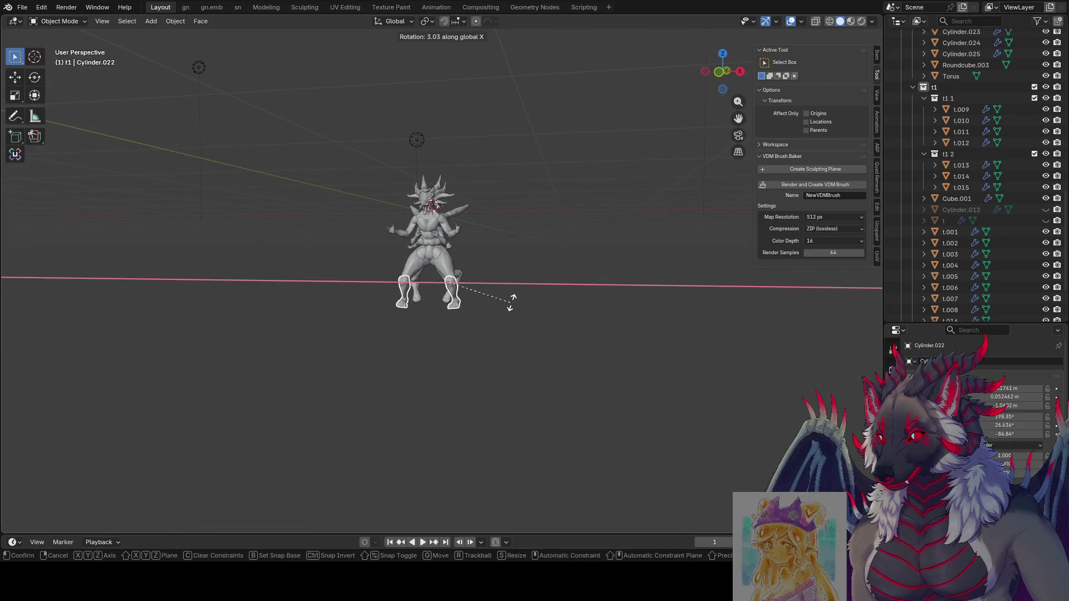
left_click(512, 300)
key("Tab")
mouse_move(523, 318)
middle_mouse_down()
mouse_move(637, 318)
mouse_move(580, 351)
mouse_move(282, 368)
mouse_move(201, 346)
mouse_move(208, 351)
middle_mouse_up()
key("Tab")
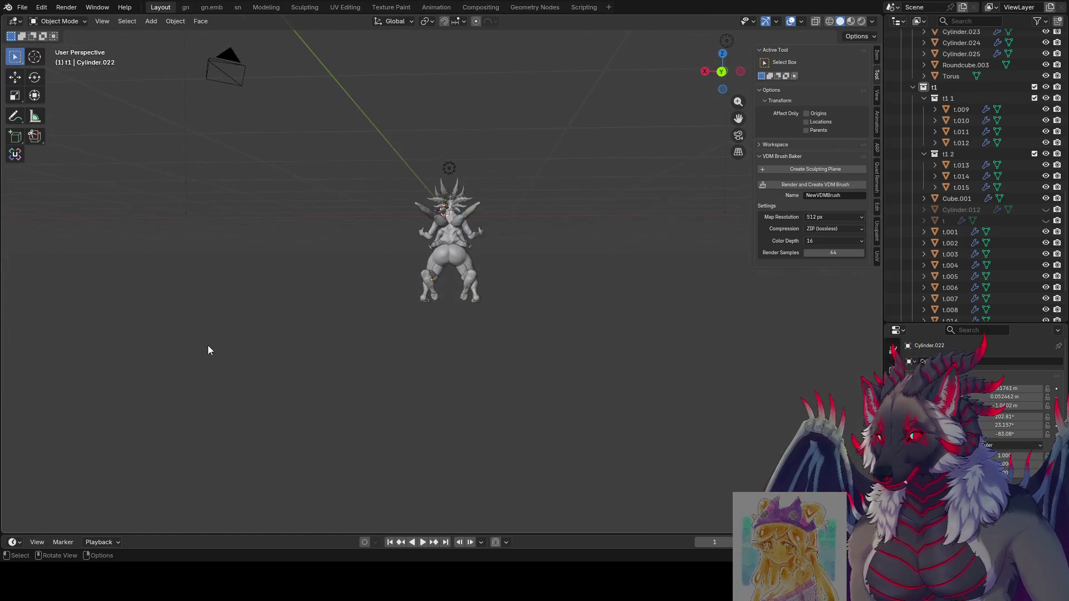
key("r")
key("x")
left_click(401, 302)
mouse_move(402, 302)
middle_mouse_down()
mouse_move(503, 319)
mouse_move(685, 304)
mouse_move(487, 340)
mouse_move(337, 322)
mouse_move(530, 332)
mouse_move(596, 353)
mouse_move(582, 362)
mouse_move(367, 350)
mouse_move(505, 335)
mouse_move(7, 342)
mouse_move(315, 320)
mouse_move(518, 334)
mouse_move(533, 324)
mouse_move(617, 342)
mouse_move(630, 365)
mouse_move(754, 345)
mouse_move(635, 351)
mouse_move(605, 339)
middle_mouse_up()
Tilt the leg piece forward about X in two rotations and deselect it to check the pose.
left_click(543, 301)
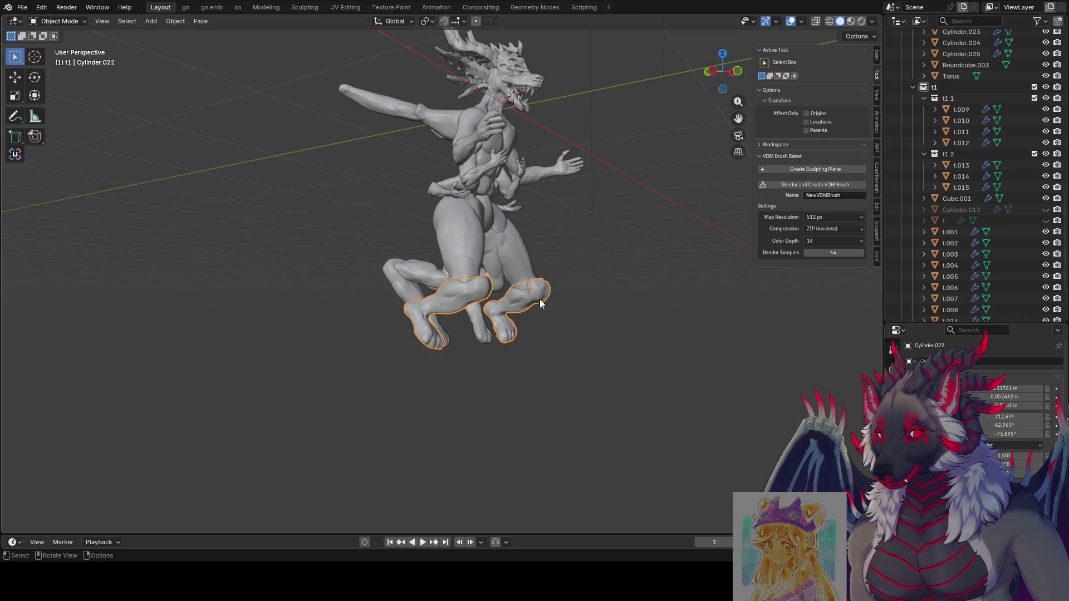
key("r")
key("x")
left_click(618, 288)
mouse_move(618, 288)
middle_mouse_down()
mouse_move(456, 310)
mouse_move(434, 302)
mouse_move(545, 282)
middle_mouse_up()
key("r")
key("x")
left_click(545, 317)
left_click(375, 367)
mouse_move(375, 368)
middle_mouse_down()
mouse_move(549, 369)
mouse_move(466, 401)
mouse_move(570, 372)
middle_mouse_up()
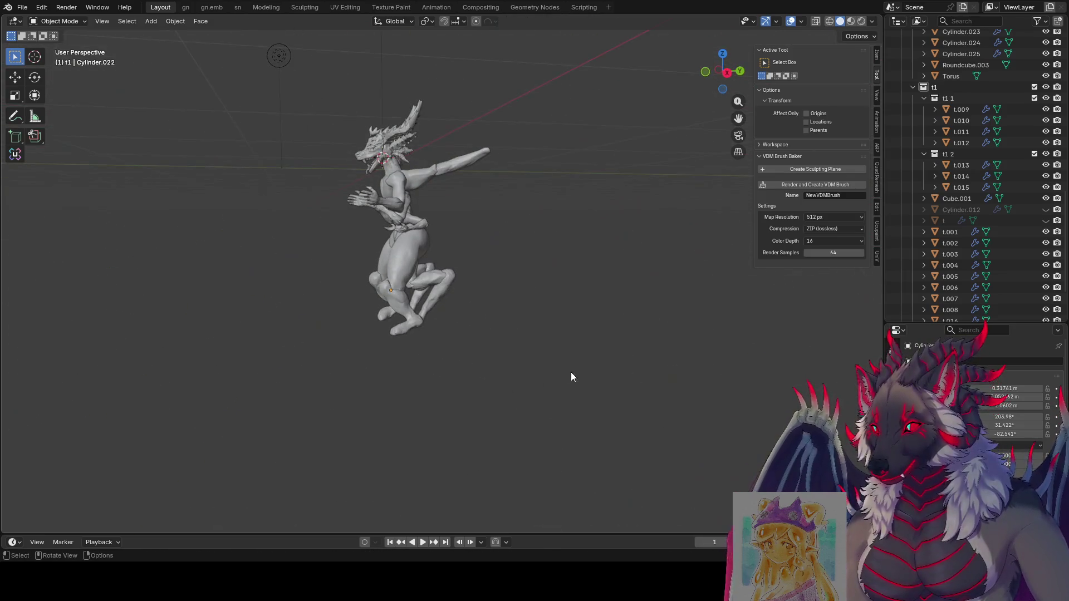
Give the leg piece one more X-axis tilt and deselect it again.
left_click(407, 306)
key("r")
key("x")
left_click(525, 281)
mouse_move(525, 282)
middle_mouse_down()
mouse_move(597, 273)
mouse_move(377, 414)
mouse_move(300, 384)
mouse_move(29, 379)
mouse_move(786, 394)
mouse_move(694, 412)
mouse_move(646, 384)
mouse_move(683, 398)
mouse_move(785, 388)
mouse_move(43, 386)
mouse_move(374, 407)
middle_mouse_up()
left_click(378, 413)
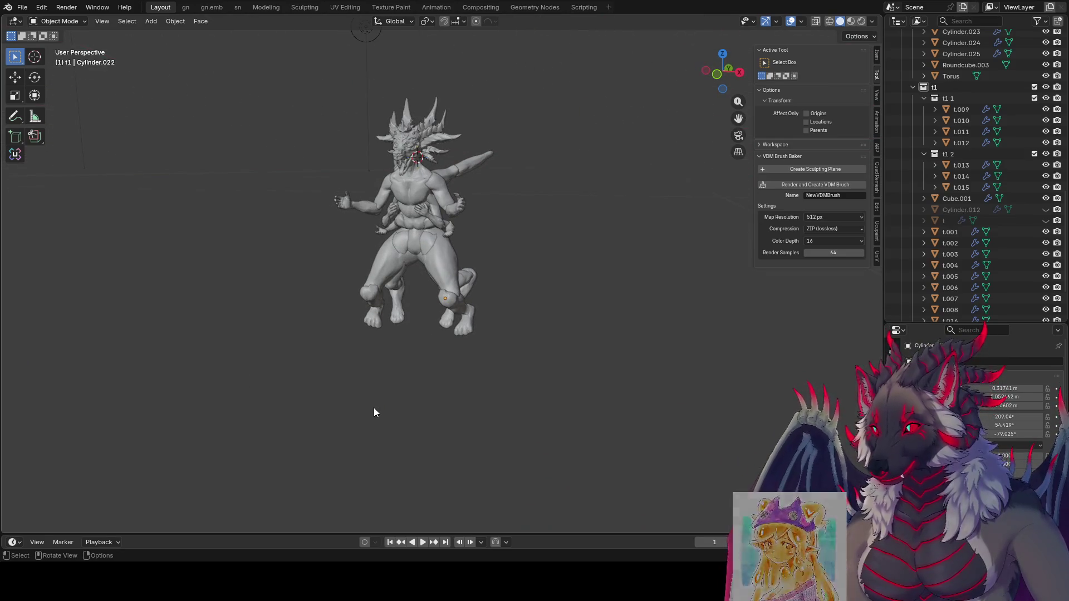
Inspect the figure from side and front angles and save it as even moar1.blend.
middle_click_drag(370, 340, 276, 317)
mouse_move(284, 390)
middle_mouse_down()
mouse_move(303, 401)
mouse_move(444, 395)
mouse_move(389, 431)
mouse_move(263, 418)
mouse_move(264, 427)
mouse_move(503, 418)
mouse_move(100, 424)
mouse_move(543, 426)
mouse_move(695, 440)
mouse_move(636, 432)
middle_mouse_up()
key("ctrl+s")
key("ctrl+s")
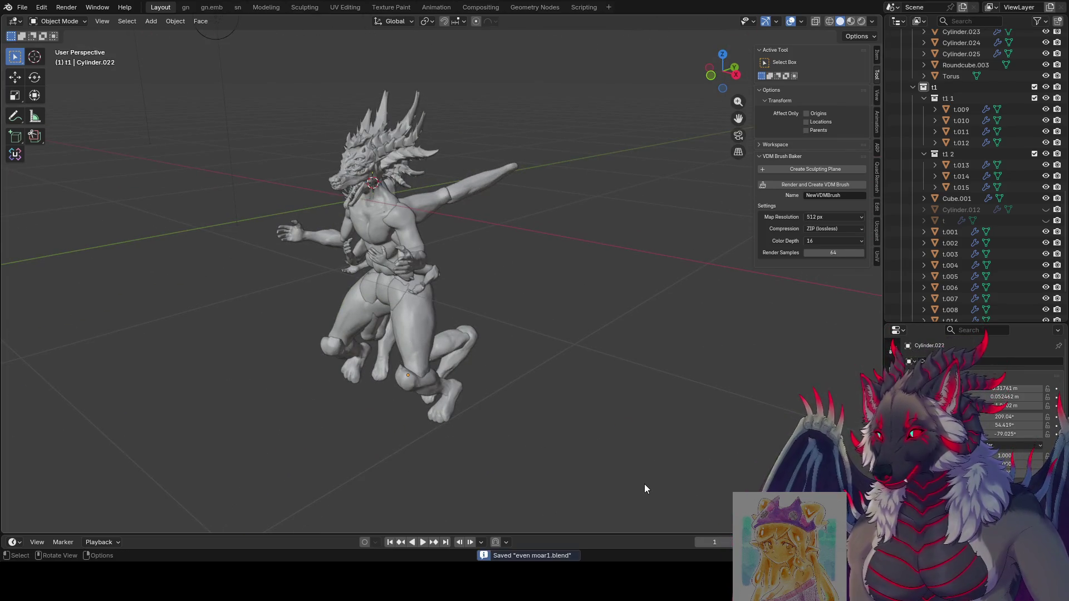
mouse_move(545, 283)
middle_mouse_down()
mouse_move(548, 311)
mouse_move(650, 314)
mouse_move(621, 280)
middle_mouse_up()
scroll(624, 272, "up", 2)
scroll(543, 277, "up", 2)
scroll(503, 215, "up", 3)
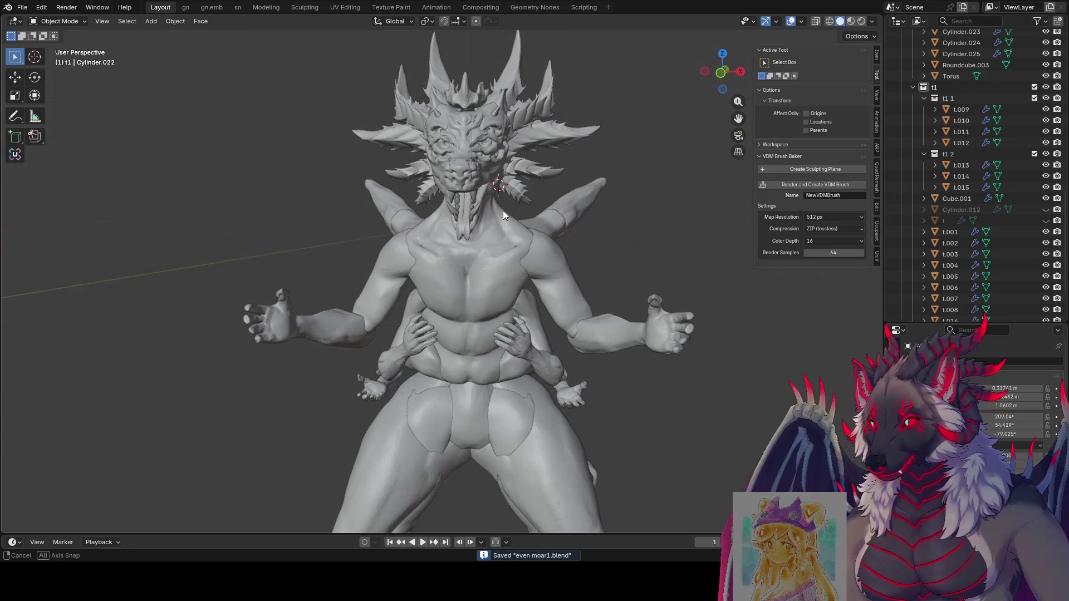
mouse_move(503, 211)
middle_mouse_down()
mouse_move(386, 210)
mouse_move(444, 161)
mouse_move(495, 156)
mouse_move(627, 201)
mouse_move(658, 275)
mouse_move(639, 329)
mouse_move(654, 320)
middle_mouse_up()
scroll(651, 235, "down", 5)
key("ctrl+s")
scroll(599, 325, "down", 4)
scroll(582, 314, "up", 2)
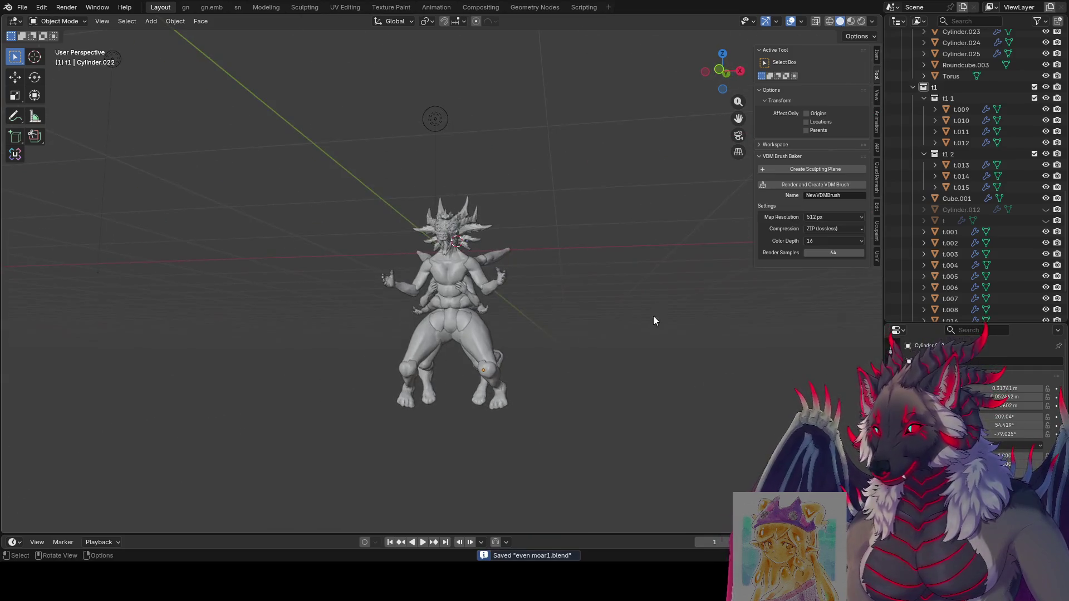
Resize the hip piece and the feet, abandon a further resize, and save the file.
key("s")
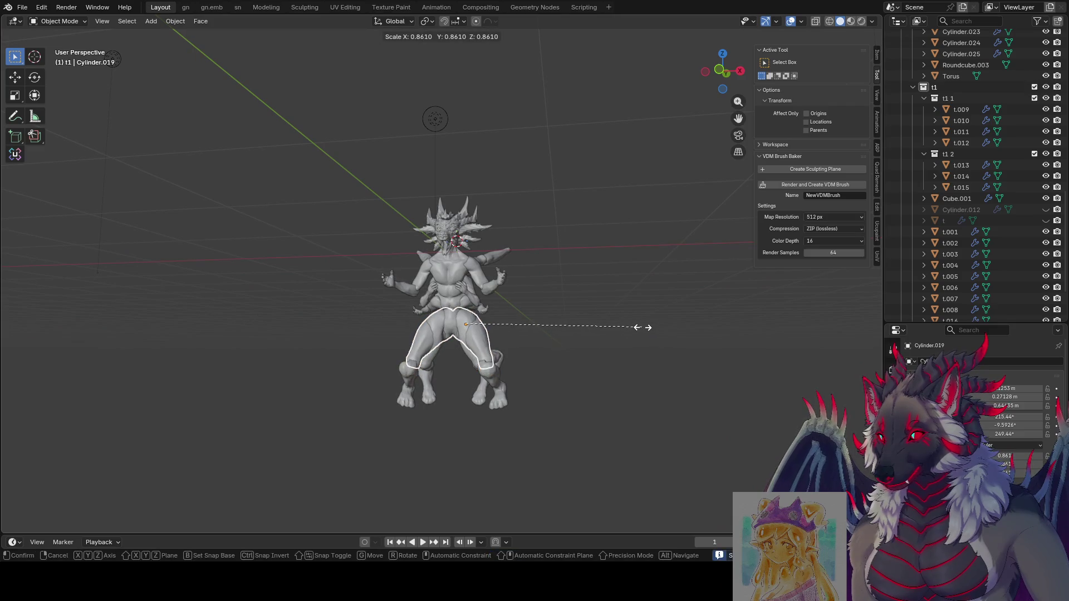
left_click(643, 326)
mouse_move(630, 342)
middle_mouse_down()
mouse_move(610, 390)
mouse_move(472, 368)
middle_mouse_up()
mouse_move(565, 375)
middle_mouse_down()
mouse_move(500, 365)
mouse_move(491, 384)
mouse_move(772, 415)
mouse_move(706, 425)
mouse_move(583, 399)
mouse_move(604, 365)
middle_mouse_up()
key("s")
left_click(599, 372)
middle_click_drag(651, 400, 640, 395)
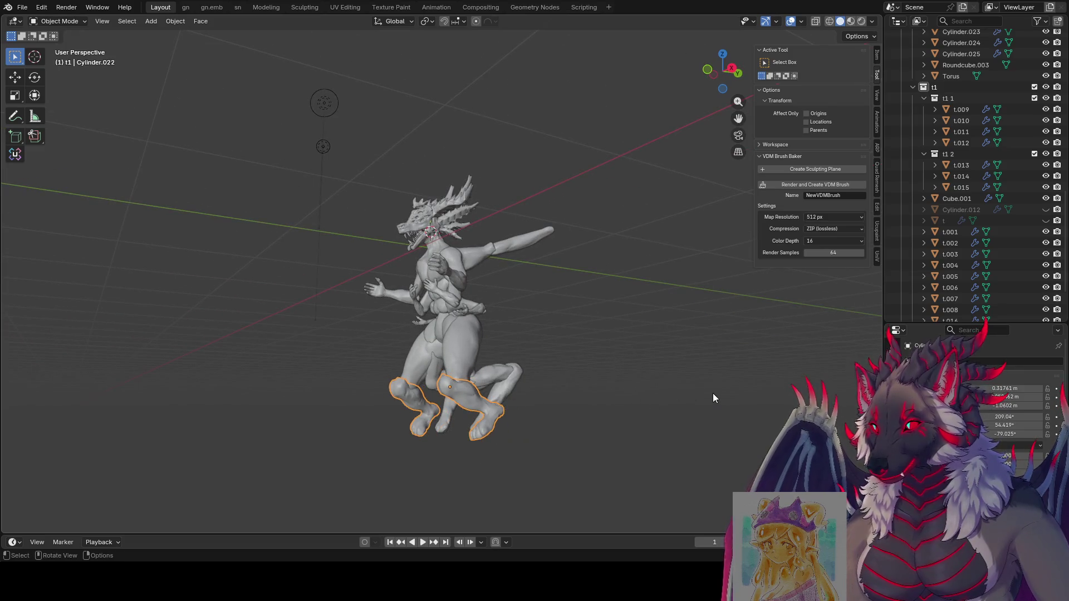
key("s")
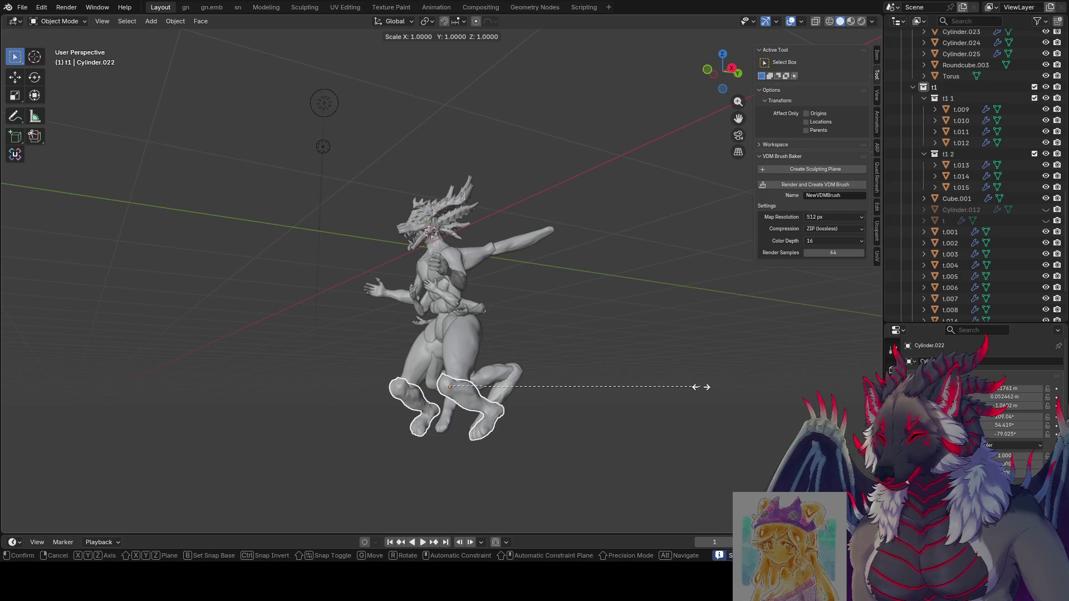
key("Escape")
key("ctrl+s")
Hide overlays, enlarge the feet in front view, reset their scale with Alt+S and settle on a new size.
left_click(790, 21)
key("KP_1")
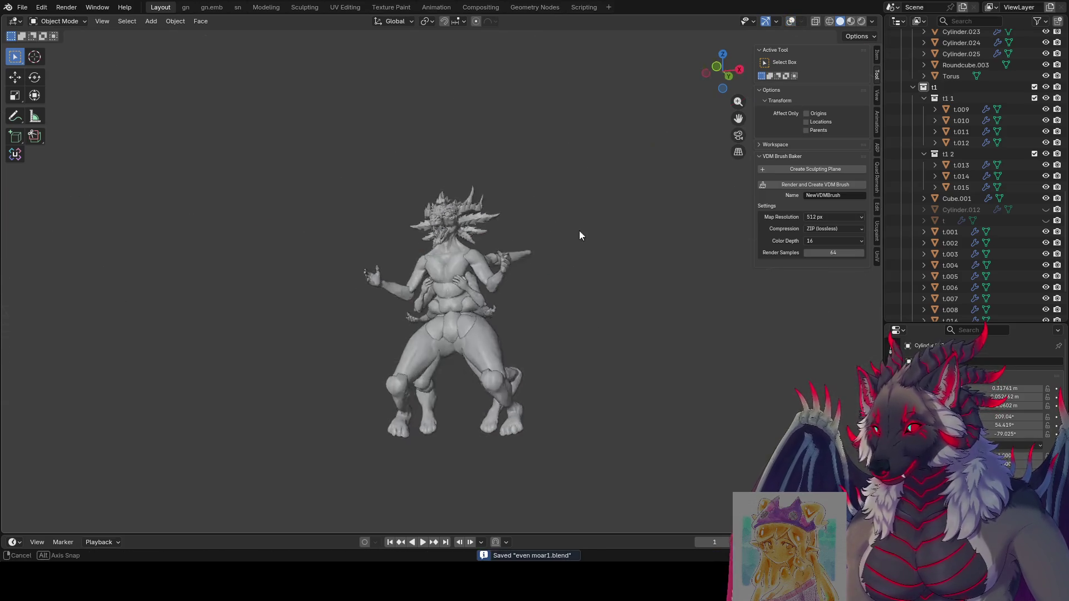
key("s")
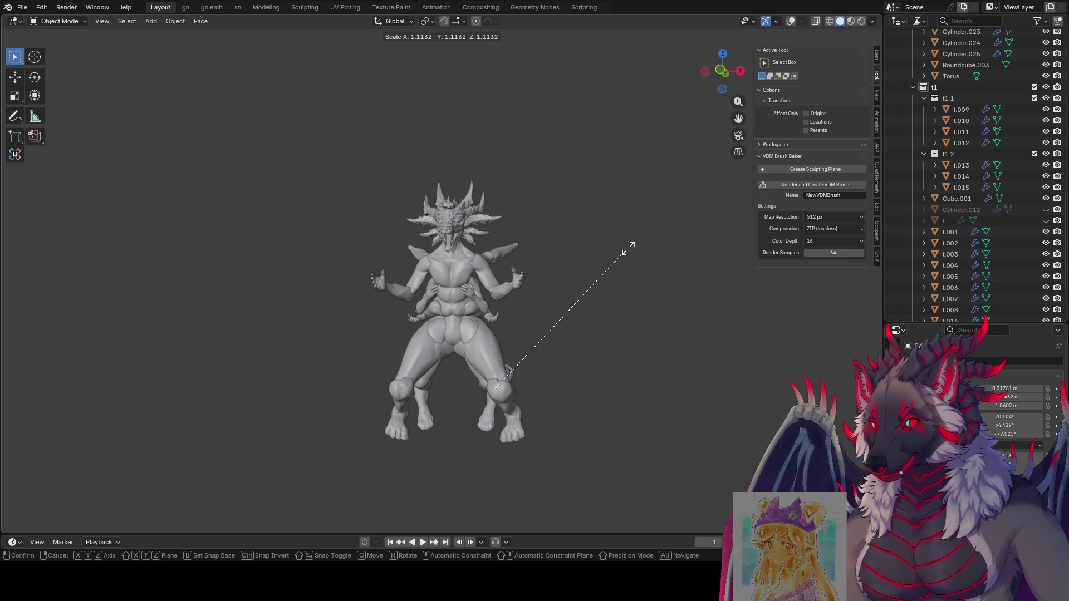
left_click(628, 248)
mouse_move(627, 248)
middle_mouse_down()
mouse_move(425, 256)
mouse_move(592, 246)
mouse_move(654, 263)
middle_mouse_up()
key("alt+s")
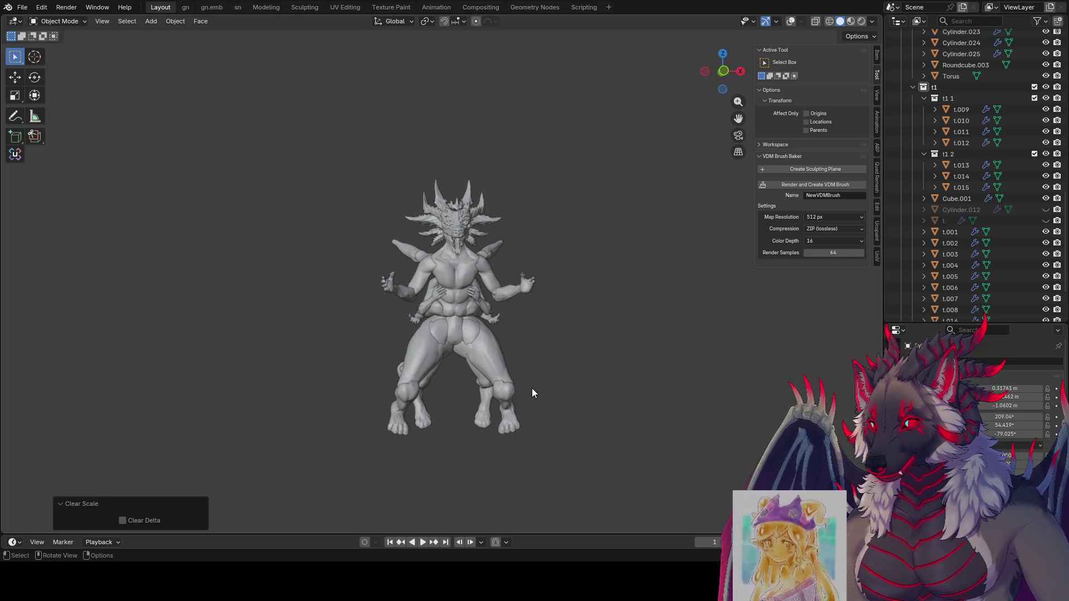
key("s")
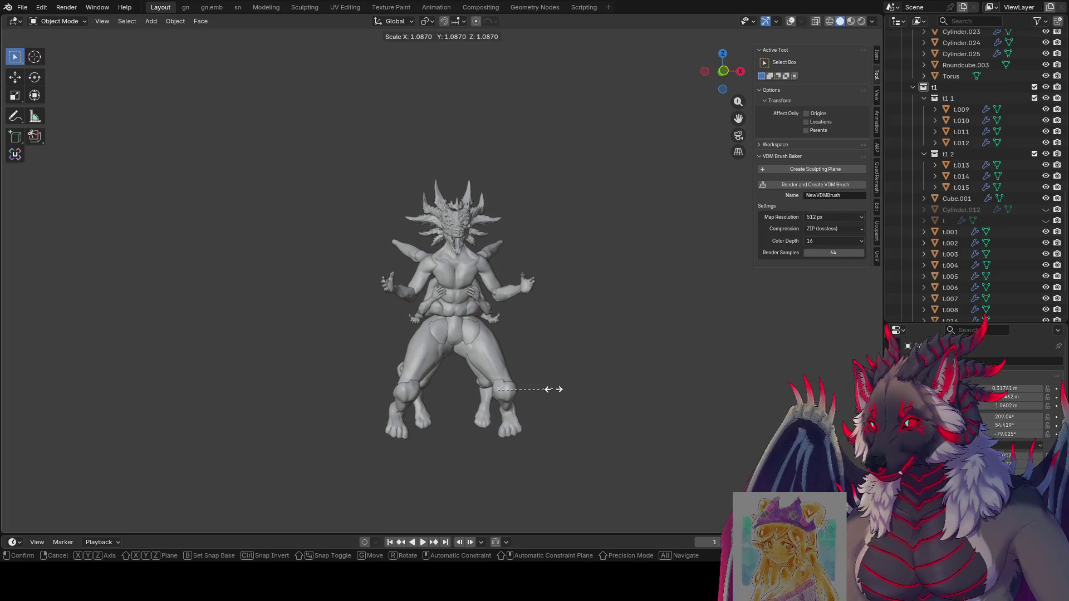
left_click(552, 387)
key("ctrl+z")
key("s")
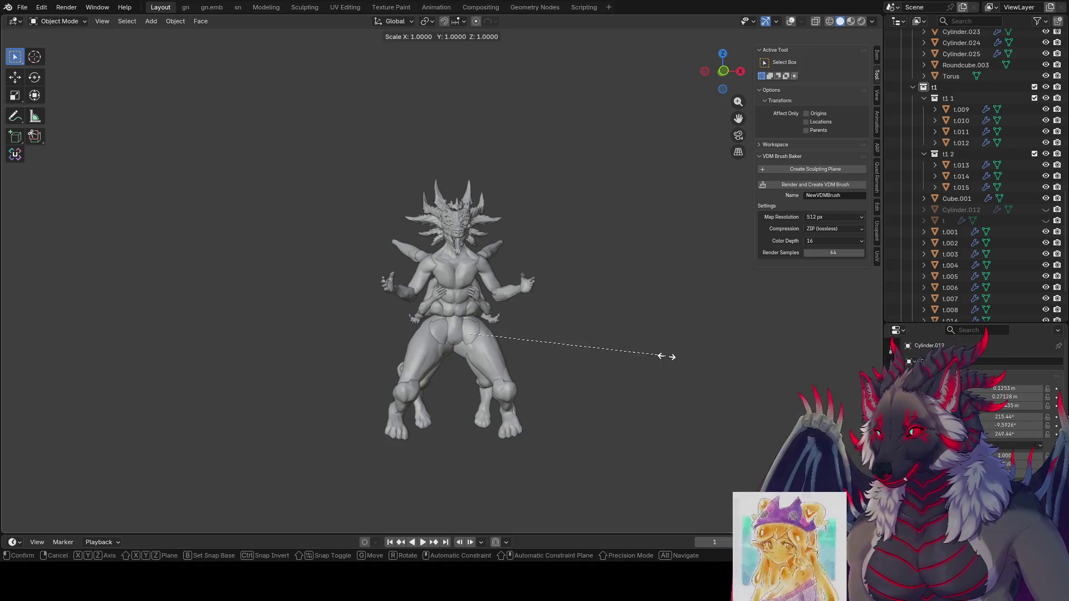
key("Escape")
middle_click_drag(655, 354, 488, 344)
Slide the feet along the Y axis into place under the legs.
key("g")
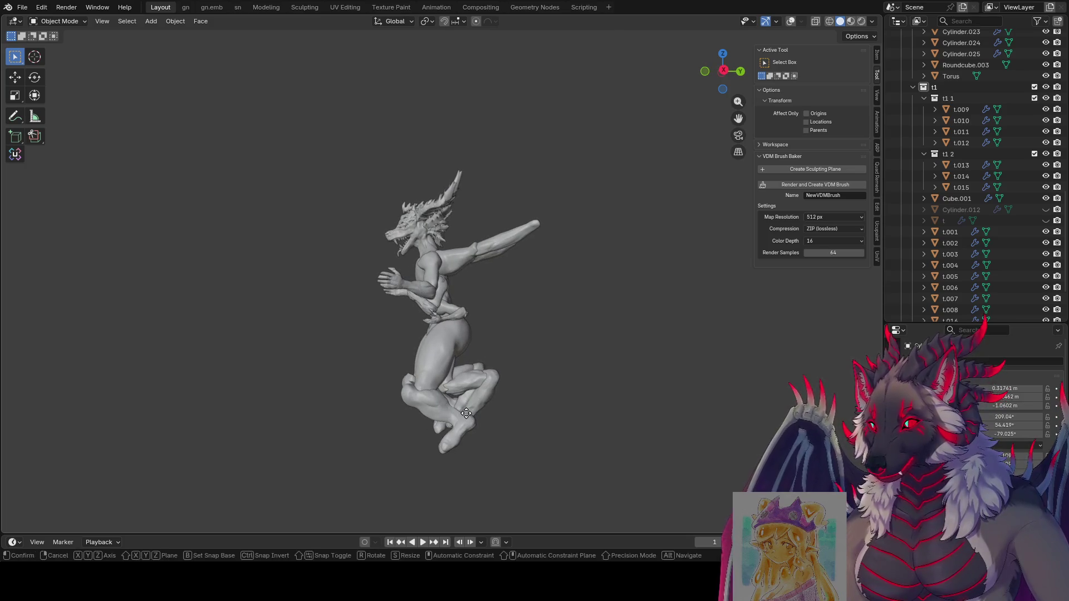
key("y")
mouse_move(470, 412)
middle_mouse_down()
mouse_move(563, 396)
mouse_move(645, 356)
mouse_move(626, 390)
middle_mouse_up()
key("y")
key("y")
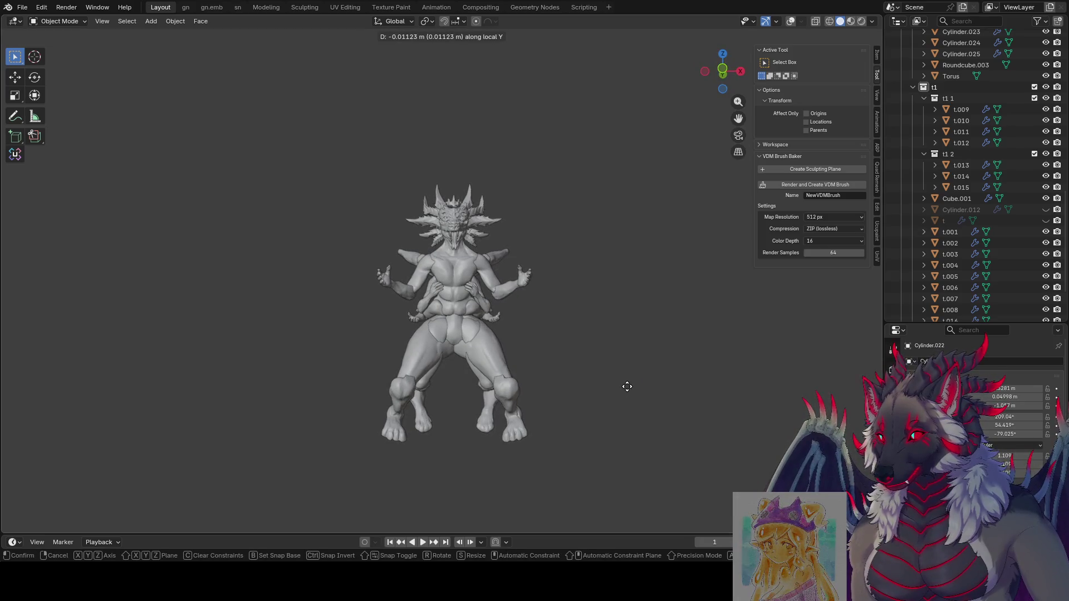
key("y")
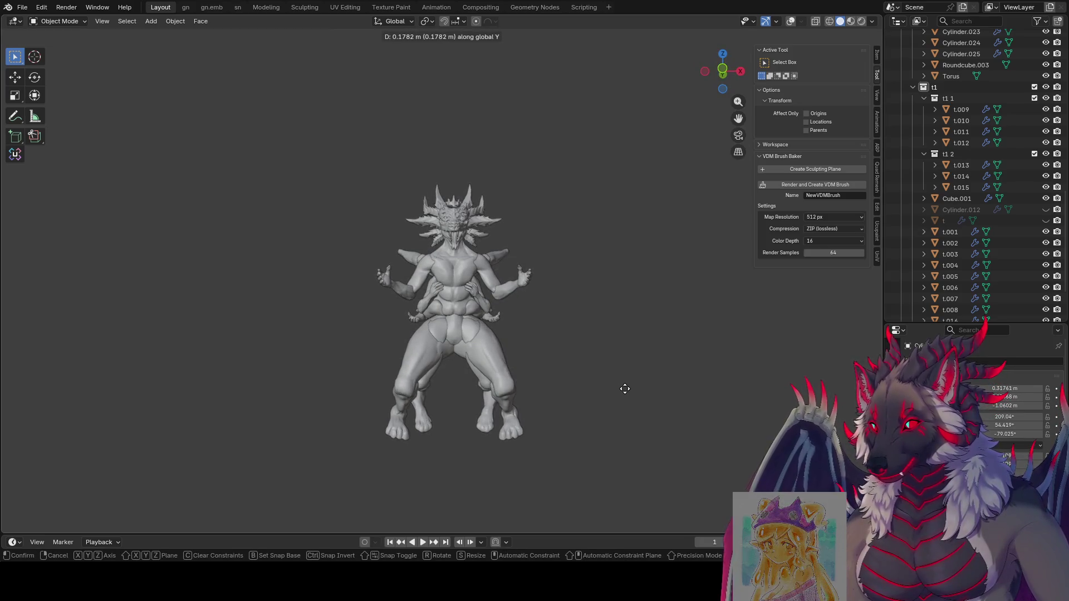
left_click(627, 387)
middle_click_drag(626, 386, 626, 454)
Turn the feet about their local Z axis after dropping a global Z attempt.
key("r")
key("z")
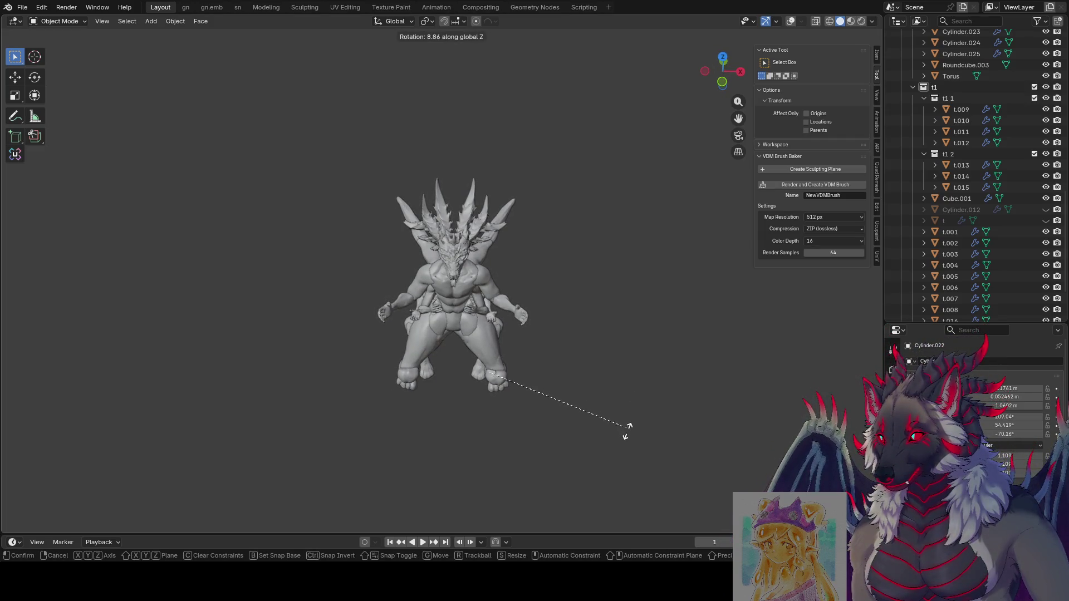
key("Escape")
key("r")
key("z")
key("z")
left_click(633, 393)
mouse_move(632, 393)
middle_mouse_down()
mouse_move(625, 304)
mouse_move(586, 348)
mouse_move(178, 338)
mouse_move(397, 357)
mouse_move(418, 333)
mouse_move(464, 370)
mouse_move(453, 372)
middle_mouse_up()
Save the file twice, snap to front then right side view, and bring up the Shift+A add menu.
mouse_move(604, 418)
middle_mouse_down()
mouse_move(476, 383)
mouse_move(538, 354)
mouse_move(620, 361)
mouse_move(623, 386)
mouse_move(559, 323)
mouse_move(500, 310)
mouse_move(532, 312)
mouse_move(481, 303)
mouse_move(335, 323)
mouse_move(477, 316)
mouse_move(453, 368)
middle_mouse_up()
scroll(573, 378, "up", 1)
scroll(569, 400, "up", 3)
scroll(501, 370, "down", 4)
key("ctrl+s")
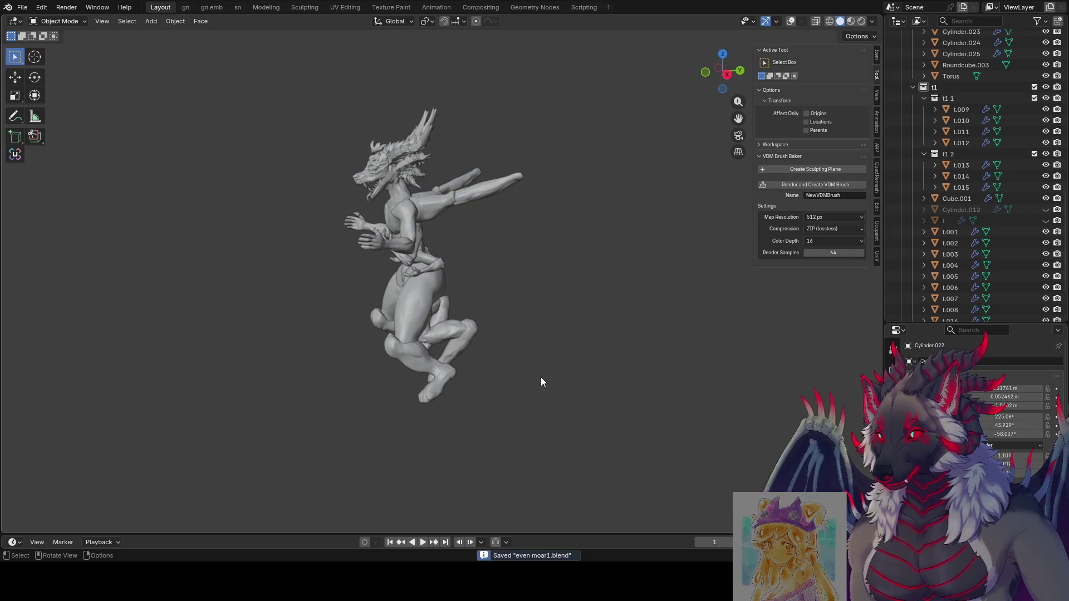
mouse_move(537, 382)
middle_mouse_down()
mouse_move(292, 367)
mouse_move(226, 342)
mouse_move(65, 335)
middle_mouse_up()
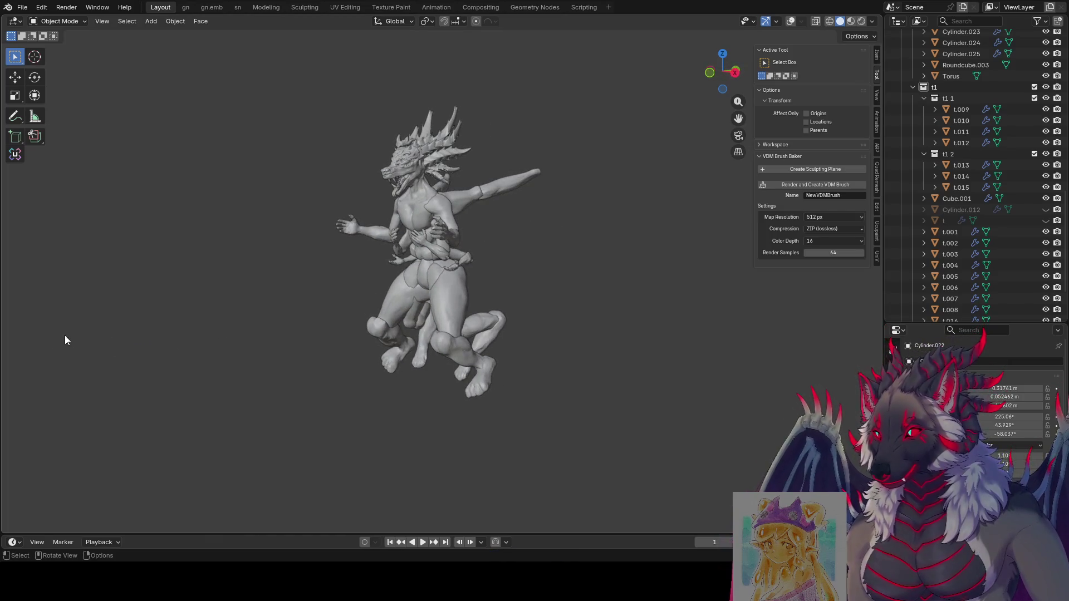
scroll(599, 425, "up", 3)
key("ctrl+s")
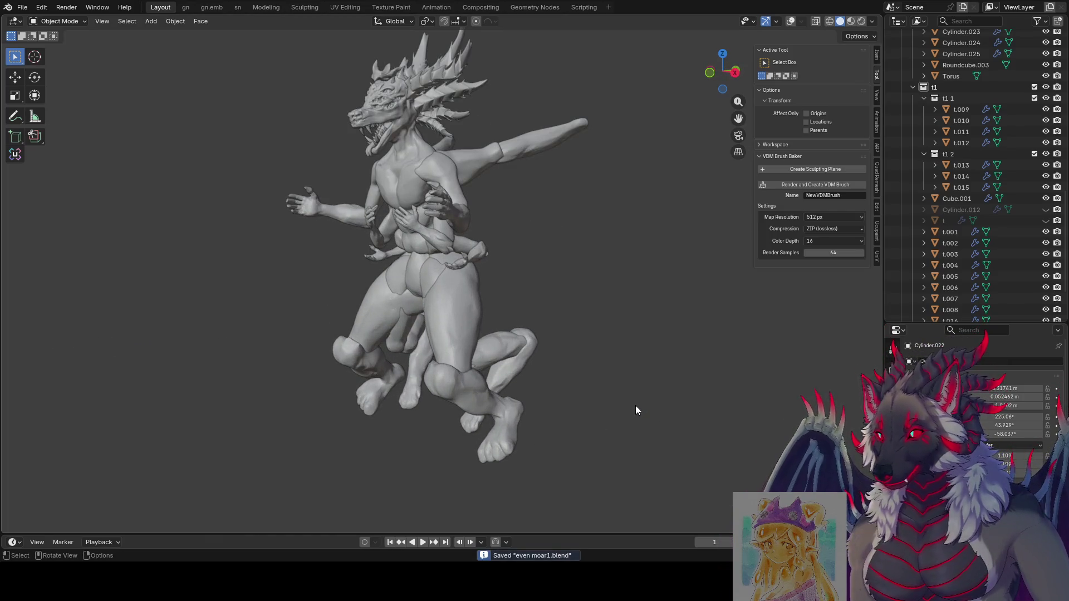
key("KP_1")
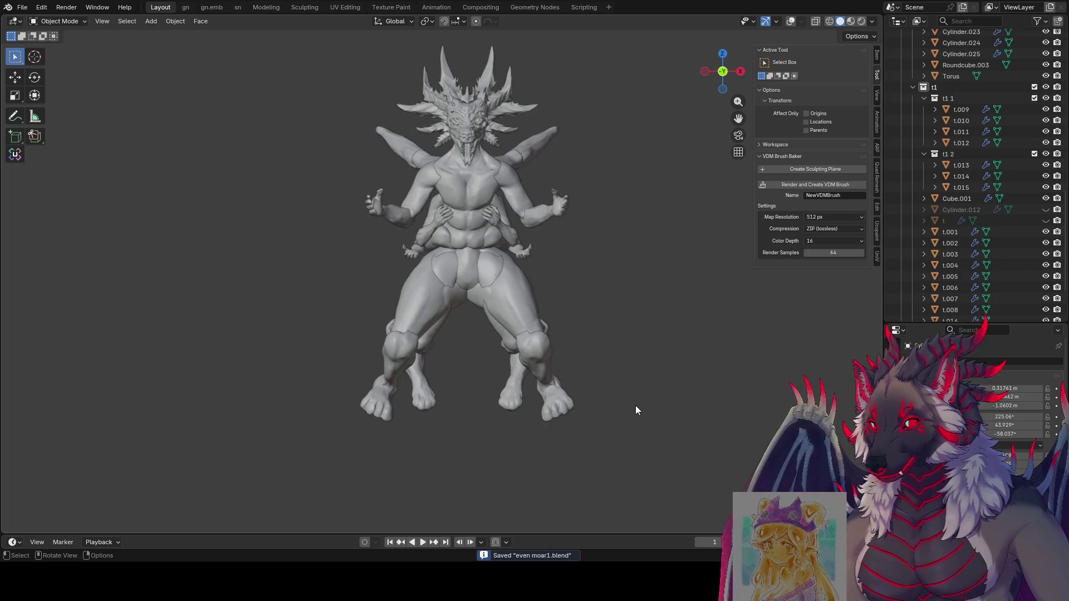
key("KP_3")
key("shift+a")
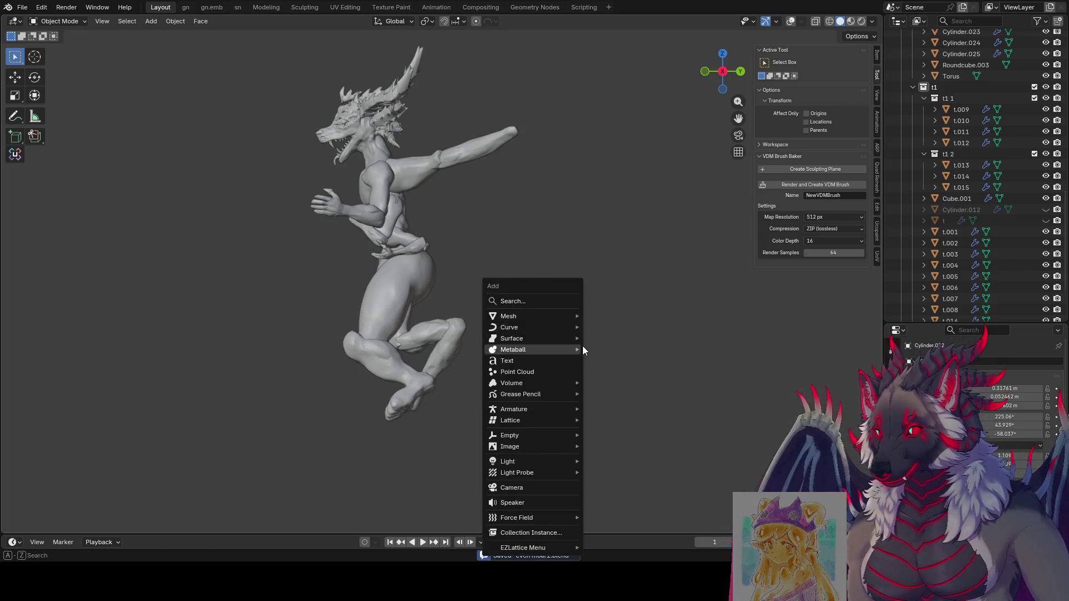
Add a cube at zero location and shrink it to a tenth of its size.
key("space")
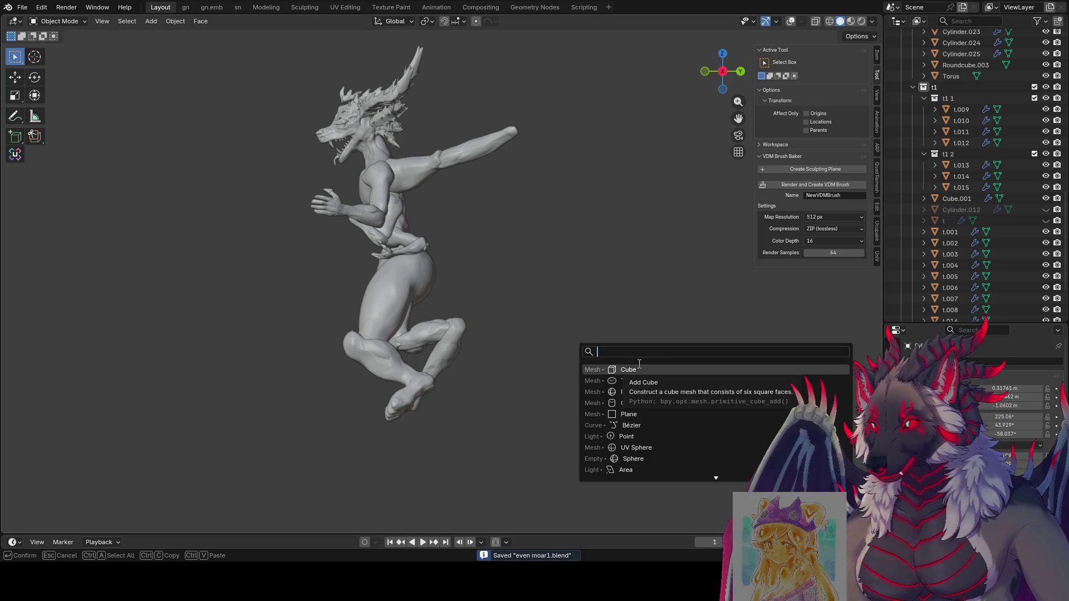
left_click(639, 368)
left_click_drag(160, 464, 160, 485)
type("0")
key("Return")
scroll(503, 477, "down", 3)
key("Tab")
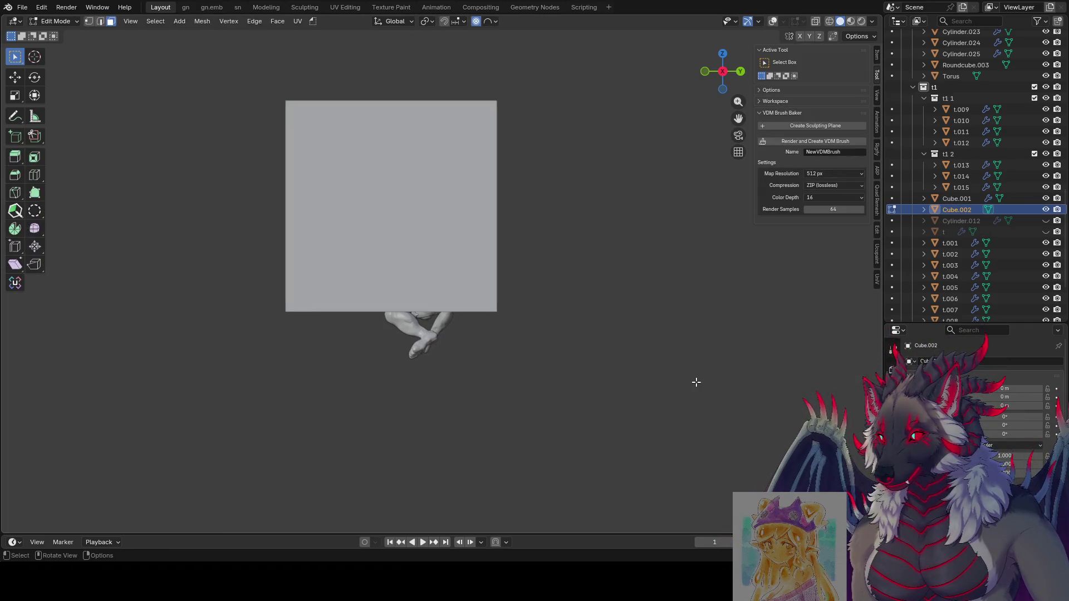
type("s.1")
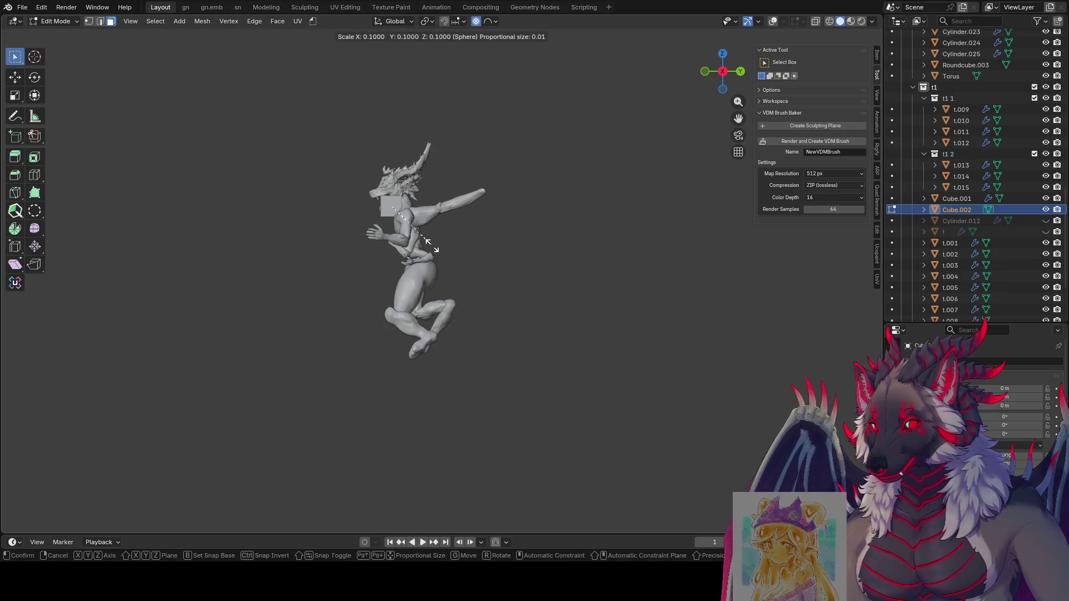
key("Return")
key("Tab")
Move the small cube behind the dragon's hips in side view and save the file.
key("KP_3")
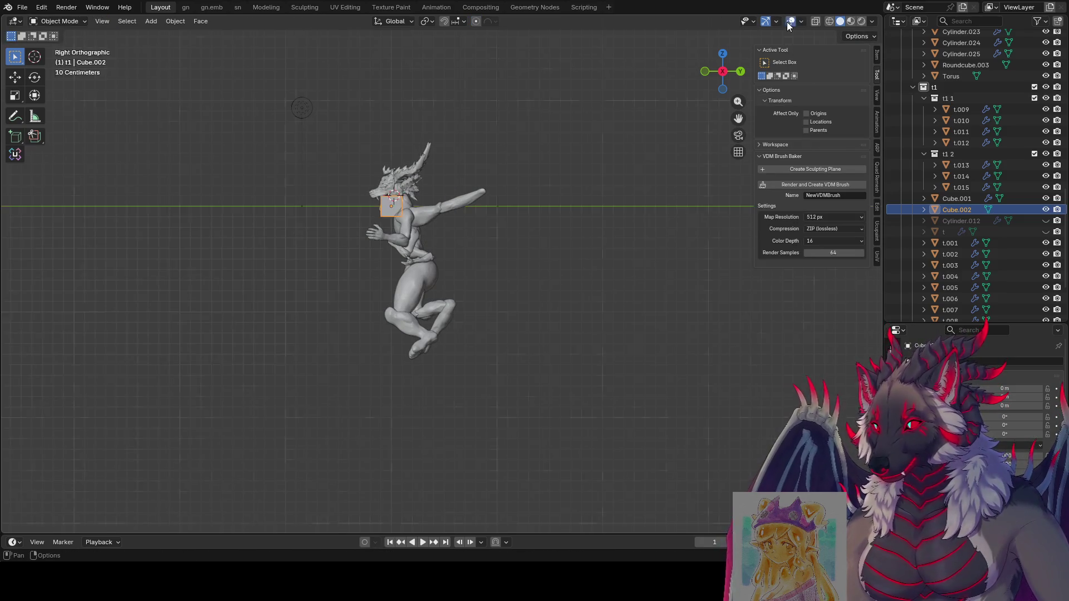
left_click(791, 21)
key("g")
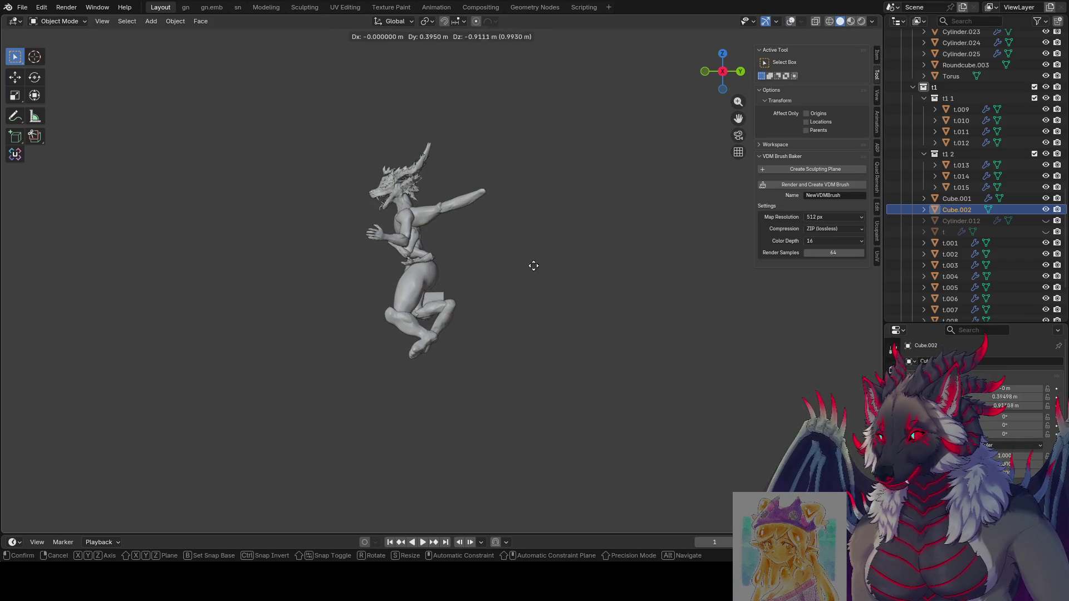
left_click(502, 197)
key("ctrl+s")
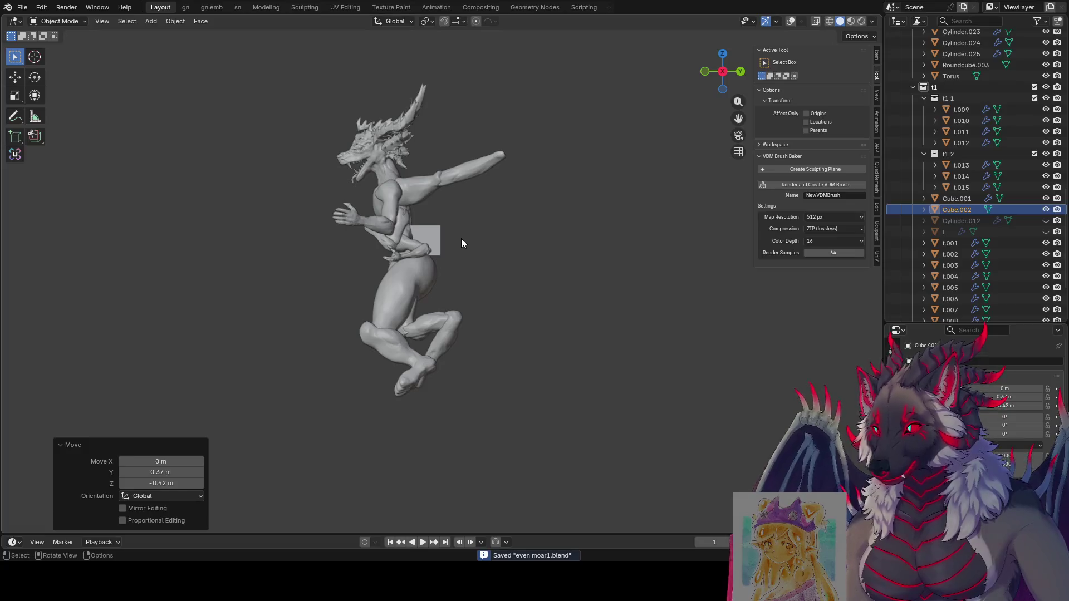
scroll(465, 240, "up", 3)
scroll(490, 255, "up", 3)
middle_click_drag(403, 268, 410, 229)
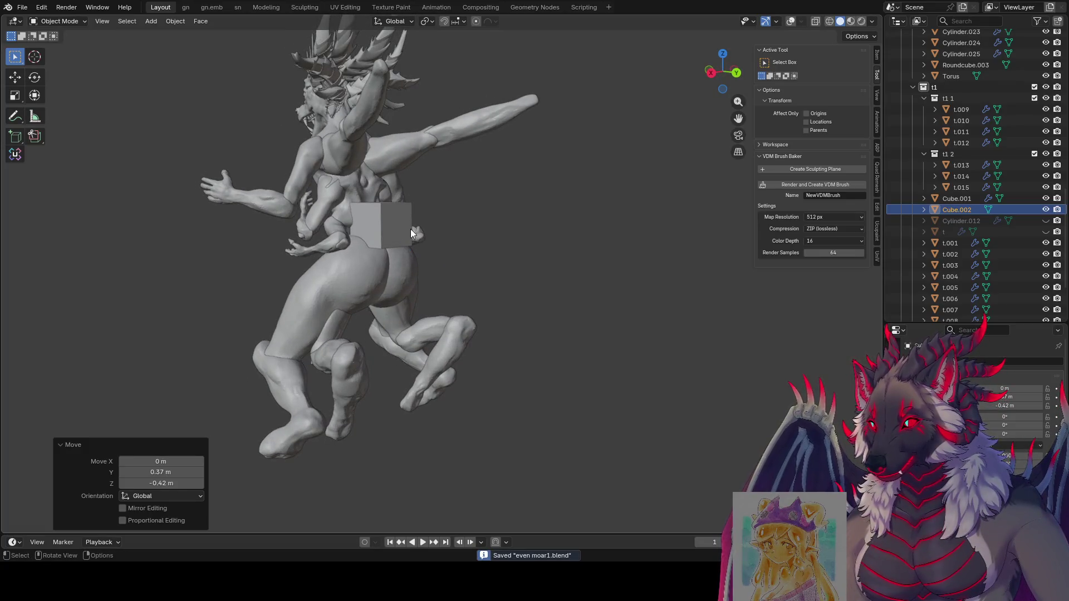
key("Tab")
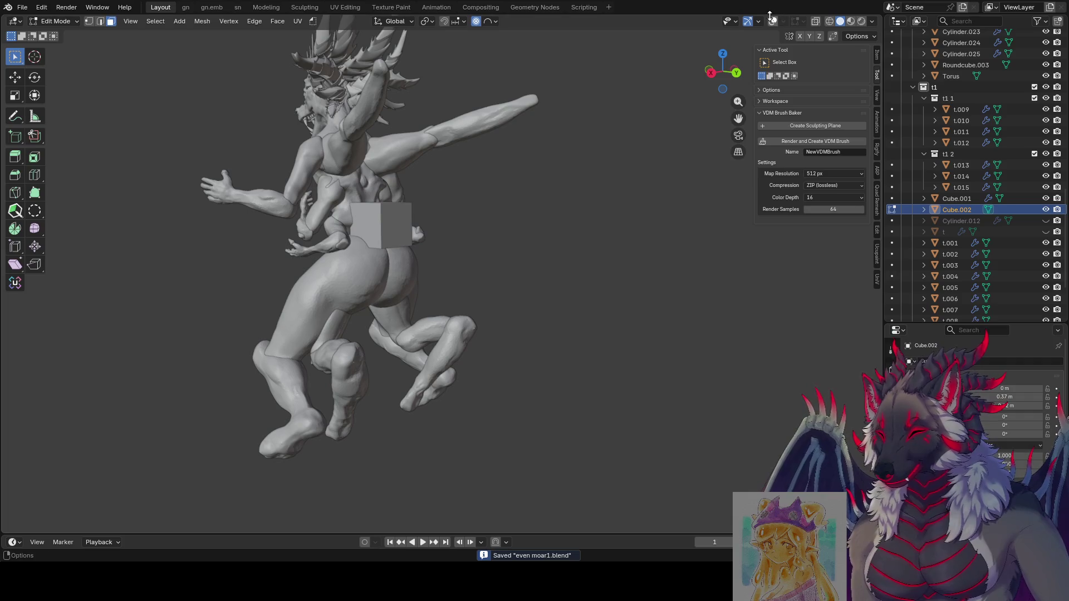
Restore overlays, disable proportional editing and select only the cube's right-hand face.
left_click(773, 22)
left_click(476, 21)
left_click(395, 232)
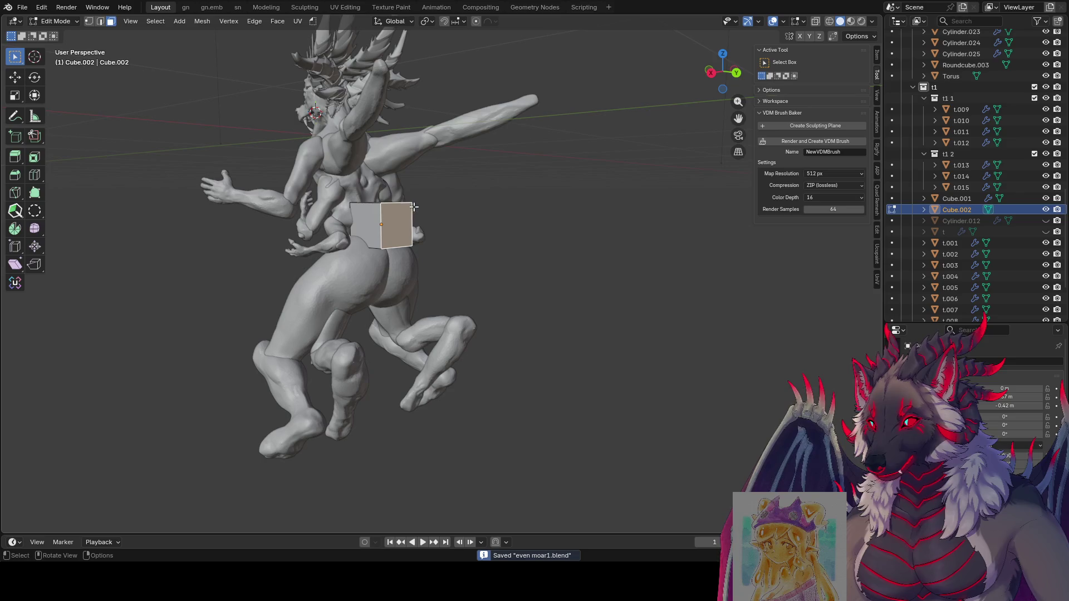
key("KP_1")
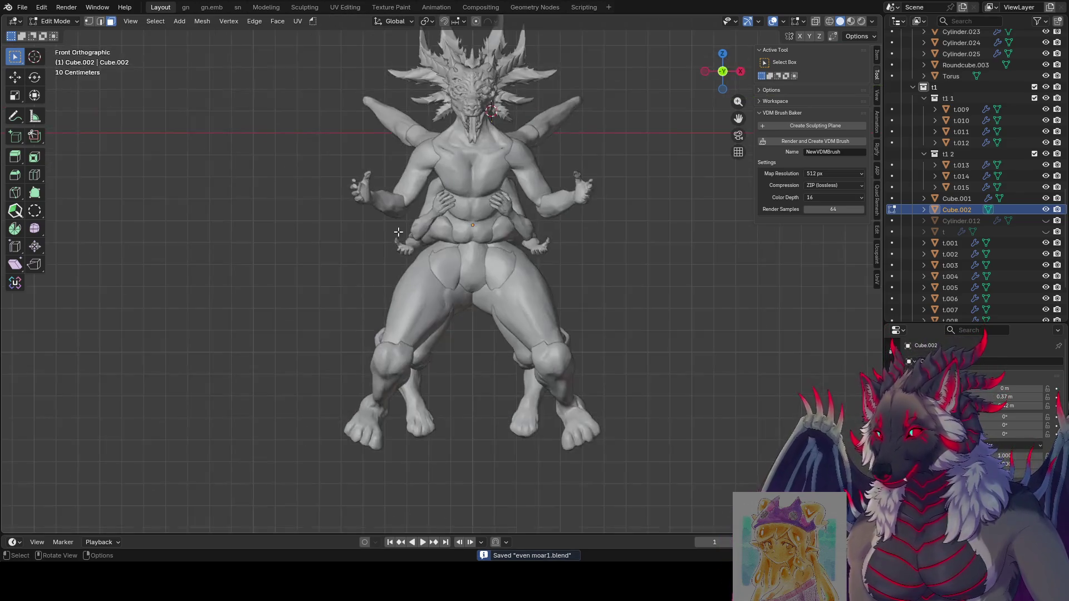
key("KP_3")
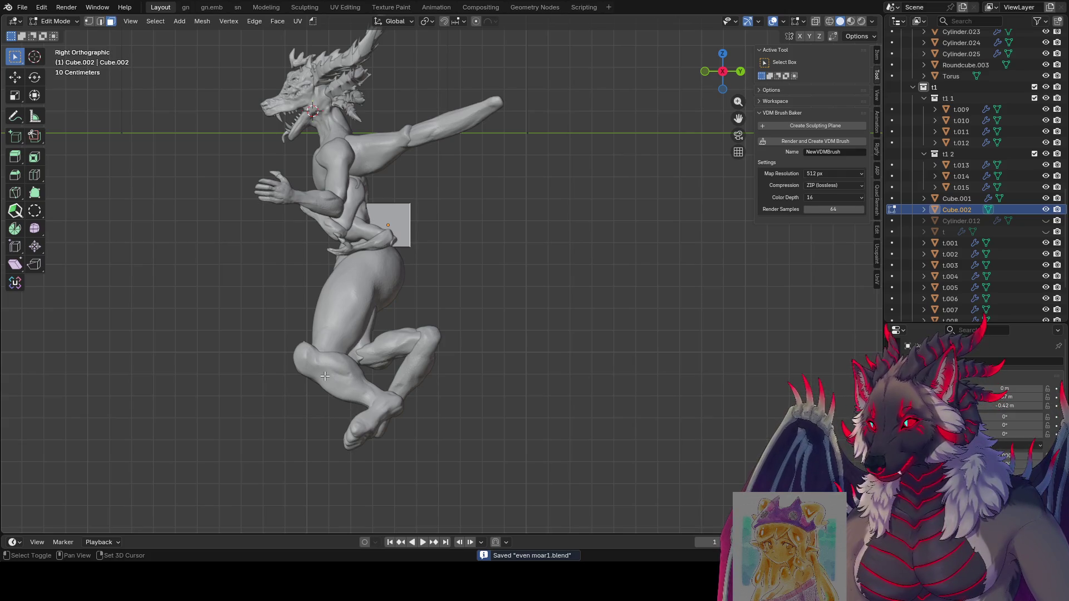
Try a Spin sweep of the face, cancel and undo it, then save the file.
left_click(15, 228)
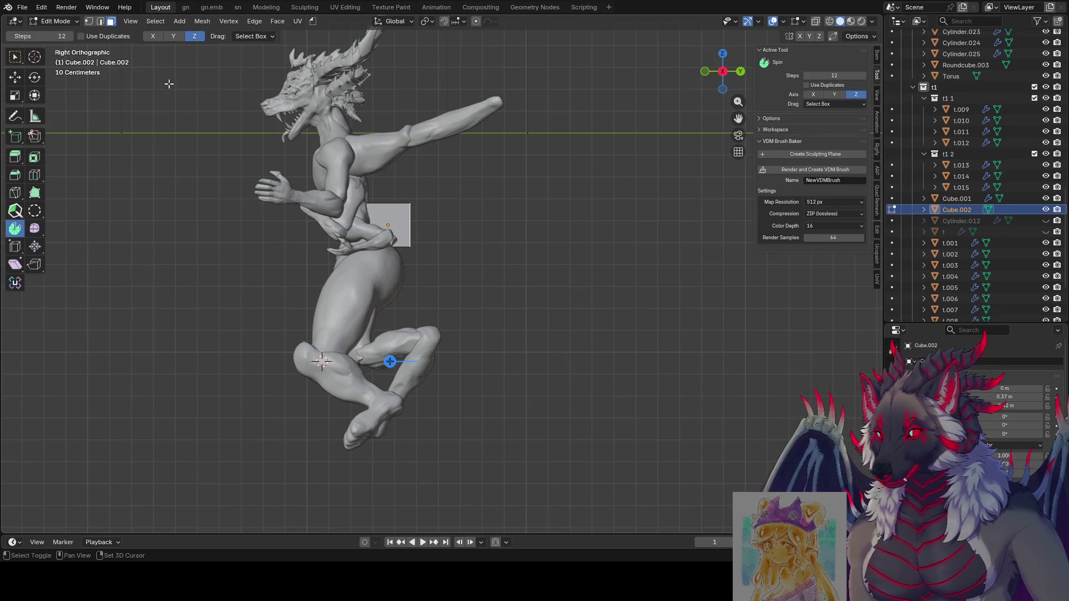
left_click_drag(390, 293, 389, 417)
left_click_drag(317, 334, 340, 323)
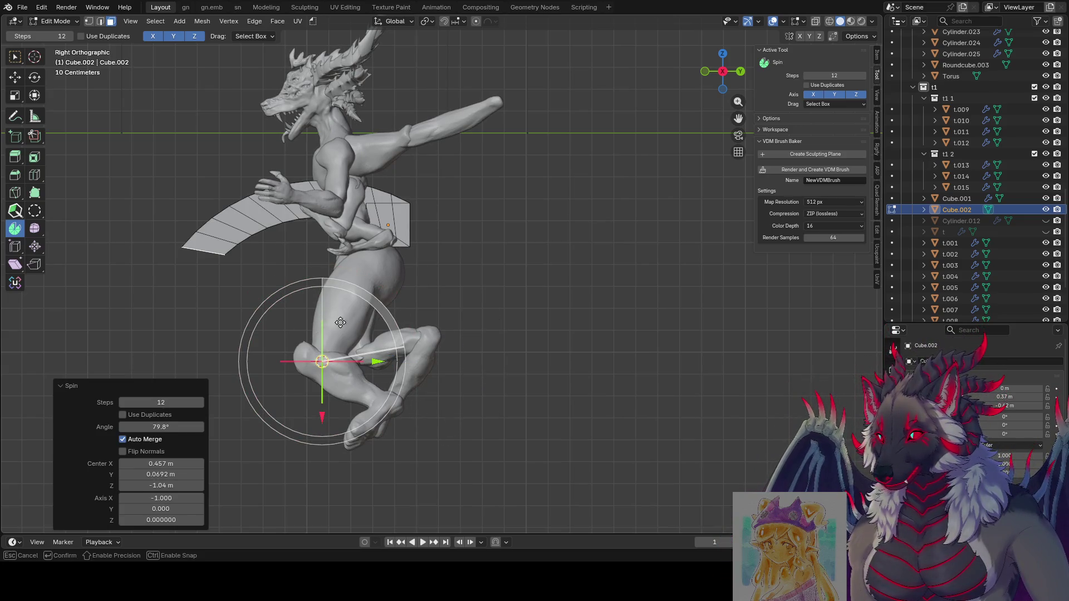
key("Escape")
key("ctrl+z")
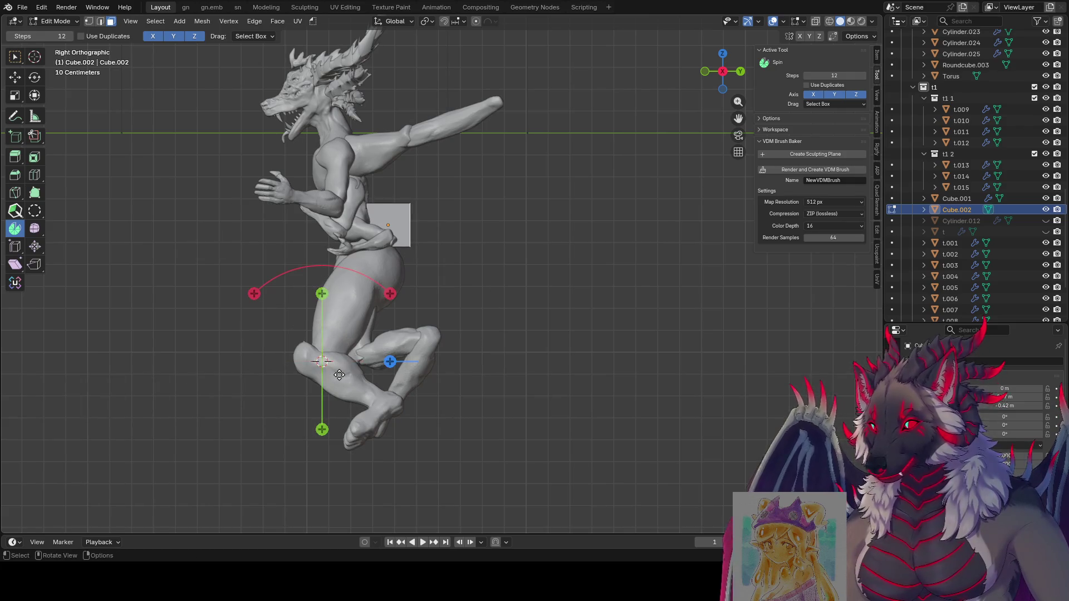
key("ctrl+shift+z")
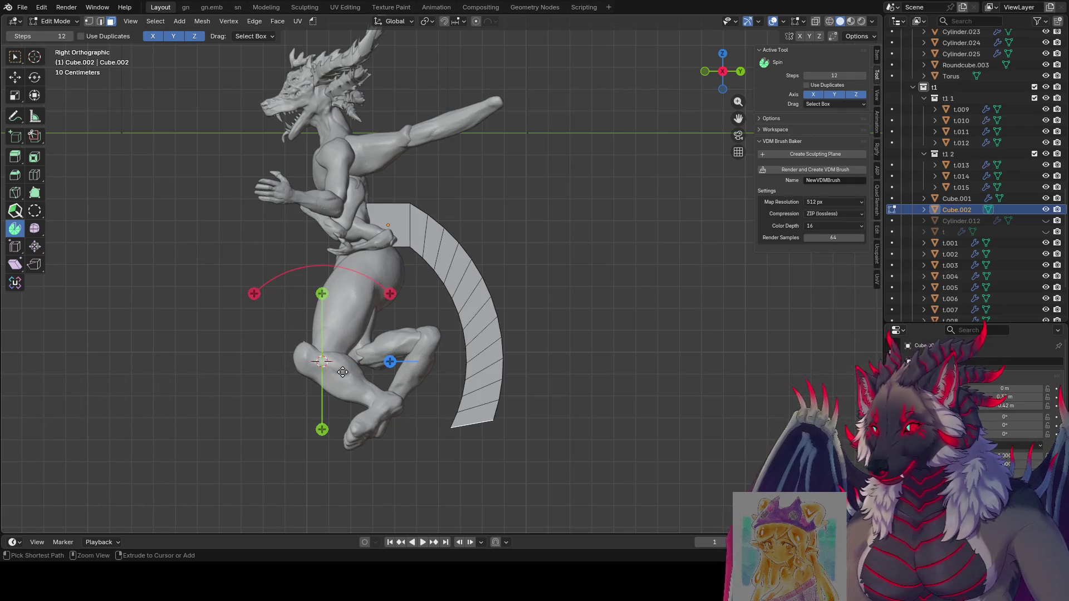
key("ctrl+z")
key("ctrl+s")
Spin a trial 120° arc, fiddle with its centre and axis, then undo it.
mouse_move(391, 317)
left_mouse_down()
mouse_move(337, 442)
mouse_move(346, 335)
left_mouse_up()
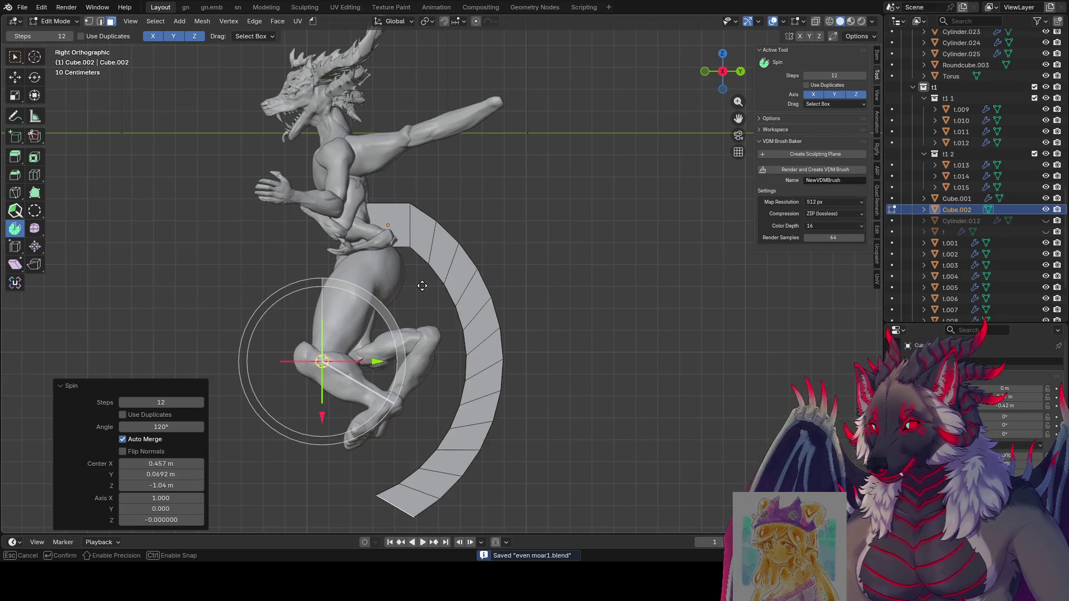
left_click(363, 354)
scroll(341, 359, "down", 1)
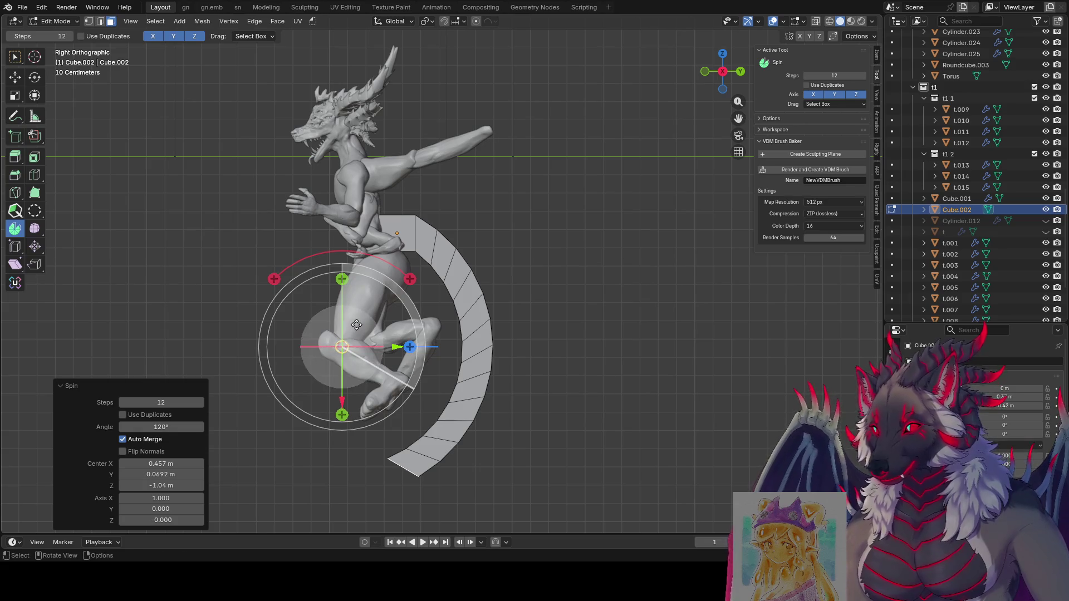
left_click_drag(366, 316, 371, 306)
left_click(420, 345)
middle_click_drag(419, 345, 565, 360)
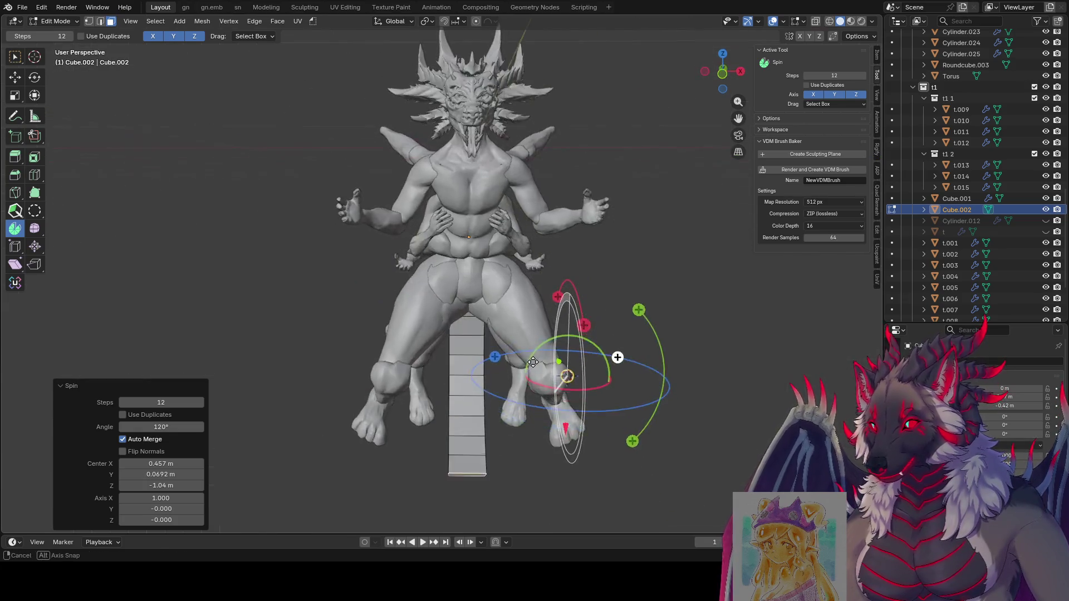
left_click_drag(553, 349, 552, 367)
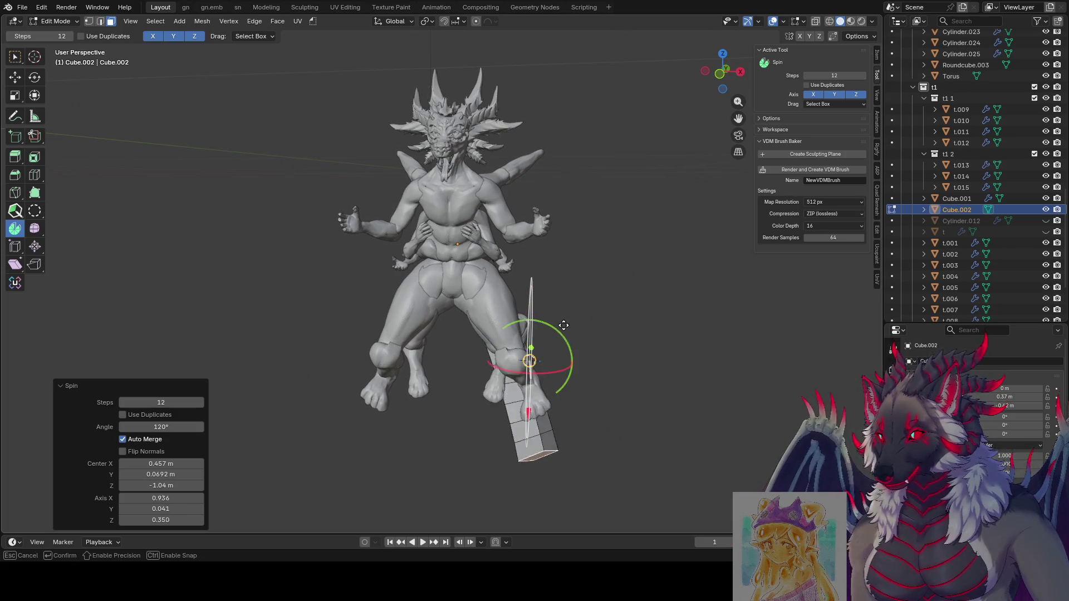
key("ctrl+z")
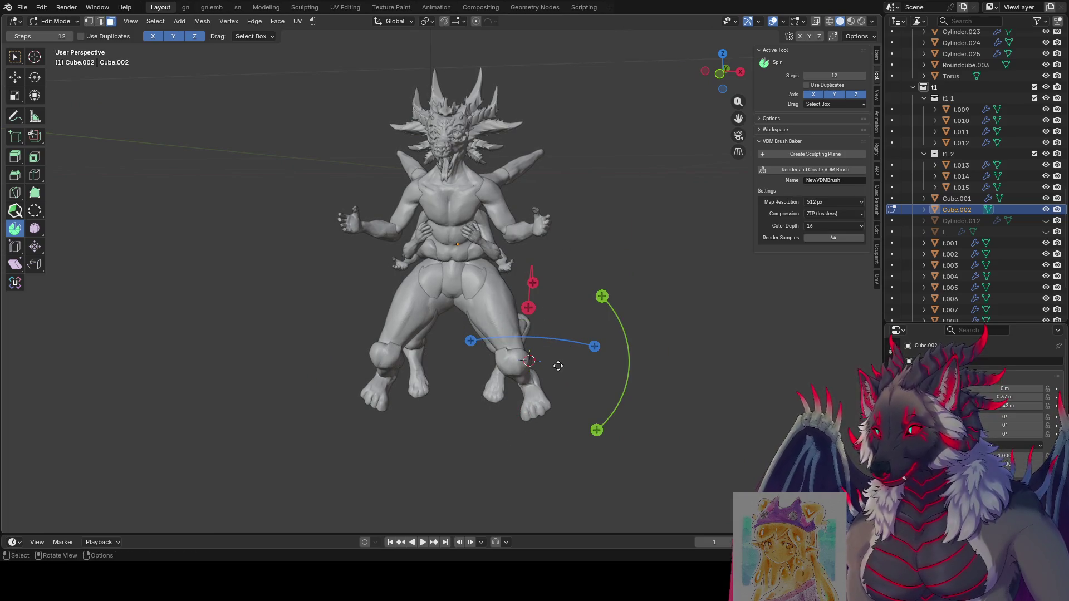
Move the spin centre in side view and sweep a trial arc of about 80°.
mouse_move(556, 366)
middle_mouse_down()
mouse_move(584, 351)
mouse_move(523, 344)
middle_mouse_up()
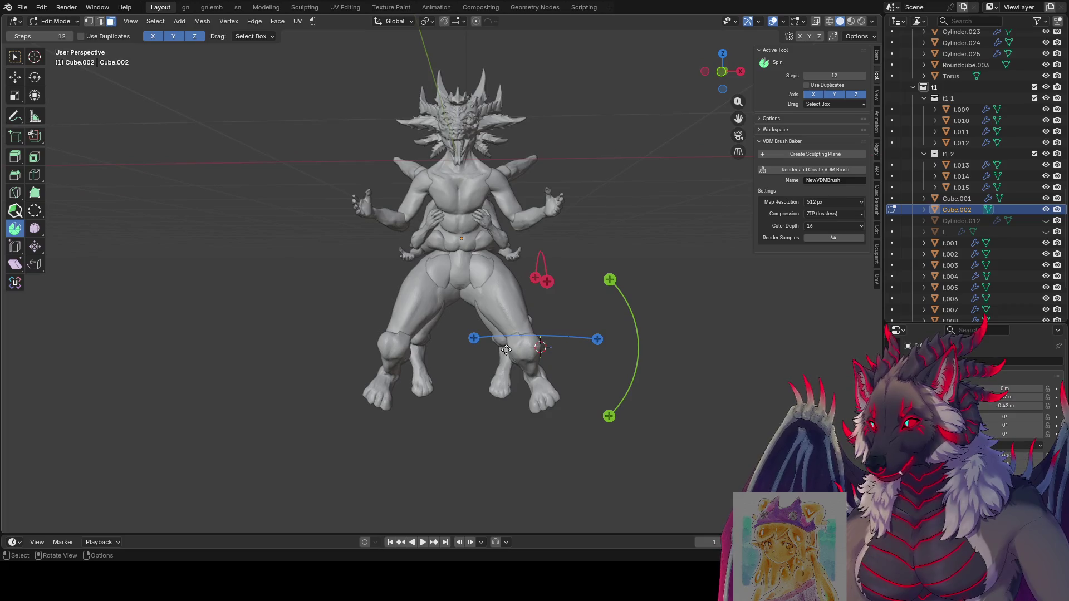
key("KP_1")
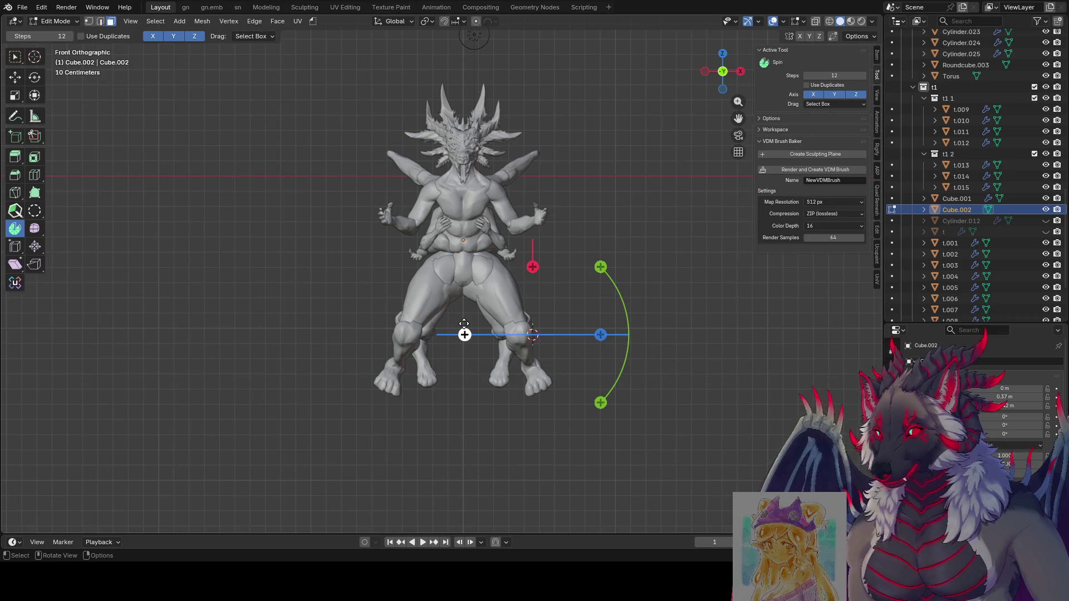
key("KP_3")
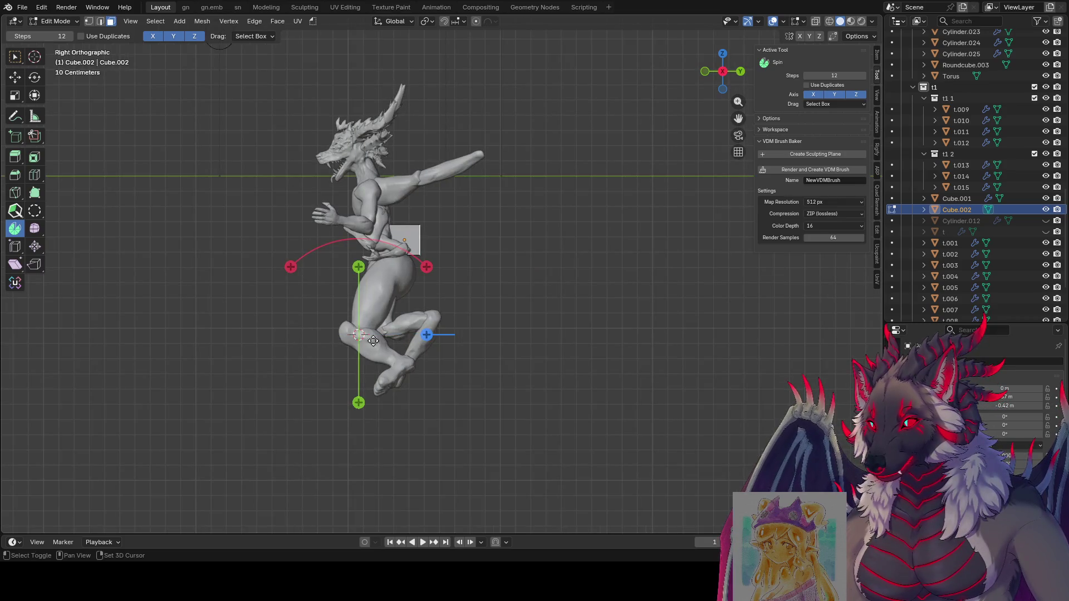
right_click(337, 345, "shift")
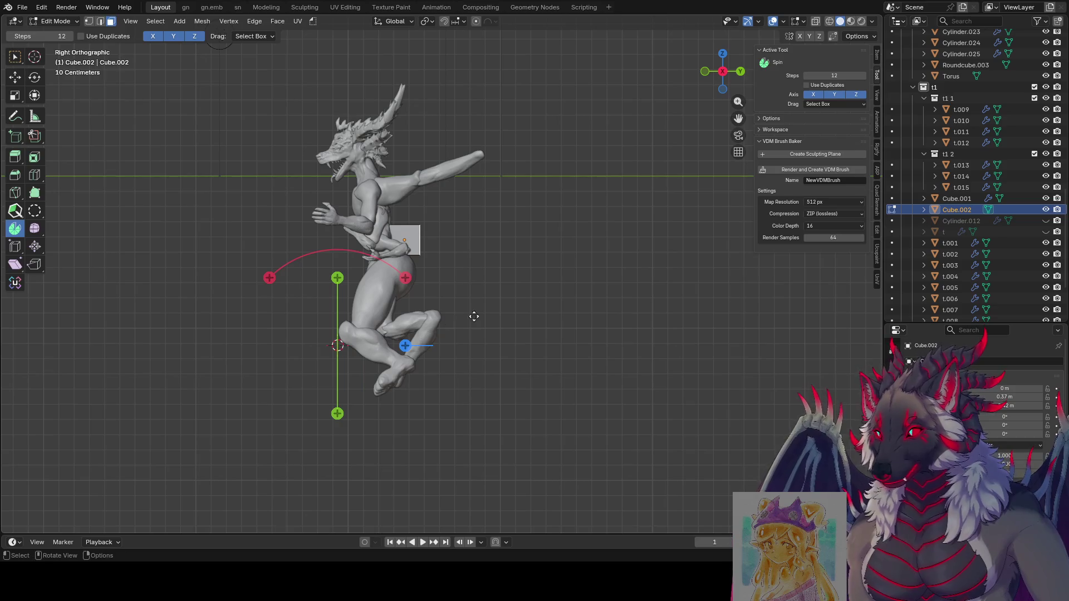
left_click_drag(405, 277, 400, 393)
left_click_drag(333, 337, 340, 327)
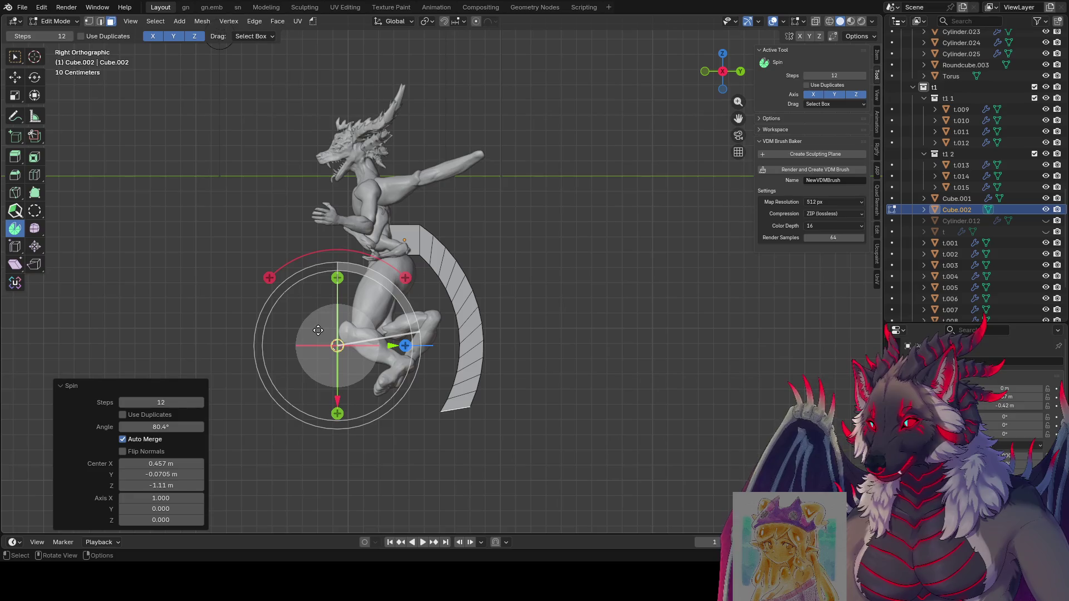
Tilt the trial sweep's axis and check it from behind, the front and the right side.
middle_click_drag(362, 305, 553, 355)
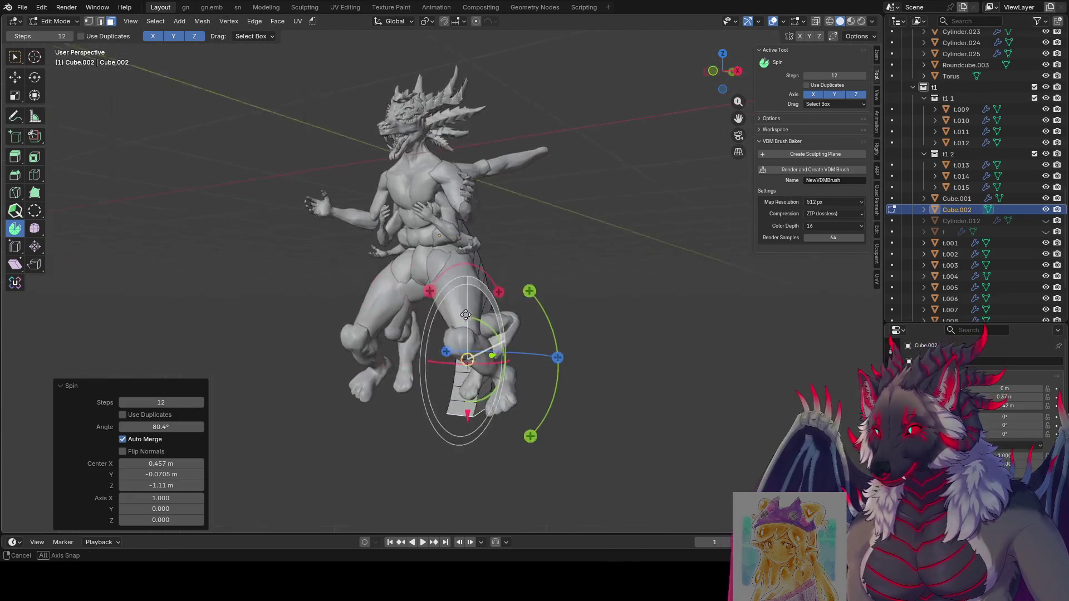
mouse_move(554, 354)
left_mouse_down()
mouse_move(512, 322)
mouse_move(535, 317)
left_mouse_up()
mouse_move(534, 317)
middle_mouse_down()
mouse_move(323, 339)
mouse_move(454, 349)
middle_mouse_up()
key("KP_1")
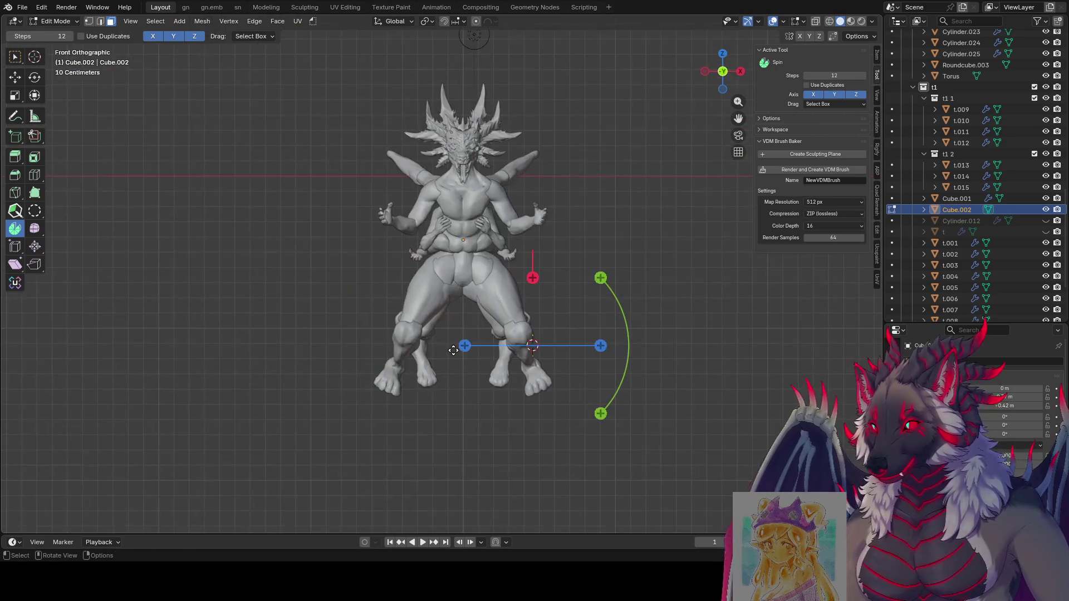
key("shift")
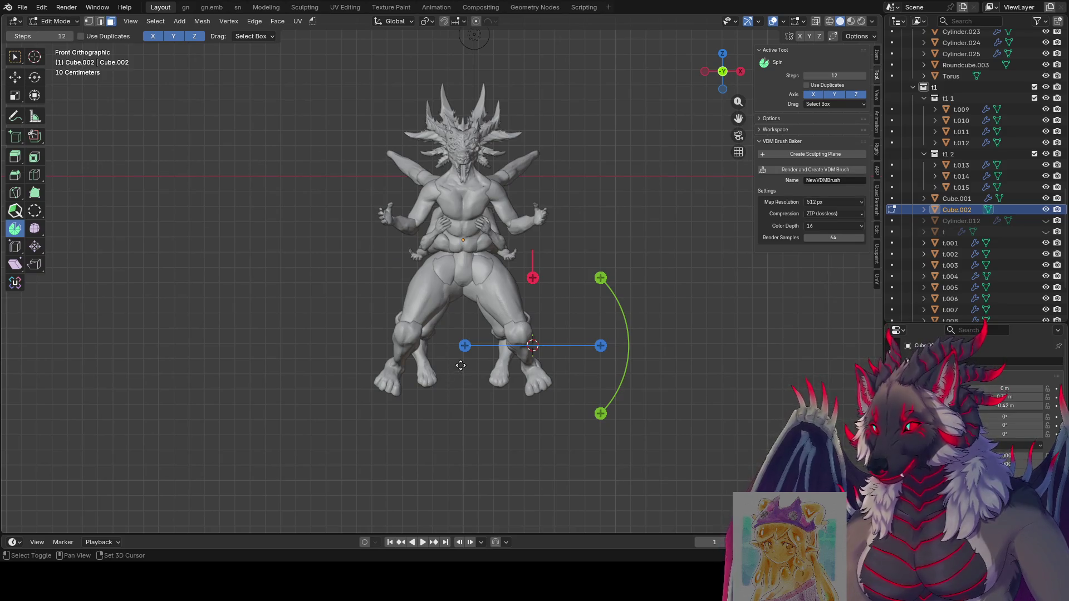
key("ctrl")
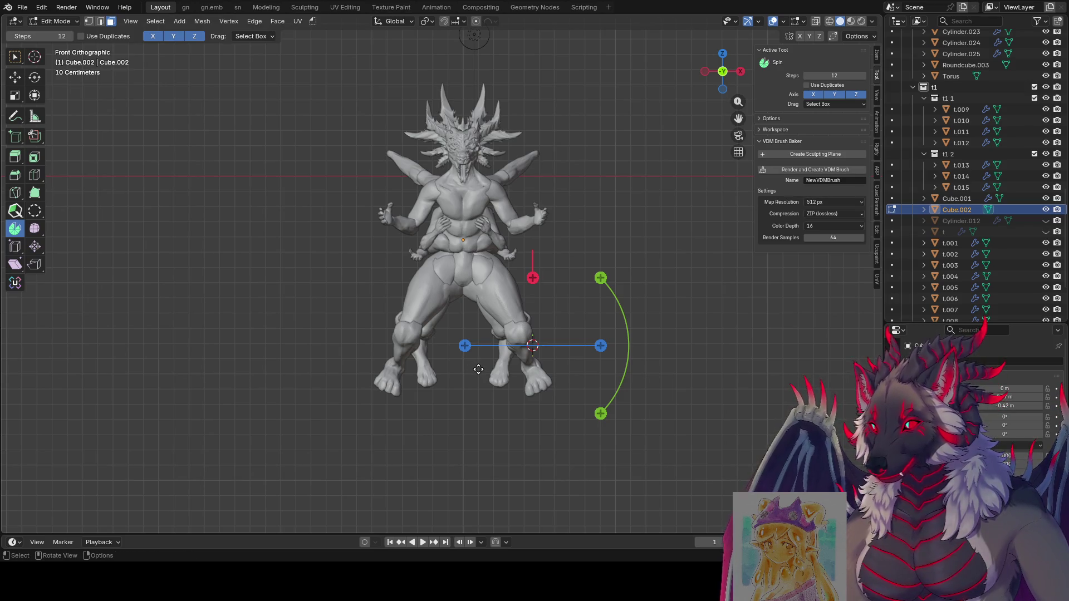
key("KP_3")
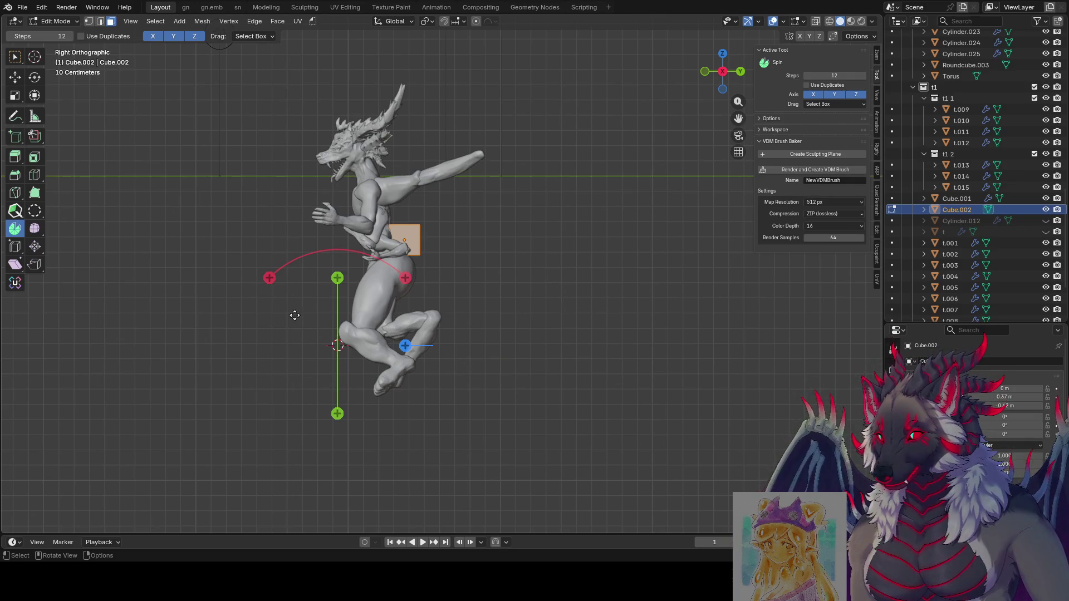
Leave edit mode, frame the tail-root piece in view and save the file.
key("g")
left_click(290, 318)
mouse_move(290, 318)
middle_mouse_down()
mouse_move(541, 320)
mouse_move(526, 341)
middle_mouse_up()
key("Tab")
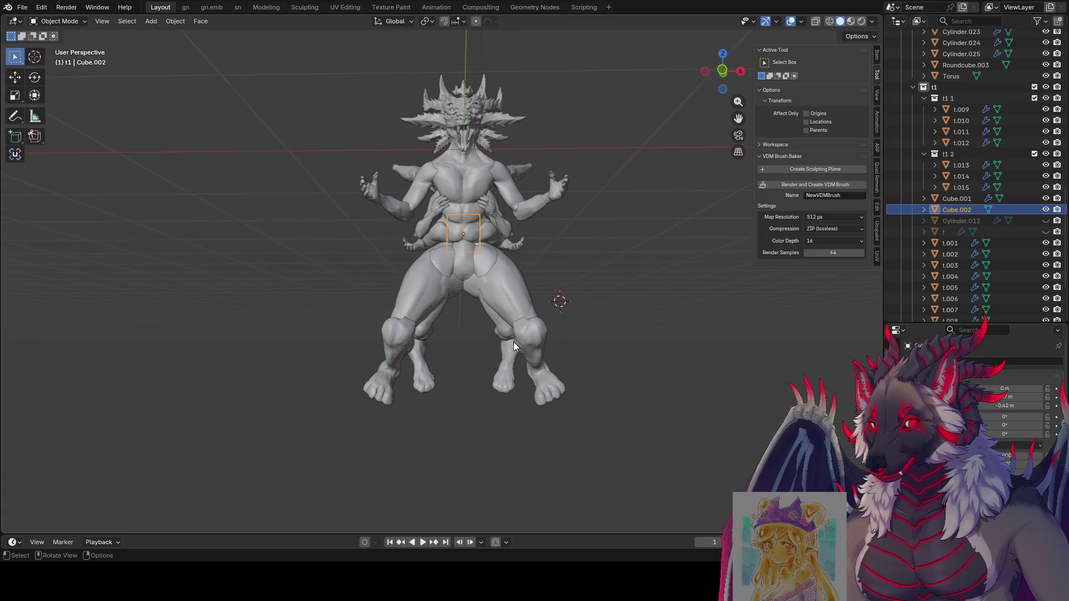
key("KP_Decimal")
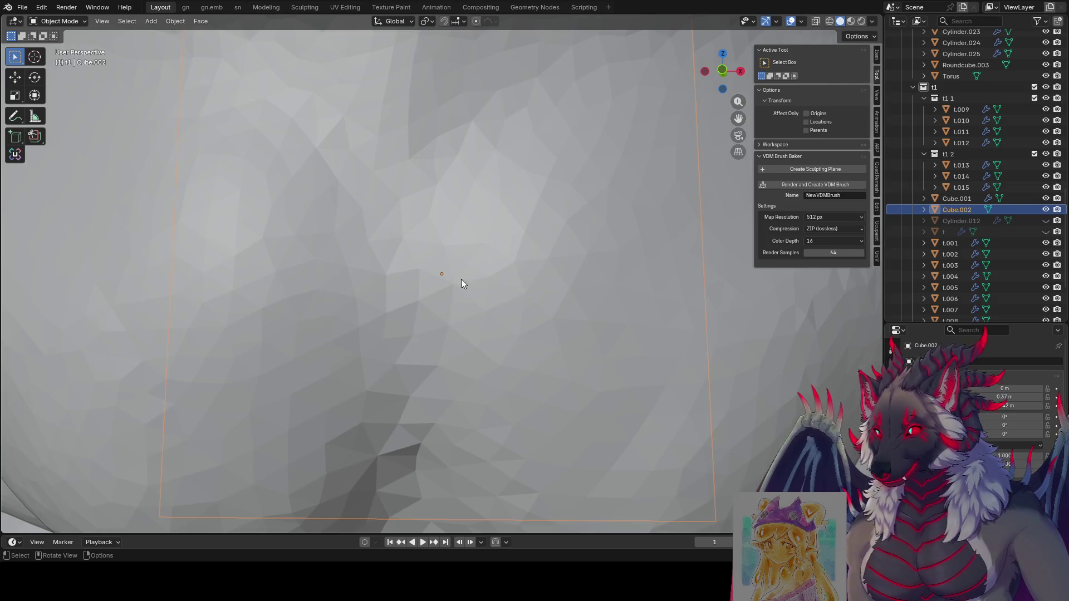
scroll(461, 279, "down", 5)
scroll(493, 386, "down", 4)
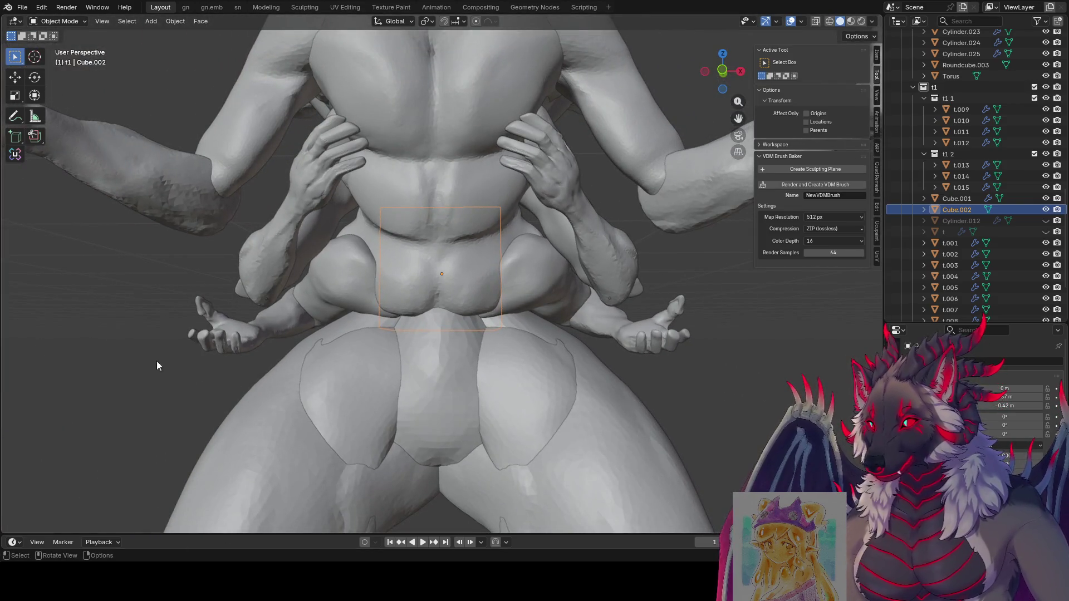
key("ctrl+s")
scroll(441, 326, "down", 5)
mouse_move(448, 335)
middle_mouse_down()
mouse_move(330, 332)
mouse_move(375, 273)
middle_mouse_up()
key("KP_3")
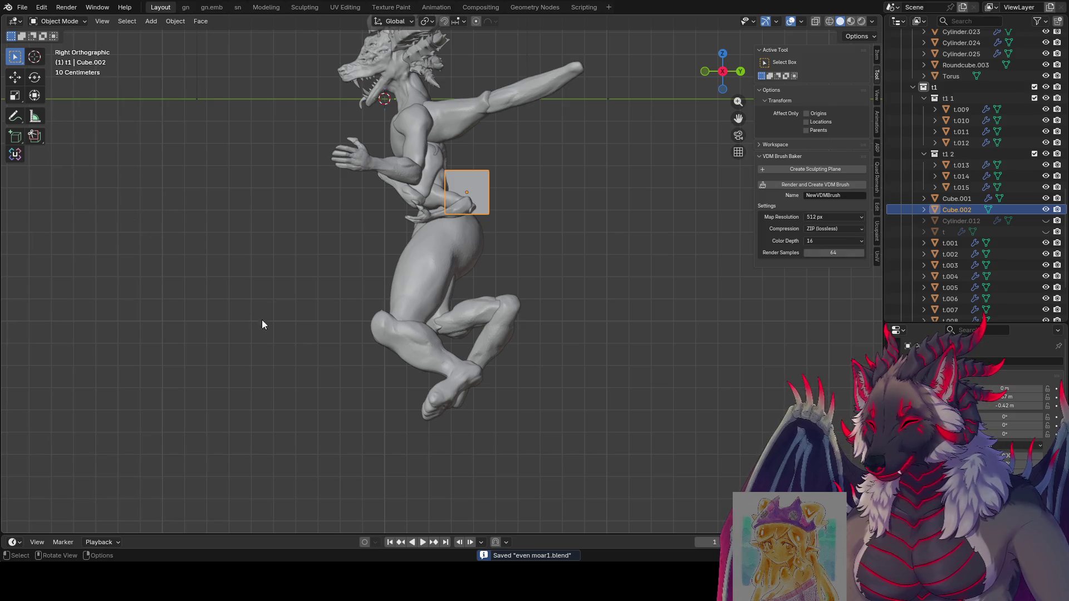
Back in edit mode, spin the tail-root face into a short curved strip of about 34°.
key("shift")
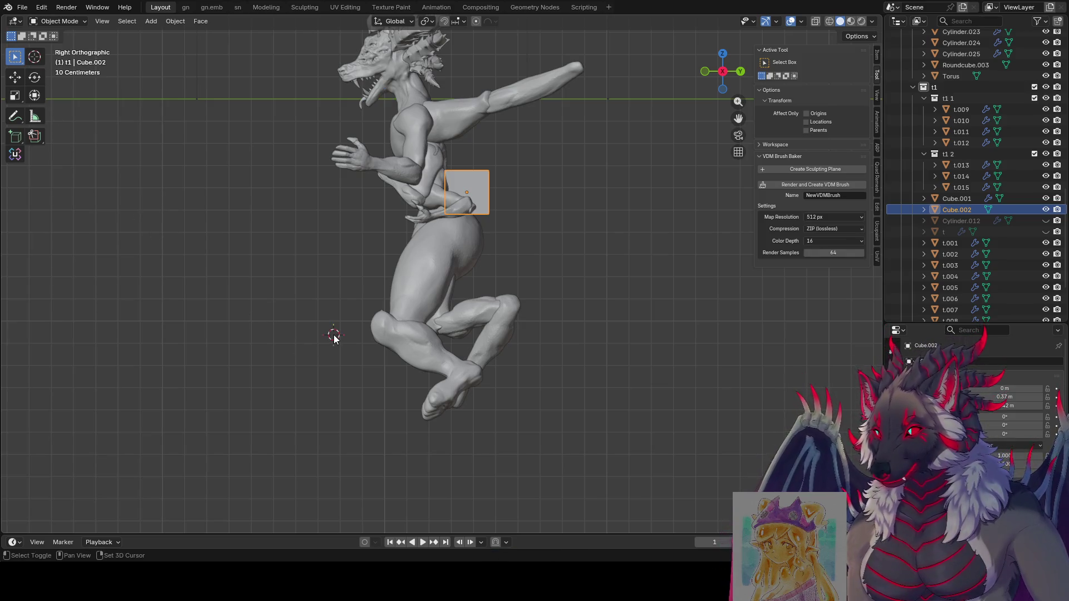
mouse_move(486, 290)
middle_mouse_down()
mouse_move(651, 299)
mouse_move(508, 278)
middle_mouse_up()
key("Tab")
mouse_move(507, 227)
middle_mouse_down()
mouse_move(607, 230)
mouse_move(417, 258)
middle_mouse_up()
mouse_move(425, 270)
left_mouse_down()
mouse_move(428, 372)
mouse_move(421, 328)
left_mouse_up()
mouse_move(422, 327)
middle_mouse_down()
mouse_move(147, 345)
mouse_move(488, 340)
middle_mouse_up()
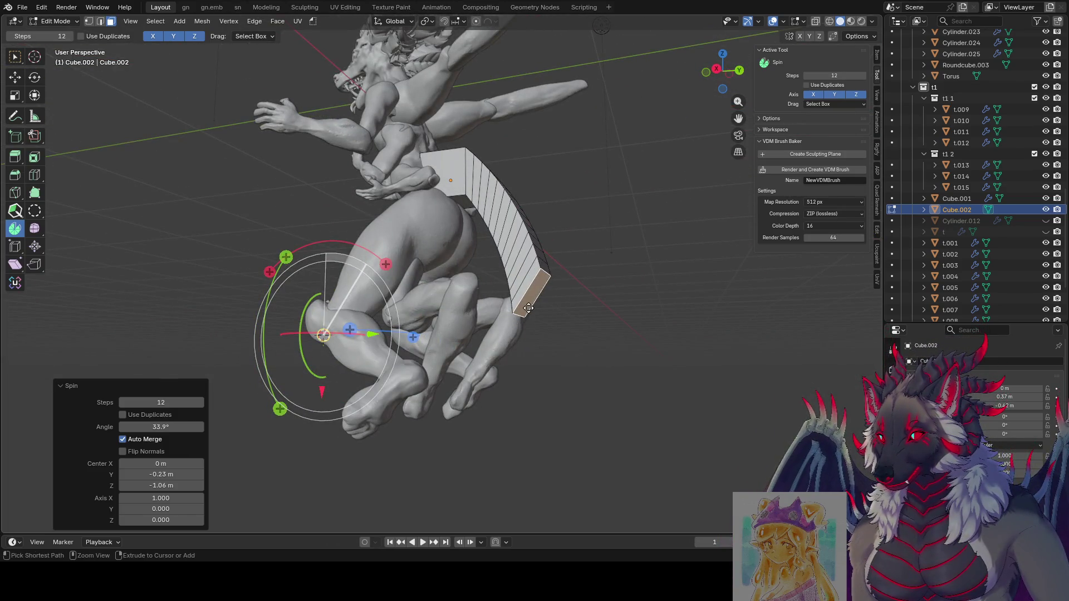
Save the file and view the 33.9° tail strip straight from the right side.
key("ctrl+s")
key("KP_1")
key("KP_3")
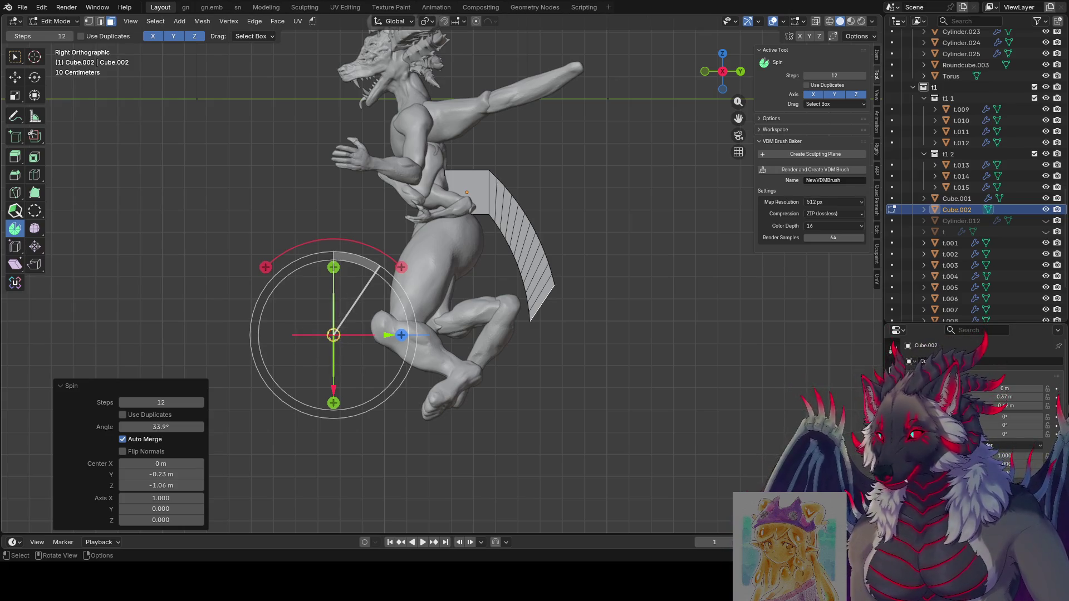
Extend the sweep further down, adjust its pivot and reverse its direction.
left_click_drag(401, 267, 409, 345)
left_click_drag(338, 329, 405, 299)
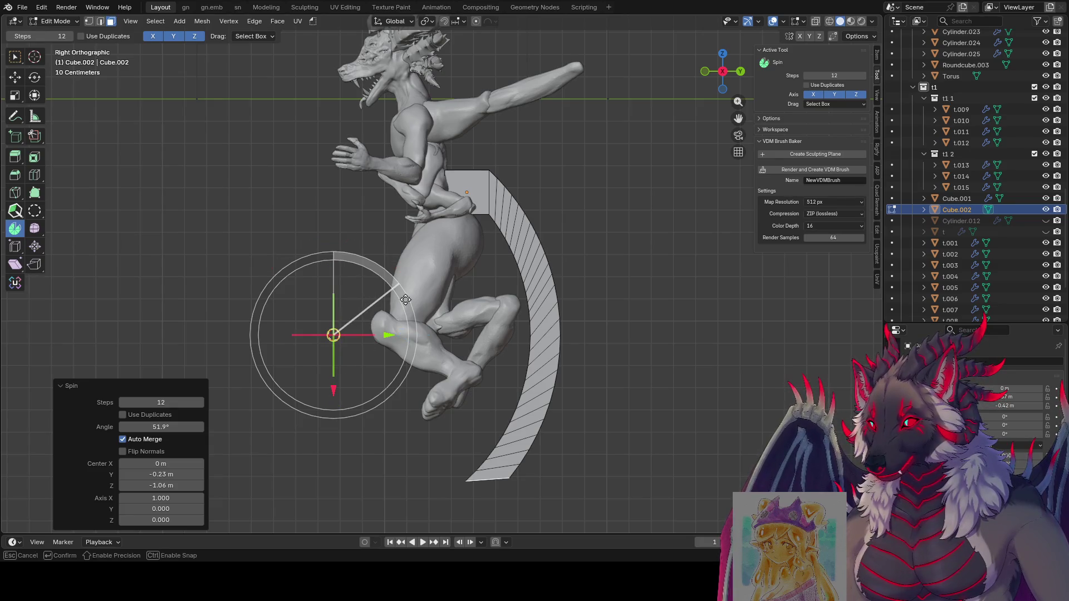
left_click_drag(360, 326, 305, 323)
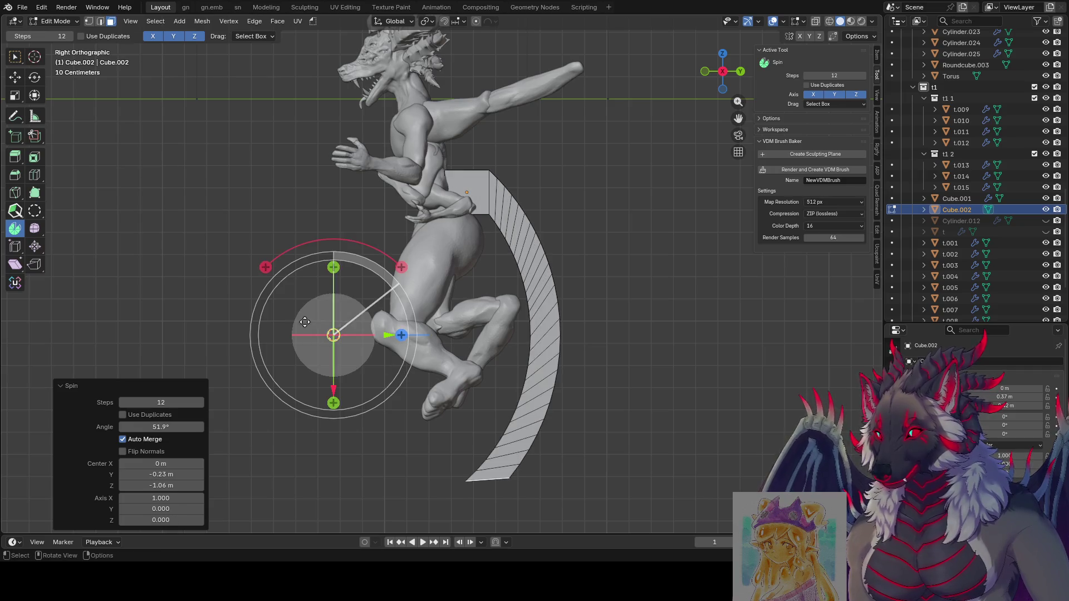
middle_click_drag(370, 324, 370, 334)
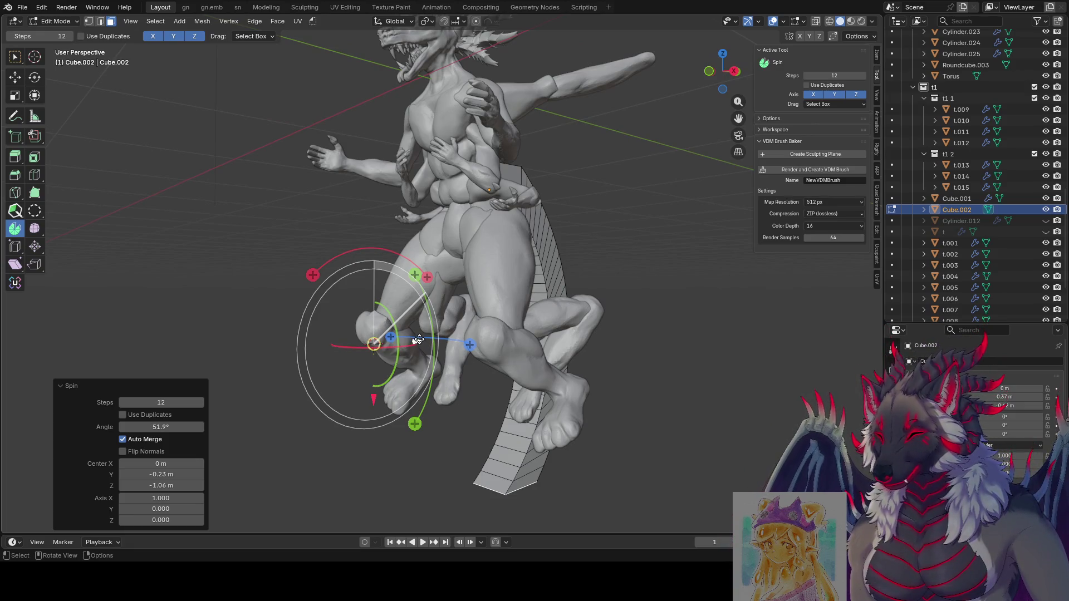
key("KP_1")
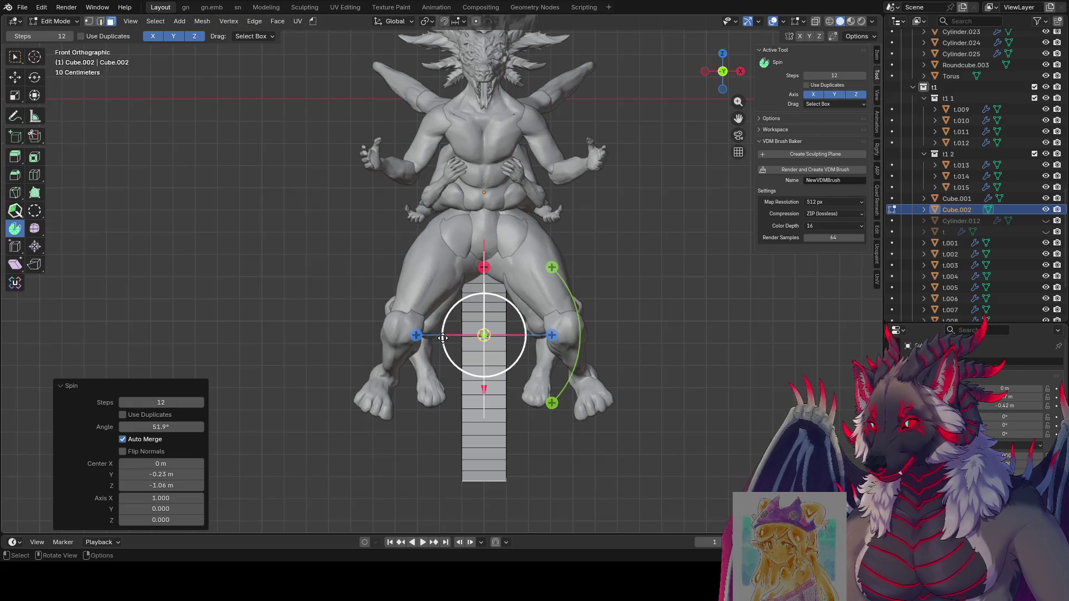
key("KP_3")
Shift the sweep pivot back behind the legs and slightly lower.
mouse_move(387, 340)
left_mouse_down()
mouse_move(479, 337)
mouse_move(384, 335)
left_mouse_up()
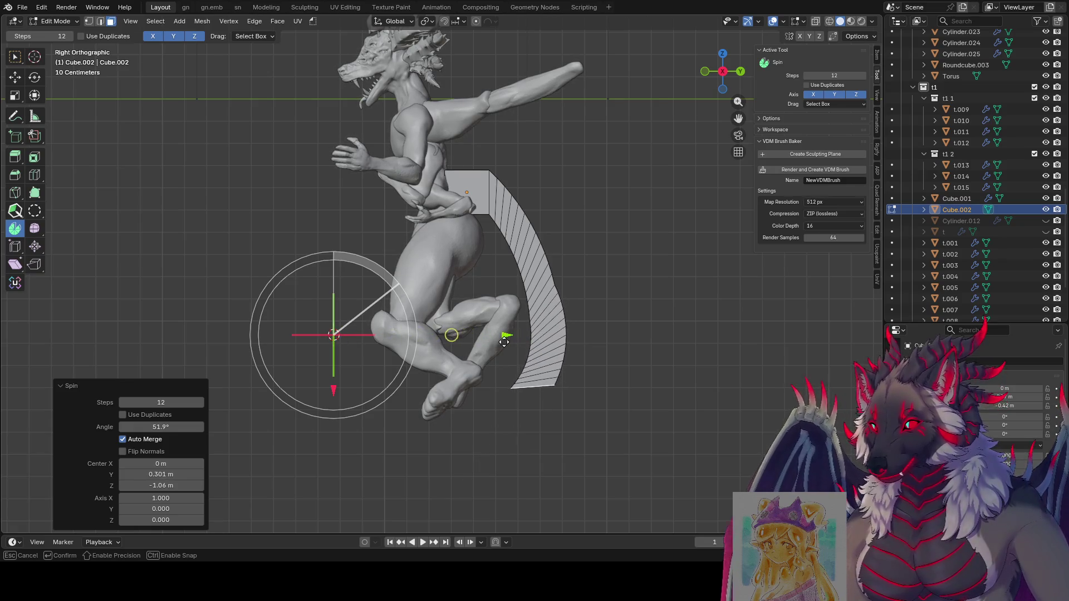
left_click_drag(384, 335, 454, 335)
mouse_move(452, 389)
left_mouse_down()
mouse_move(456, 403)
mouse_move(451, 356)
left_mouse_up()
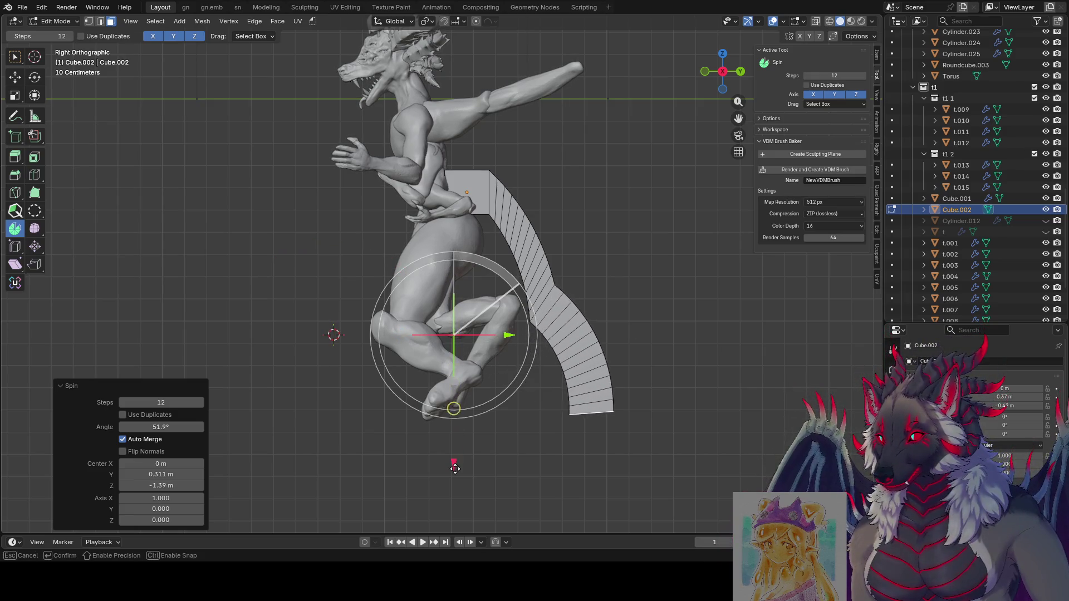
left_click_drag(451, 357, 452, 399)
mouse_move(452, 399)
middle_mouse_down()
mouse_move(343, 393)
mouse_move(820, 386)
middle_mouse_up()
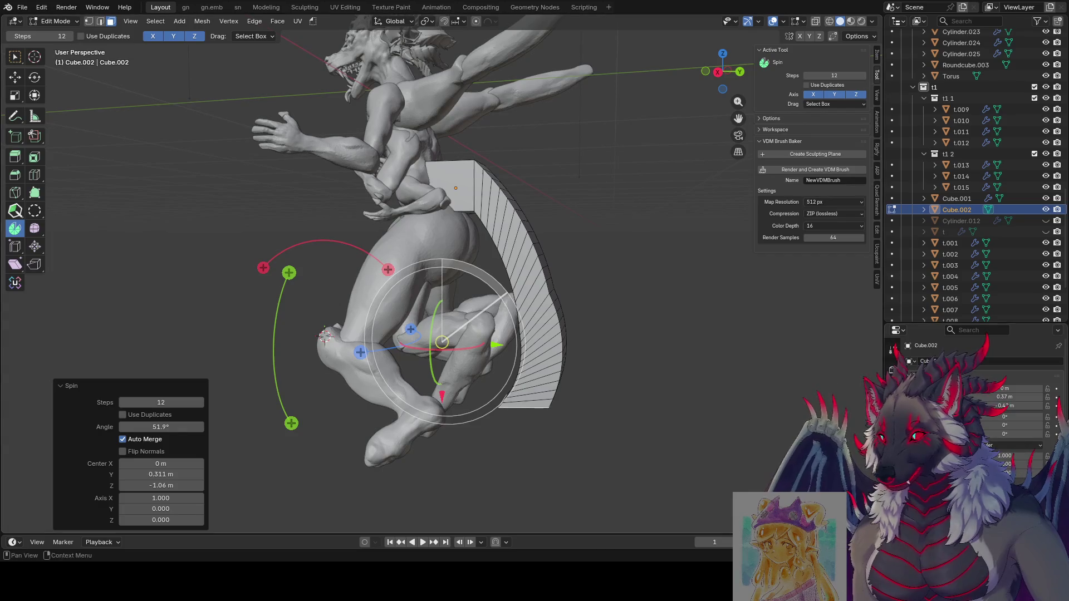
key("KP_3")
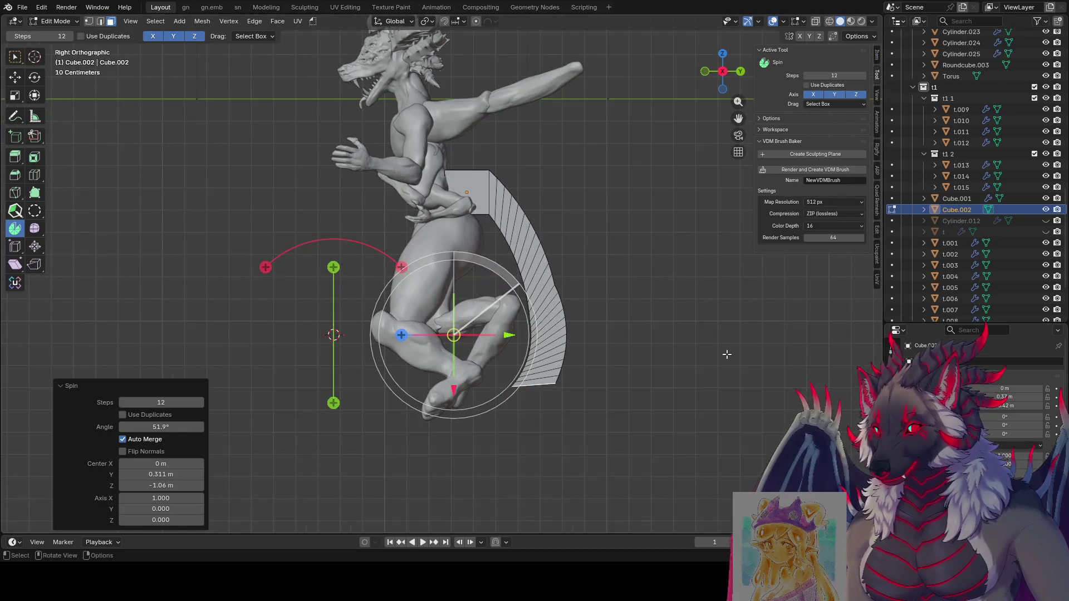
Set the 3D cursor as the new pivot and extend the sweep to 82.7°, lowering the pivot.
right_click(498, 247, "shift")
left_click_drag(567, 181, 562, 298)
left_click_drag(498, 306, 485, 426)
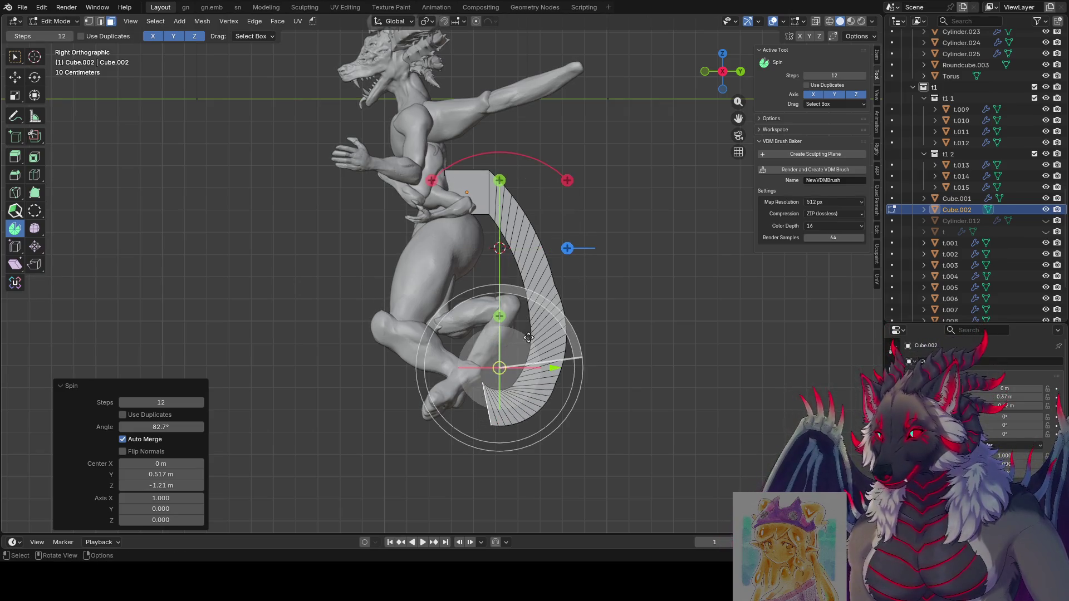
Sweep a trial 45° tail section, move its pivot forward and inspect it.
left_click_drag(568, 179, 567, 251)
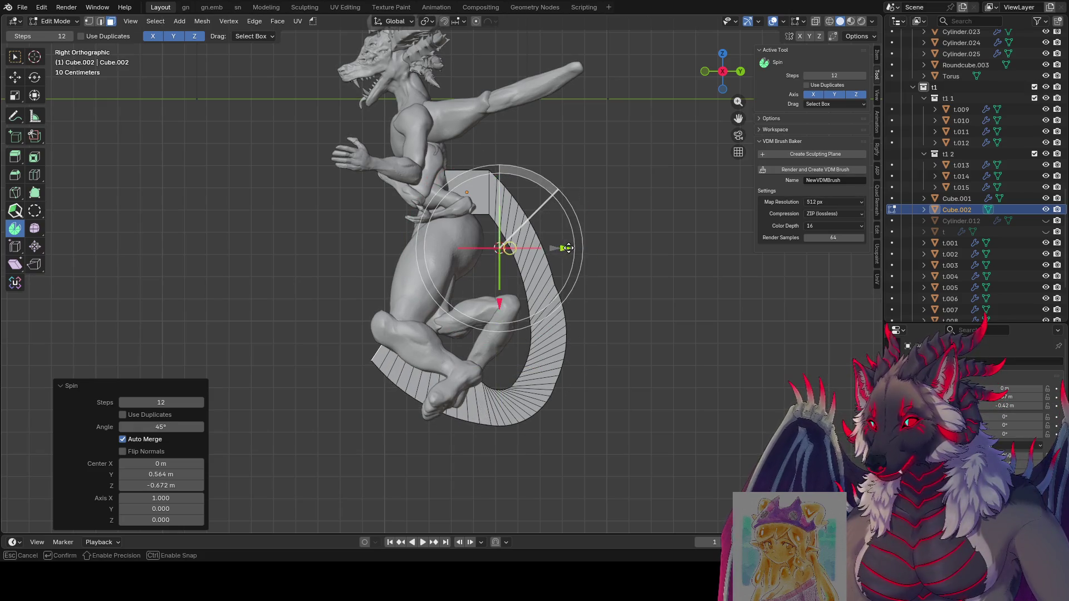
left_click_drag(553, 248, 495, 277)
mouse_move(488, 306)
middle_mouse_down()
mouse_move(735, 339)
mouse_move(330, 349)
middle_mouse_up()
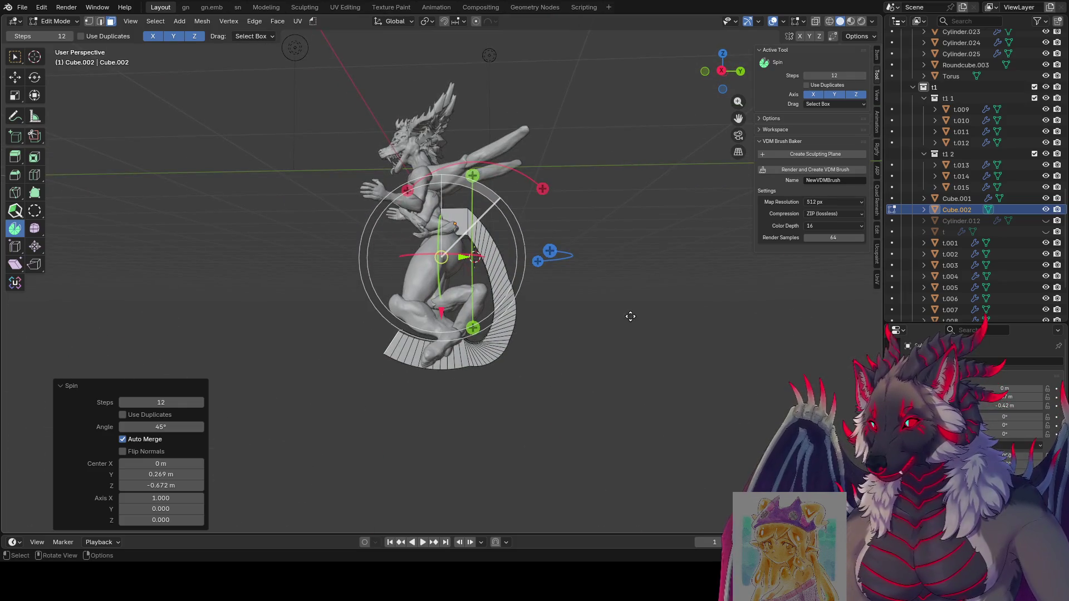
key("KP_1")
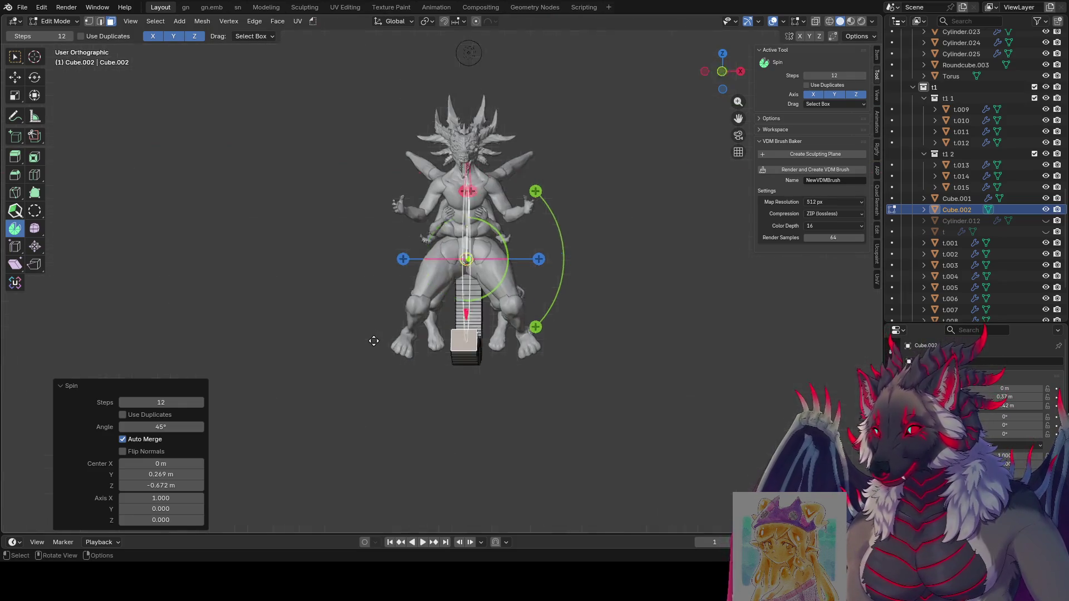
key("KP_3")
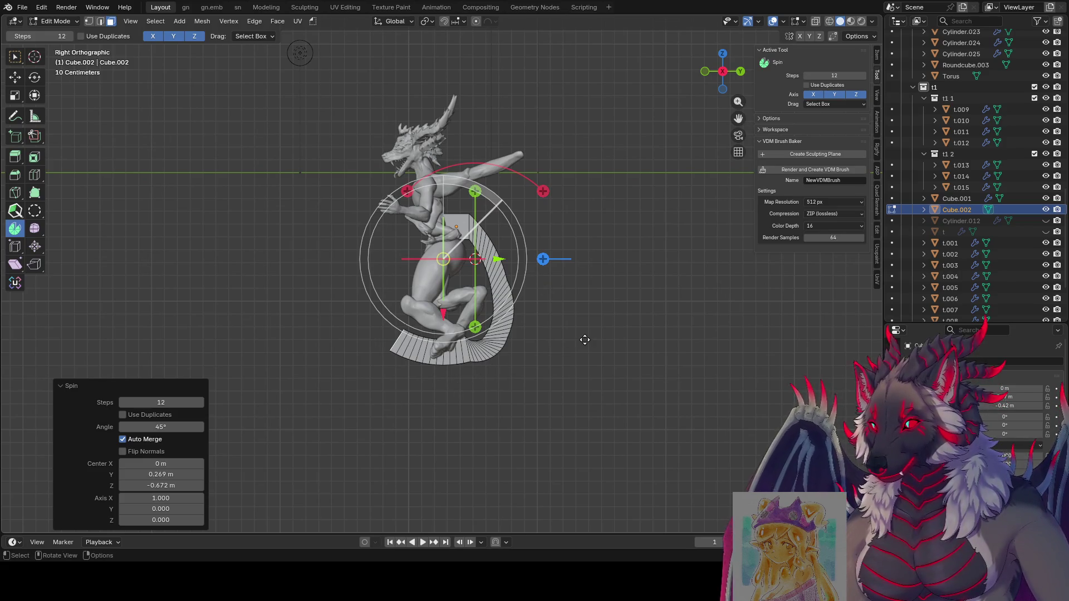
Undo the trial and spin a new -65.7° section the opposite way around a fresh cursor pivot.
key("ctrl+z")
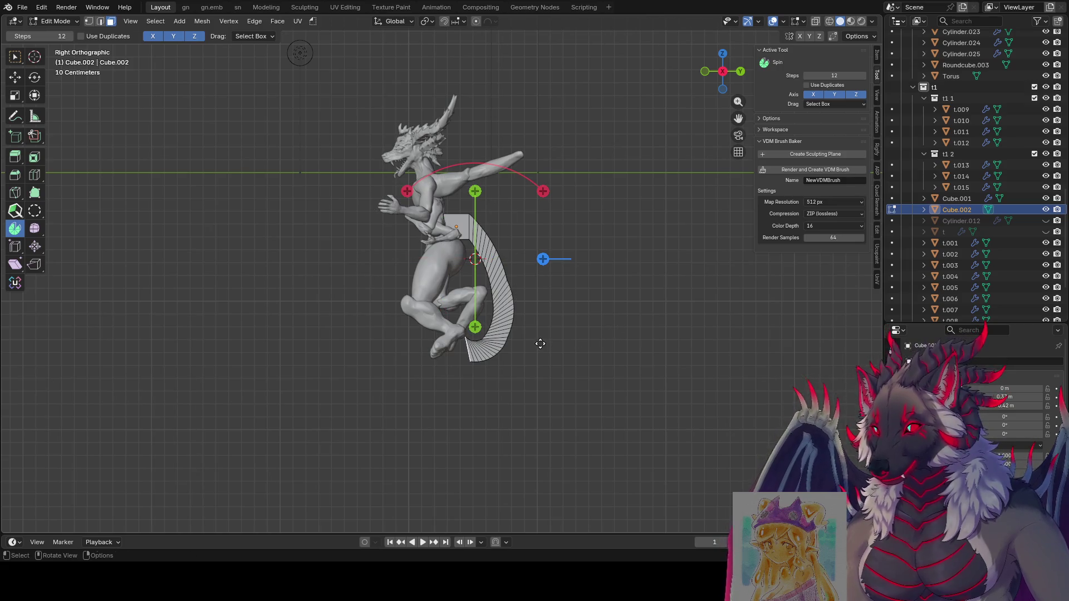
right_click(535, 323, "shift")
mouse_move(619, 251)
left_mouse_down()
mouse_move(528, 344)
mouse_move(423, 338)
mouse_move(534, 332)
left_mouse_up()
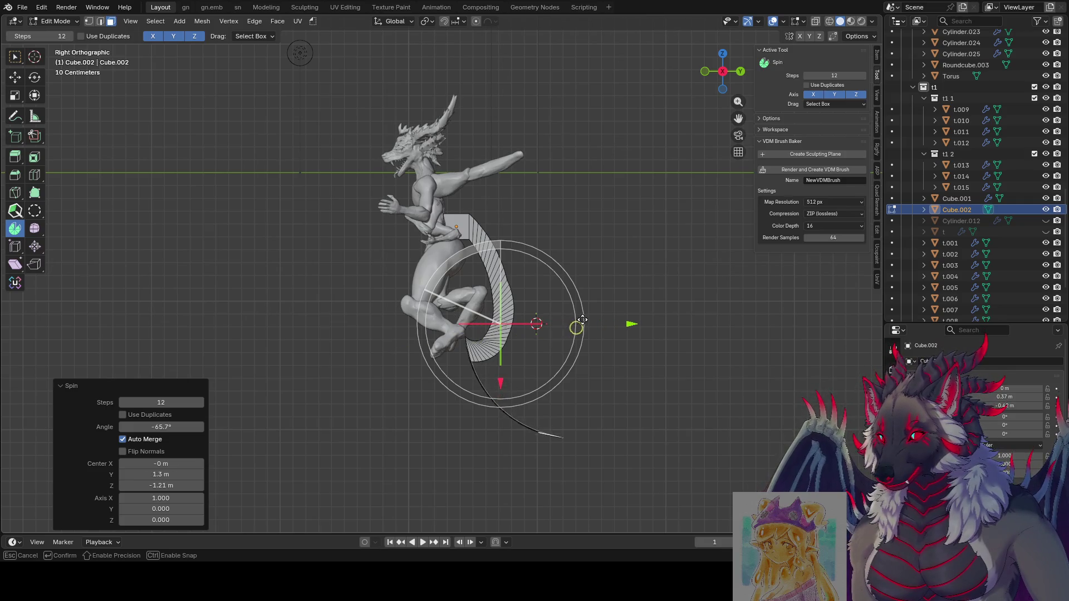
Rotate the tail end with proportional editing into a long S-curve trailing behind the dragon.
mouse_move(528, 372)
left_mouse_down()
mouse_move(189, 132)
mouse_move(366, 463)
mouse_move(370, 446)
left_mouse_up()
key("r")
right_click(677, 276)
left_click(479, 21)
left_click(474, 21)
key("r")
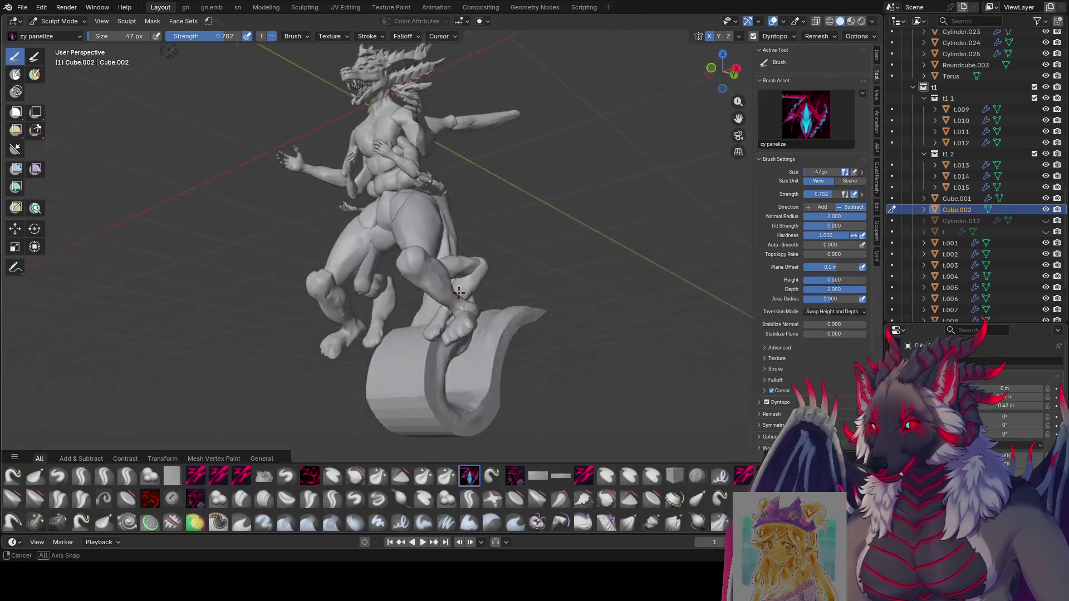
middle_click_drag(459, 292, 440, 235)
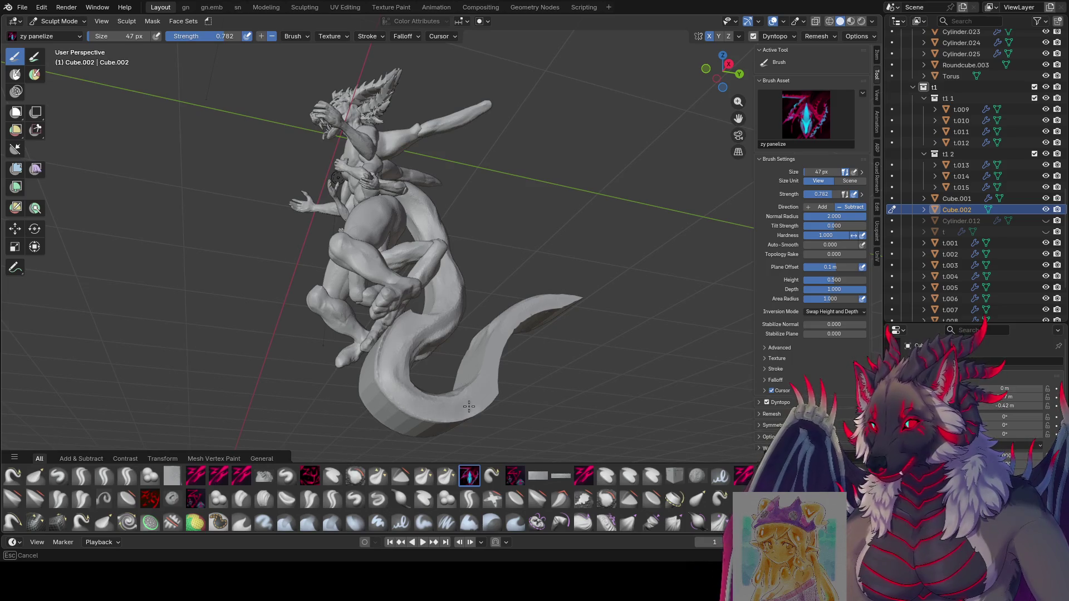
Inspect the tail from several angles and sculpt its surface with the panelize brush.
mouse_move(531, 309)
middle_mouse_down()
mouse_move(427, 311)
mouse_move(455, 204)
middle_mouse_up()
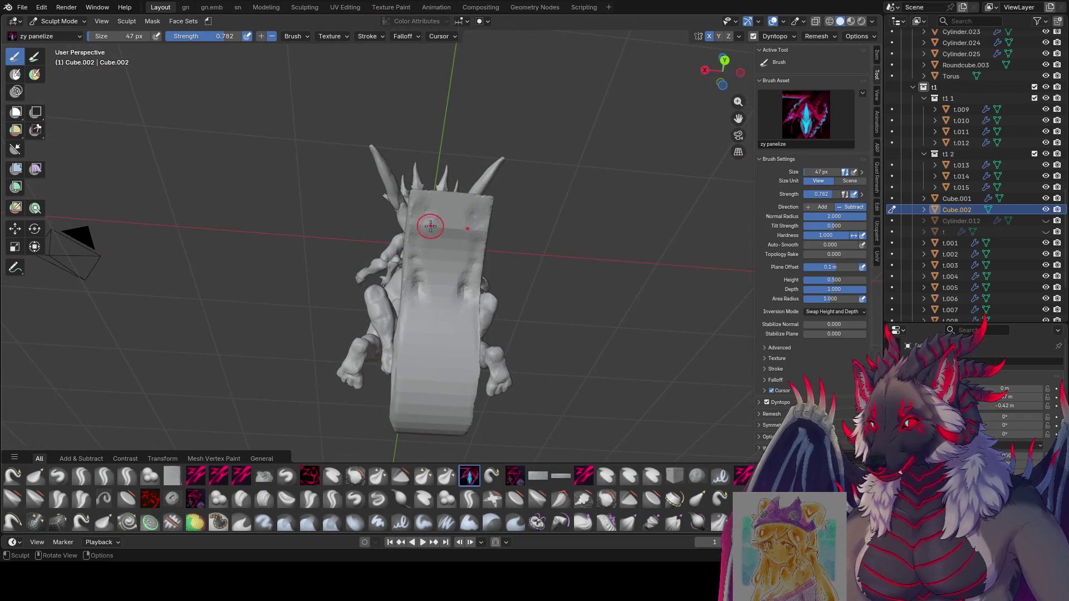
mouse_move(451, 212)
middle_mouse_down()
mouse_move(618, 257)
mouse_move(476, 267)
mouse_move(504, 333)
mouse_move(483, 344)
mouse_move(573, 323)
mouse_move(444, 289)
middle_mouse_up()
left_click_drag(445, 288, 441, 301)
mouse_move(410, 294)
middle_mouse_down()
mouse_move(371, 367)
mouse_move(450, 189)
middle_mouse_up()
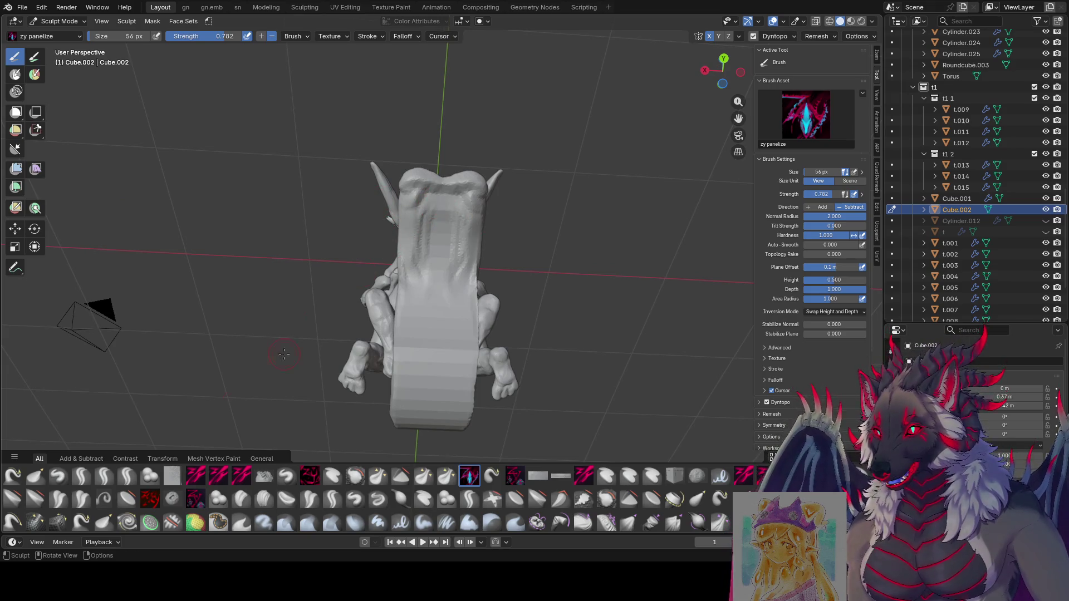
middle_click_drag(284, 354, 389, 351)
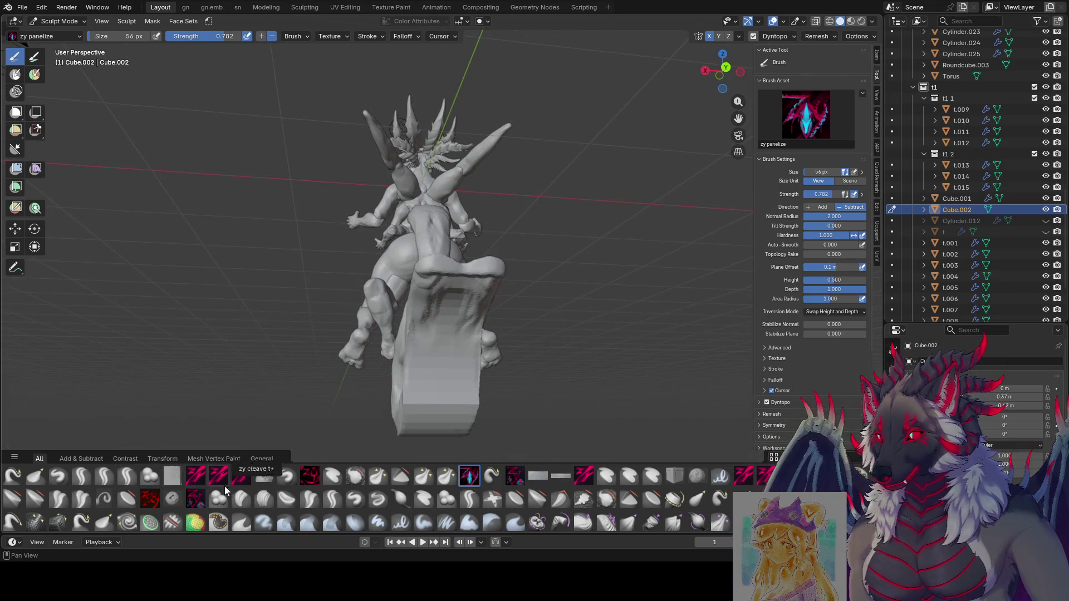
Switch to the Blob brush and set its size to 80 px.
left_click(219, 498)
mouse_move(429, 239)
middle_mouse_down()
mouse_move(415, 175)
mouse_move(434, 397)
mouse_move(263, 330)
mouse_move(286, 281)
middle_mouse_up()
key("f")
left_click(435, 398)
key("g")
With the Grab brush at 135 px, pull the tail tip outward and flatten it from several angles.
left_click_drag(287, 282, 209, 284)
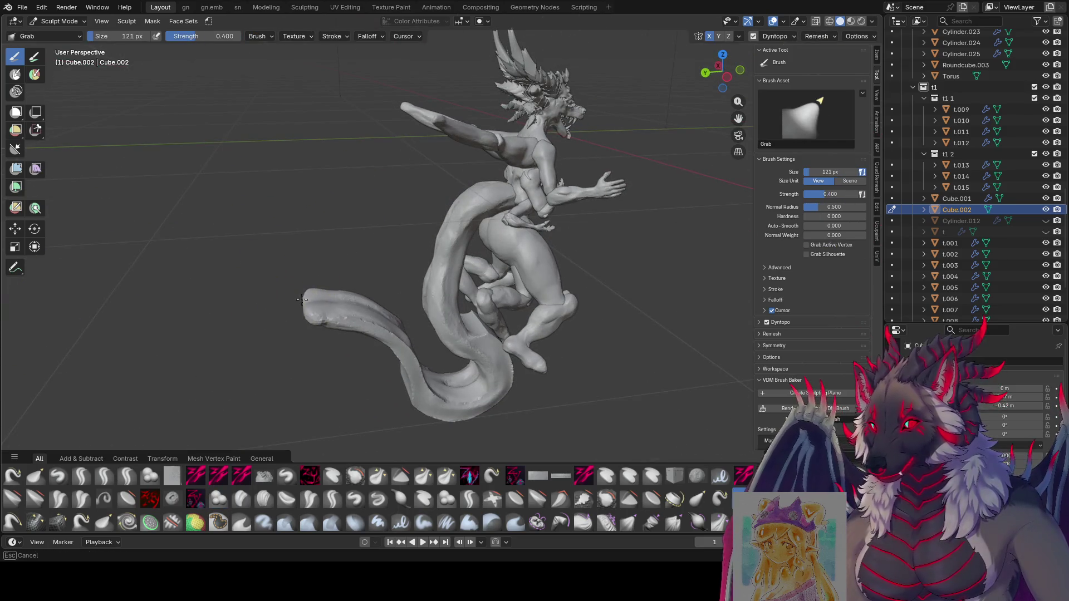
middle_click_drag(209, 284, 567, 276)
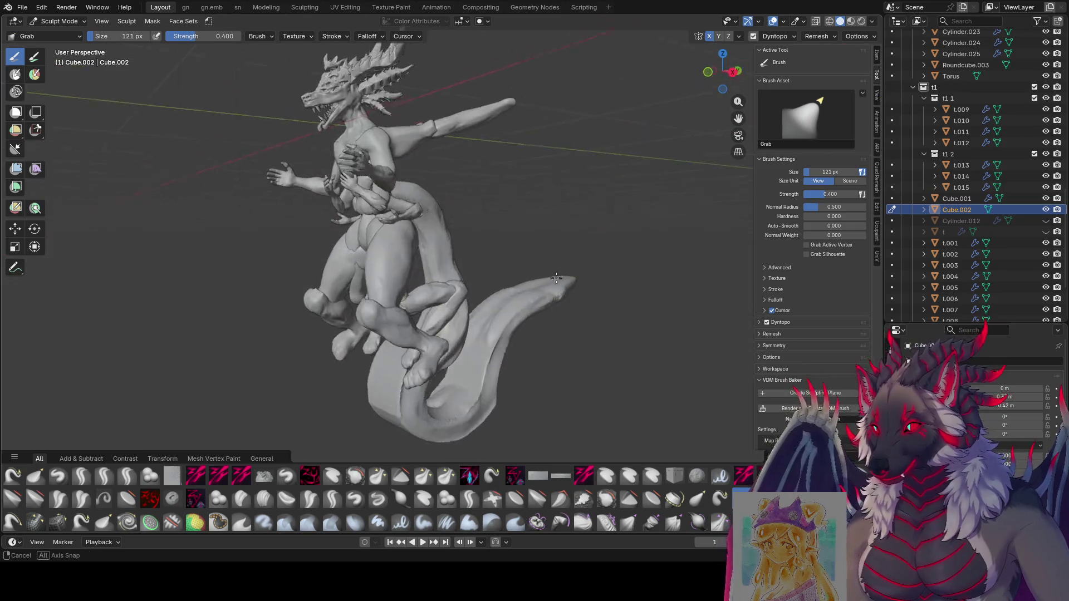
key("f")
left_click(567, 275)
left_click_drag(567, 272, 620, 245)
middle_click_drag(620, 246, 520, 118)
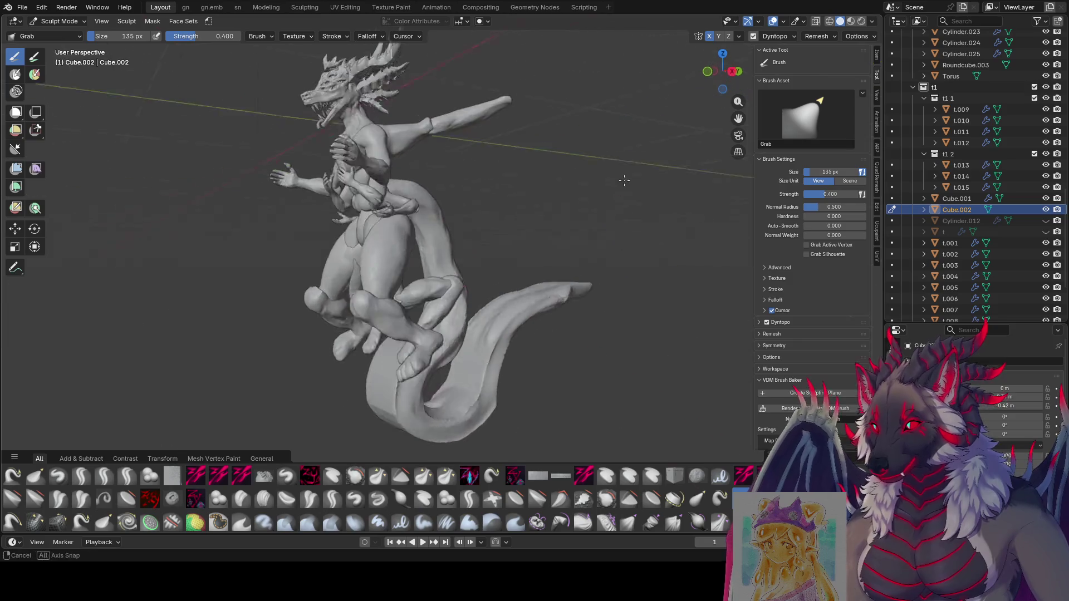
left_click_drag(521, 117, 615, 119)
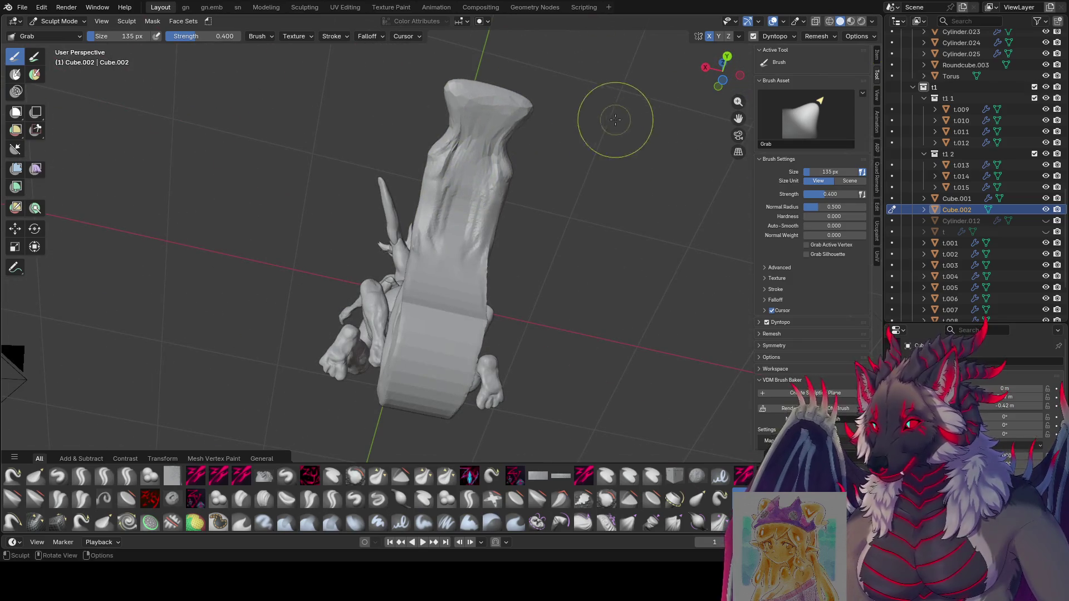
Stretch the tail tip into a broad pointed fin and save the sculpt file.
mouse_move(550, 125)
middle_mouse_down()
mouse_move(283, 208)
mouse_move(239, 270)
middle_mouse_up()
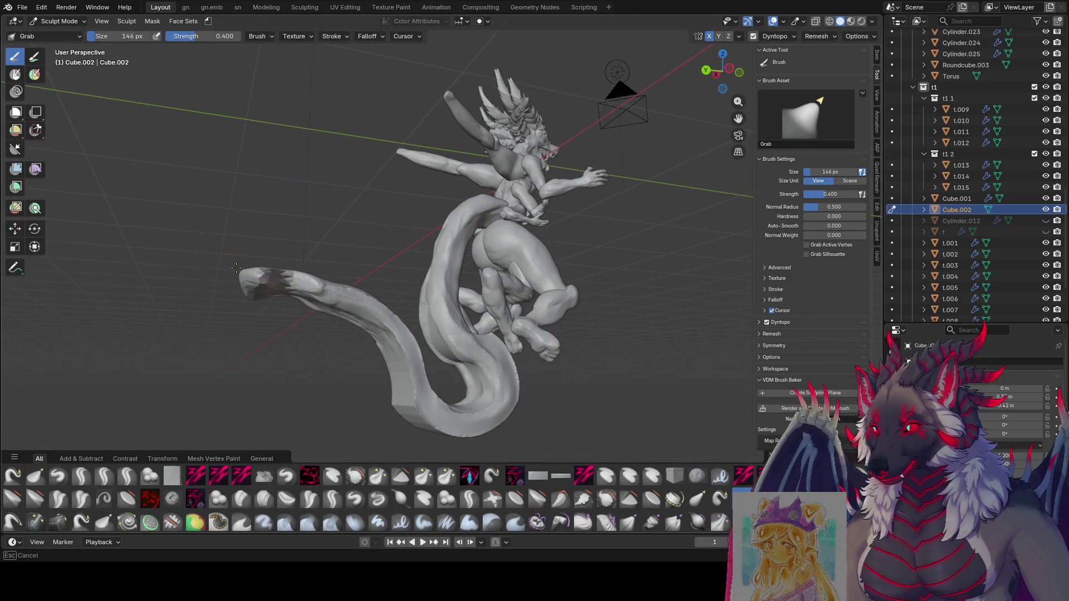
left_click_drag(211, 247, 219, 251)
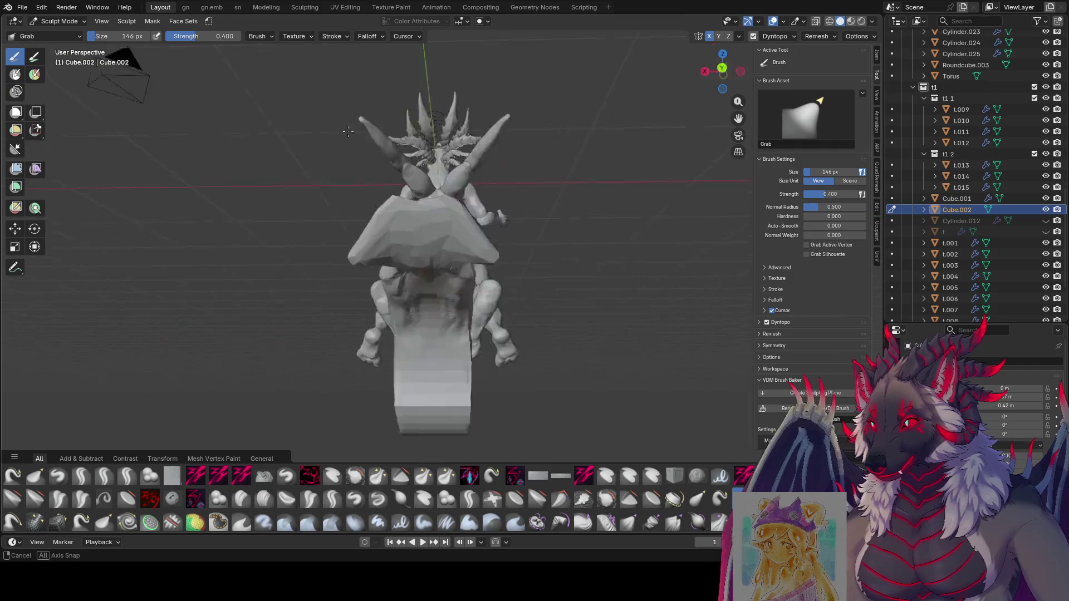
middle_click_drag(219, 251, 609, 225)
left_click_drag(573, 191, 579, 180)
mouse_move(577, 179)
middle_mouse_down()
mouse_move(584, 67)
mouse_move(657, 208)
middle_mouse_up()
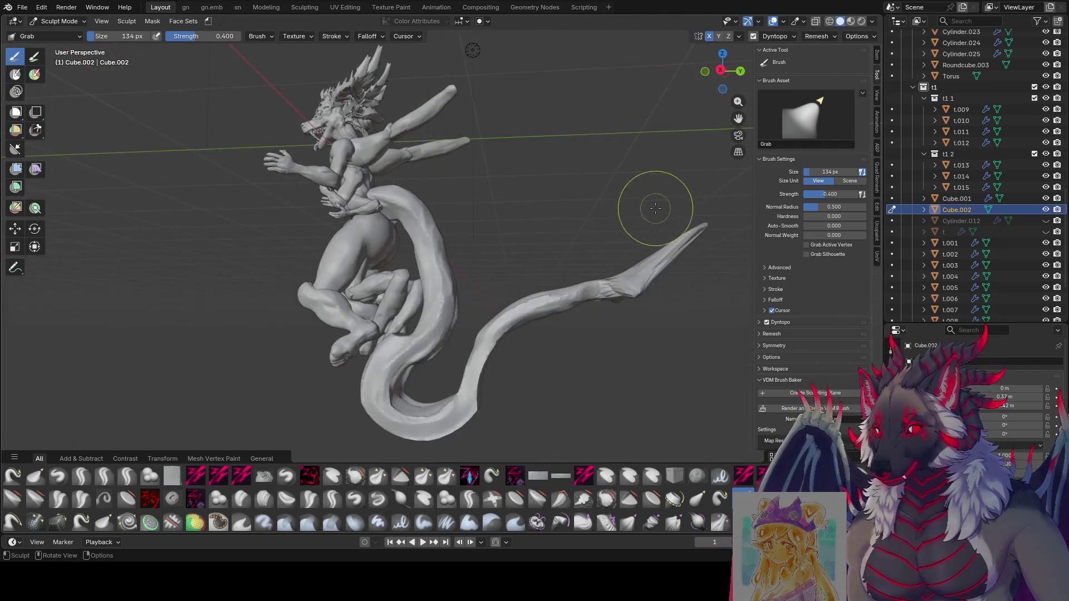
left_click_drag(680, 227, 693, 227)
middle_click_drag(693, 228, 665, 266)
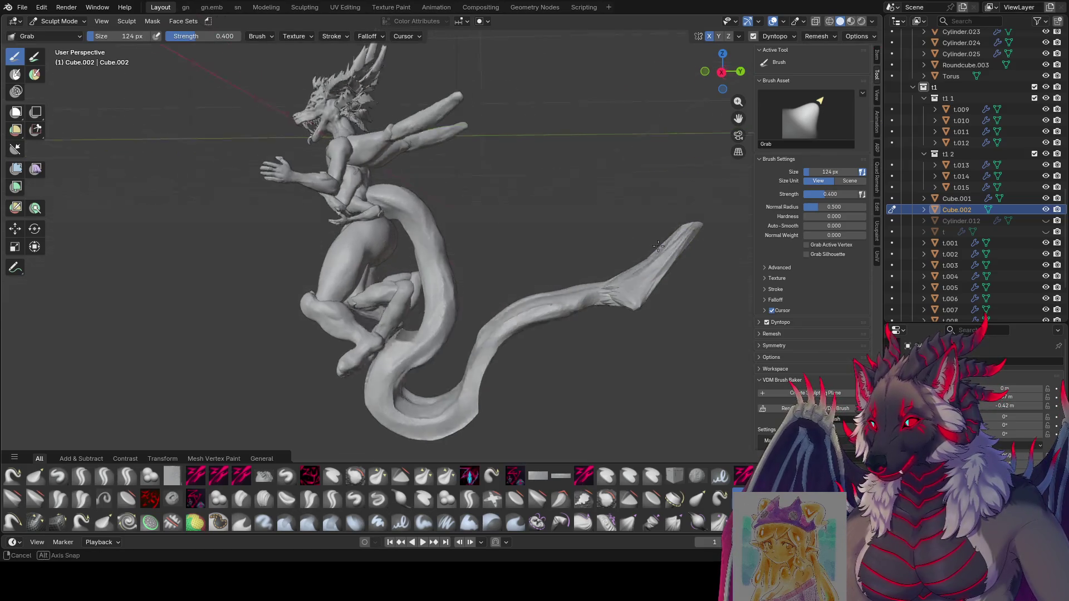
key("ctrl+s")
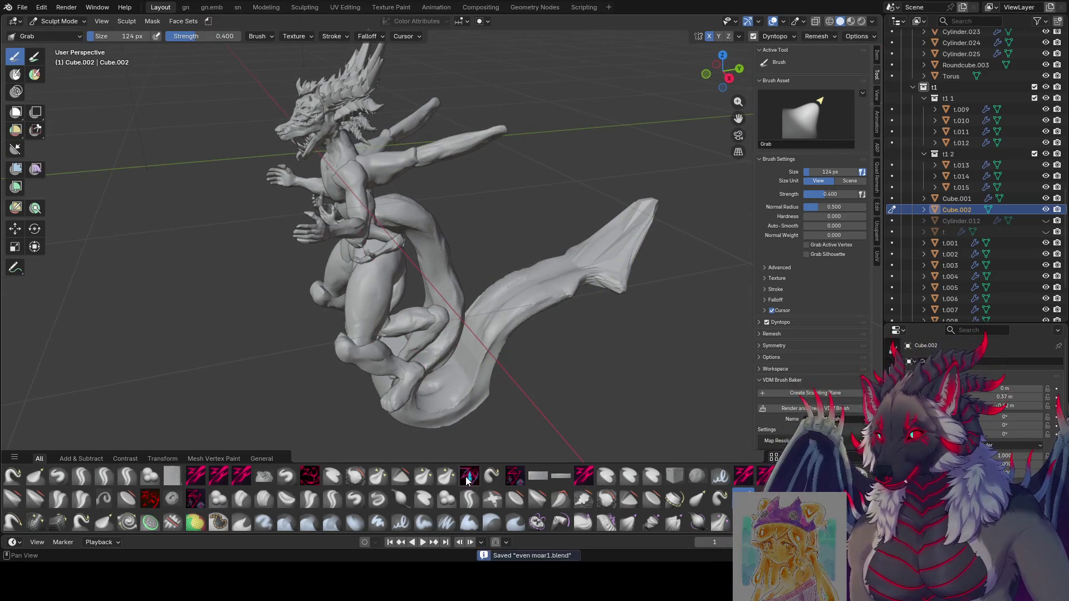
left_click(468, 476)
Work the fin with the zy panelize brush at 40 and 57 px sizes.
left_click(570, 257)
middle_click_drag(613, 239, 608, 247)
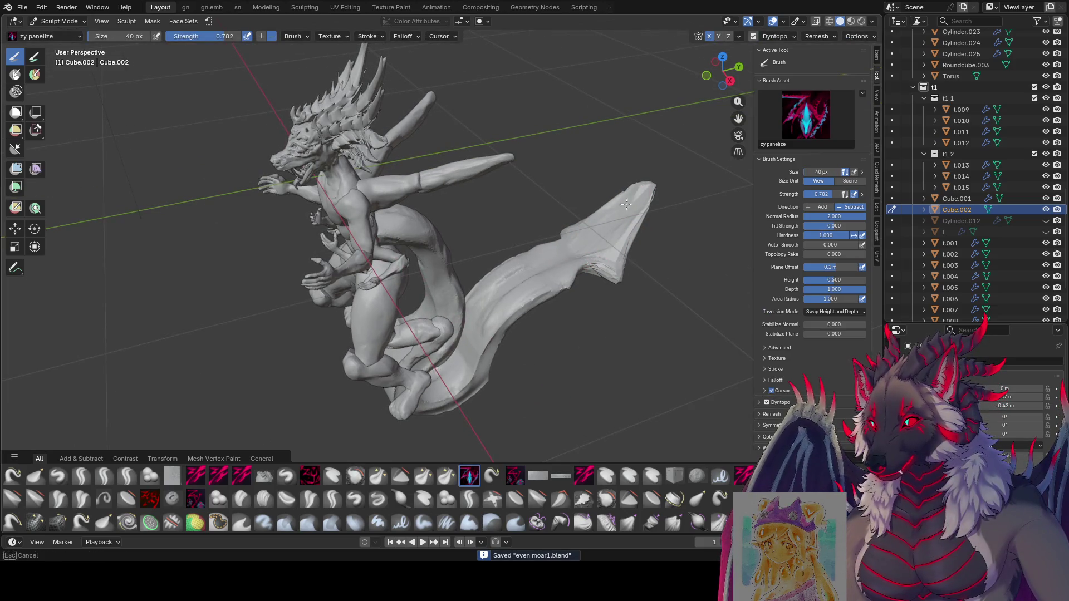
middle_click_drag(626, 203, 578, 255)
middle_click_drag(656, 182, 584, 209)
key("f")
left_click(543, 167)
mouse_move(542, 167)
middle_mouse_down()
mouse_move(498, 142)
mouse_move(506, 150)
middle_mouse_up()
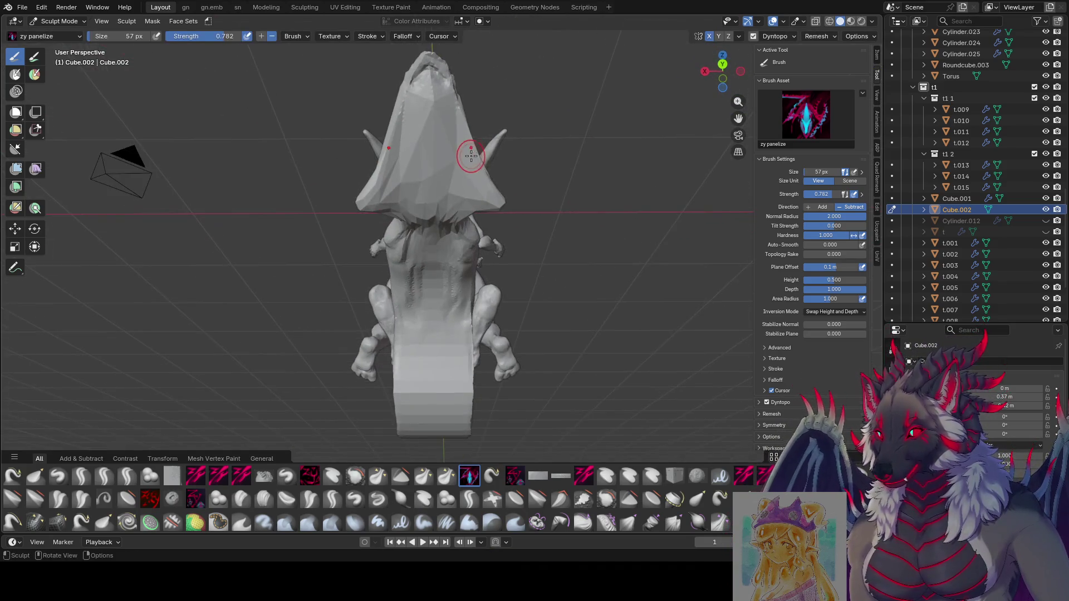
key("ctrl+s")
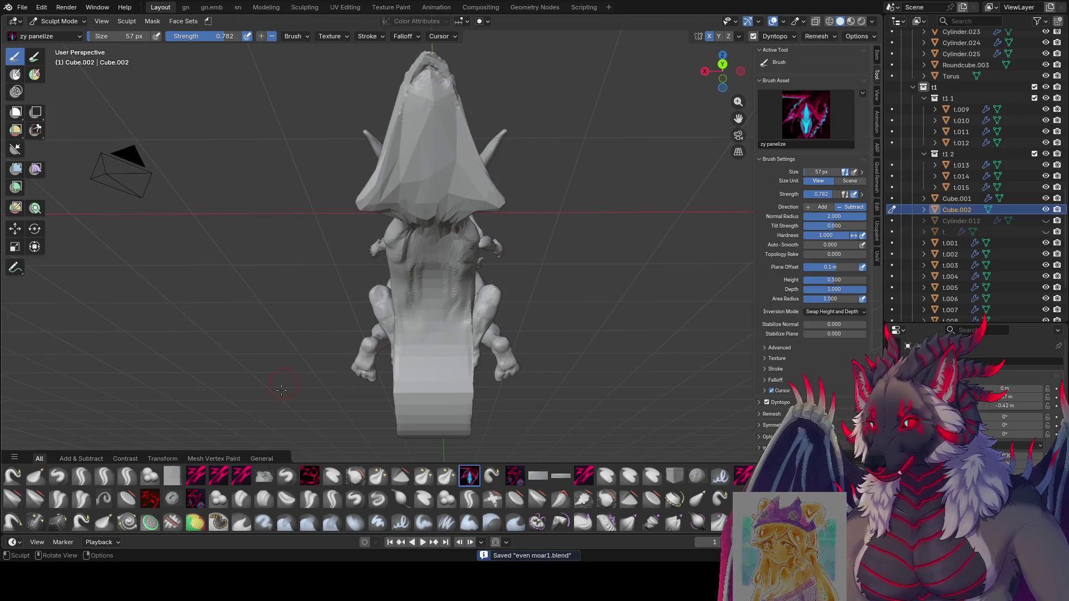
Switch to the Blob brush at 70 px for the fin's tip.
left_click(218, 498)
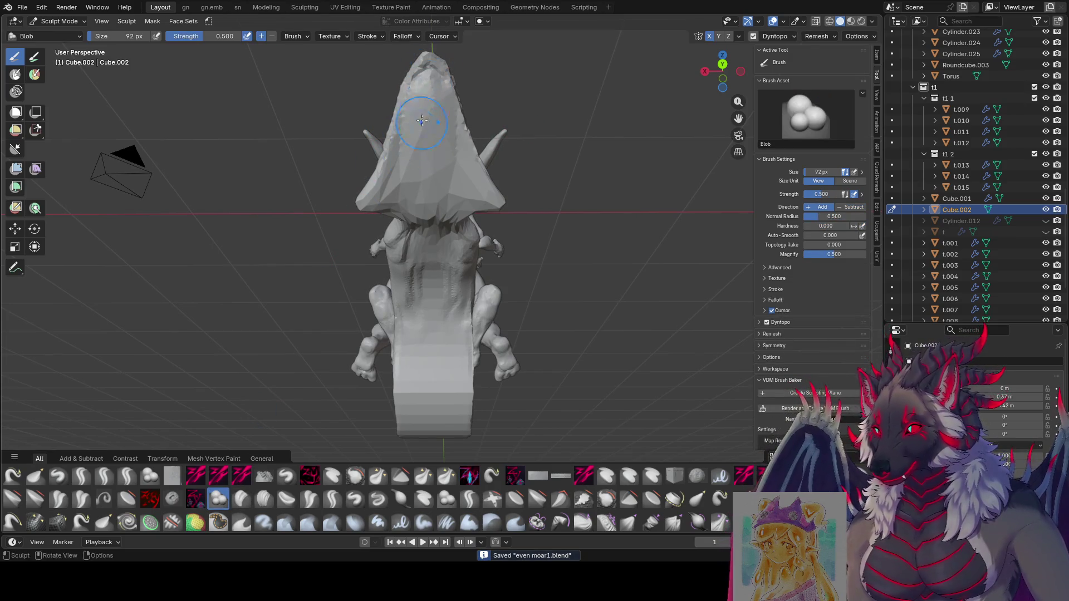
mouse_move(448, 173)
middle_mouse_down()
mouse_move(192, 120)
mouse_move(435, 137)
mouse_move(452, 163)
middle_mouse_up()
key("f")
left_click(193, 112)
mouse_move(408, 59)
middle_mouse_down()
mouse_move(397, 79)
mouse_move(428, 83)
middle_mouse_up()
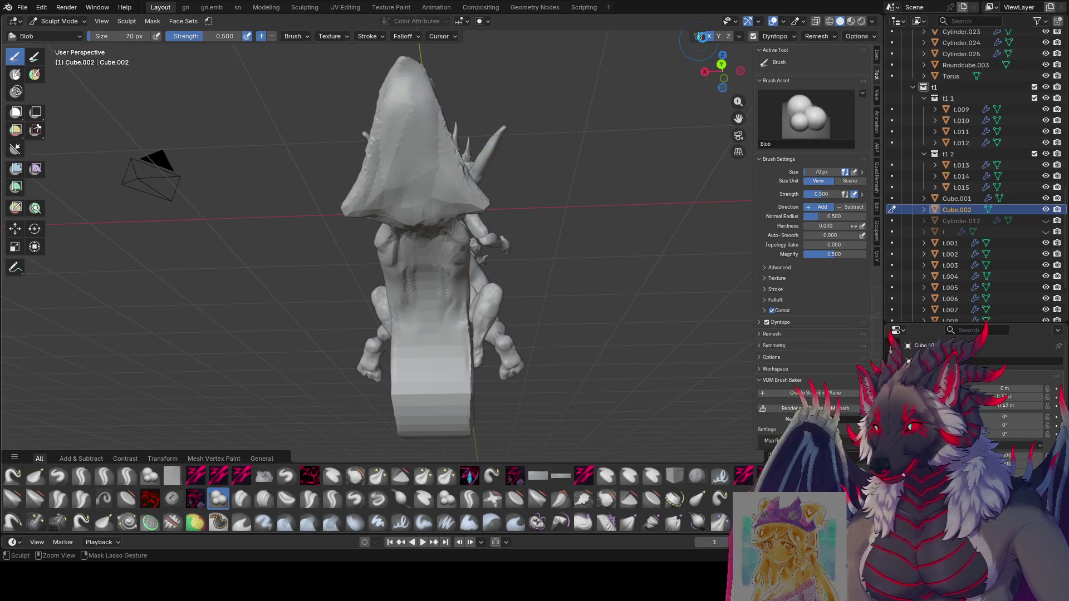
Symmetrize the sculpt left to right, save the file and enlarge the brush slightly.
key("ctrl+s")
left_click(739, 36)
left_click(680, 234)
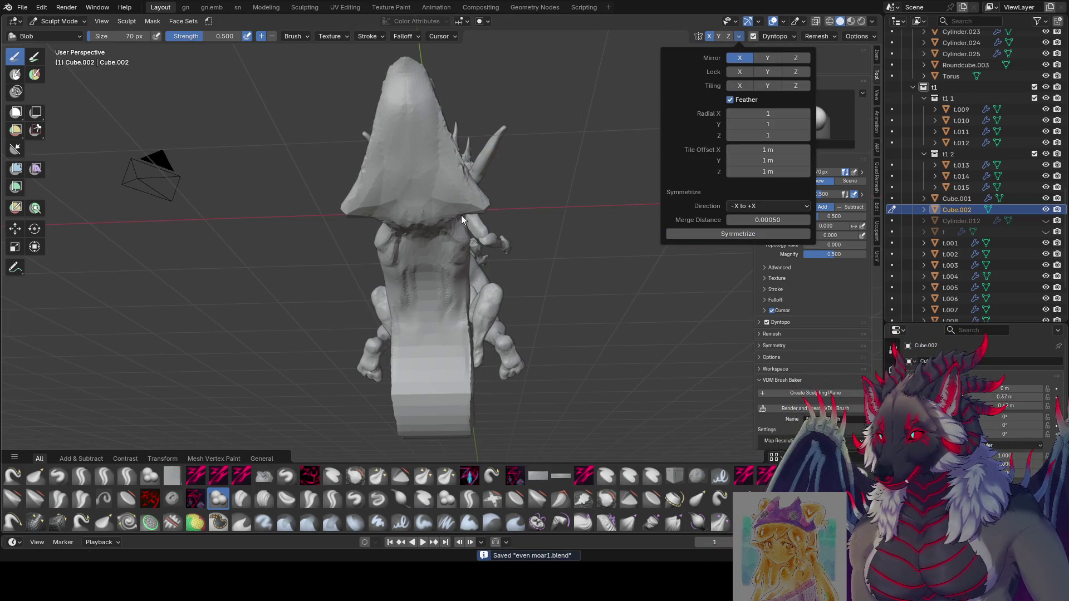
mouse_move(461, 215)
middle_mouse_down()
mouse_move(669, 266)
mouse_move(682, 252)
middle_mouse_up()
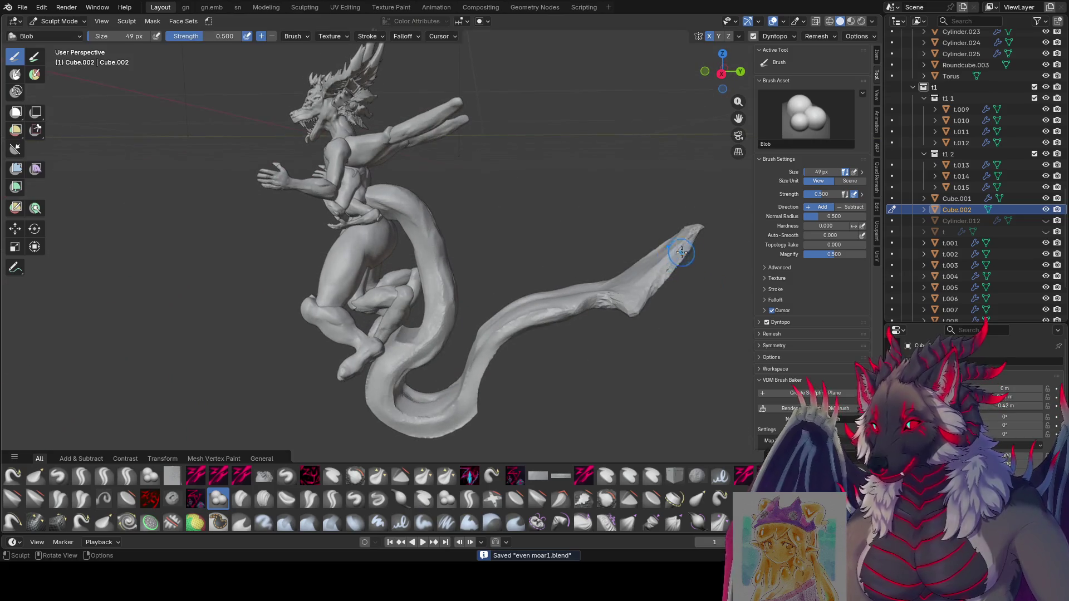
key("bracketright")
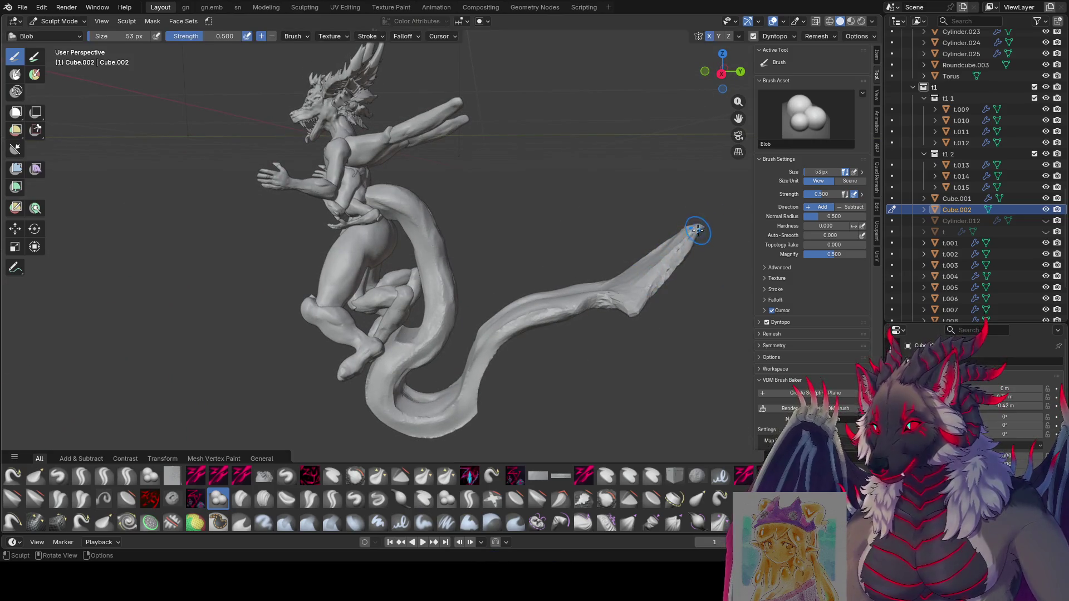
Build up the tail tip with Blob strokes, resizing the brush between about 42 and 59 px.
mouse_move(637, 310)
middle_mouse_down()
mouse_move(609, 291)
mouse_move(540, 294)
middle_mouse_up()
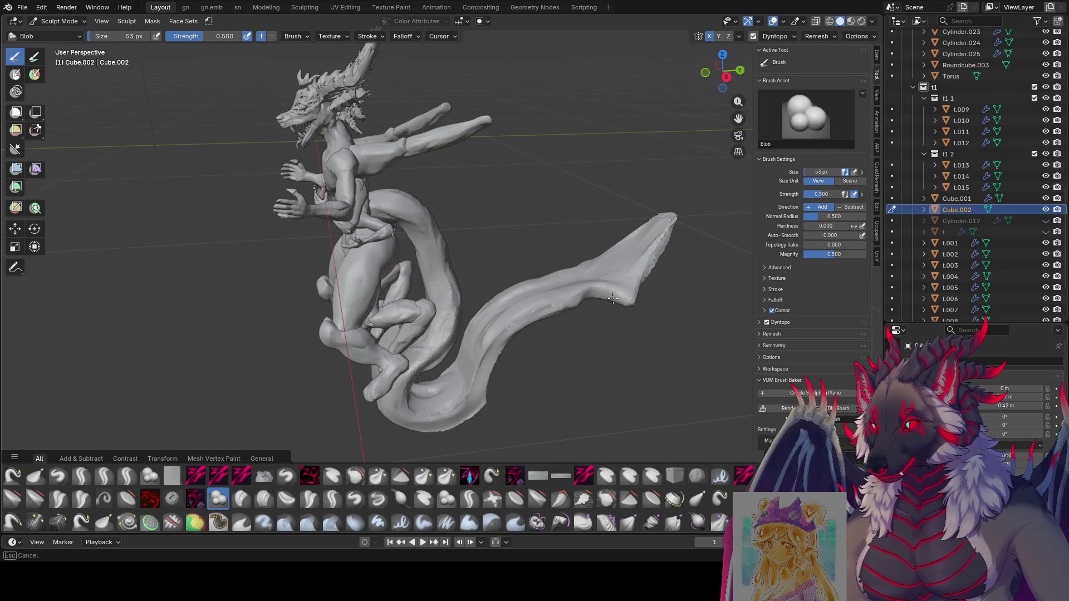
middle_click_drag(574, 296, 631, 178)
key("f")
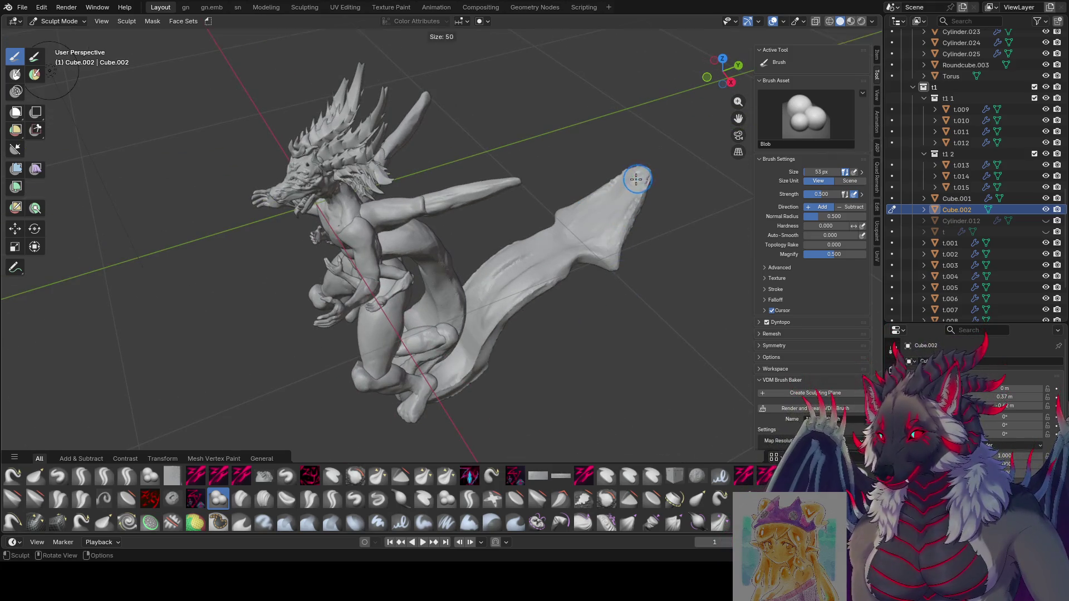
left_click(630, 180)
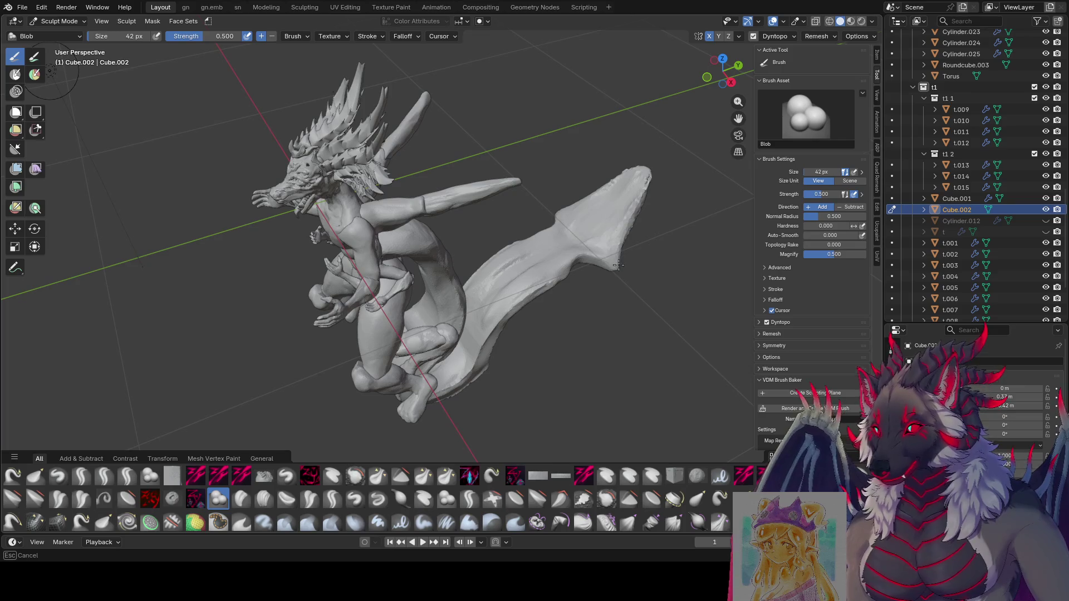
left_click(585, 232)
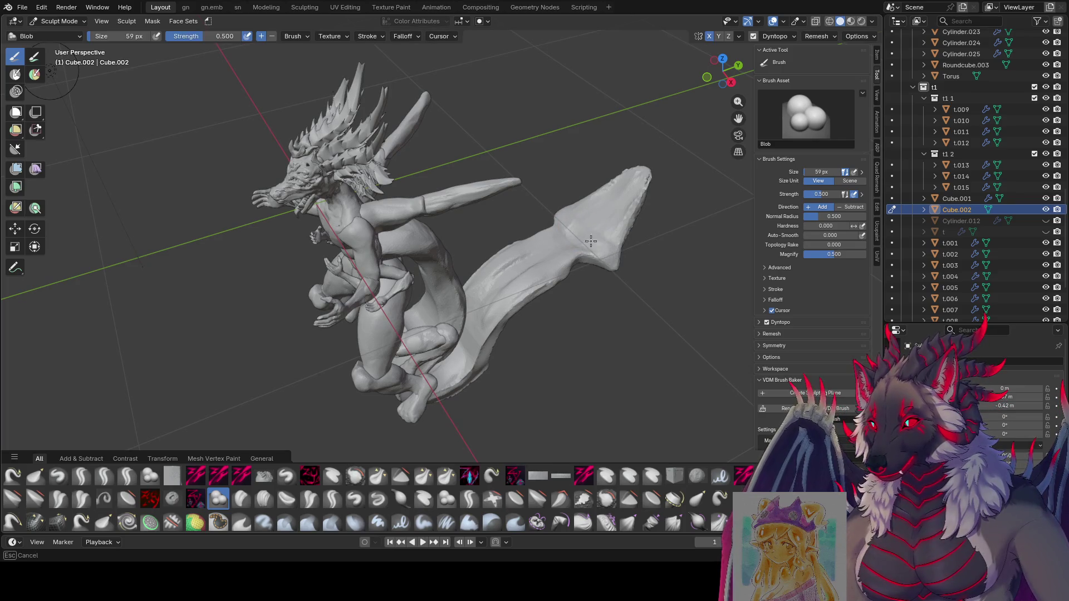
mouse_move(644, 173)
middle_mouse_down()
mouse_move(668, 275)
mouse_move(582, 172)
mouse_move(529, 132)
mouse_move(492, 140)
middle_mouse_up()
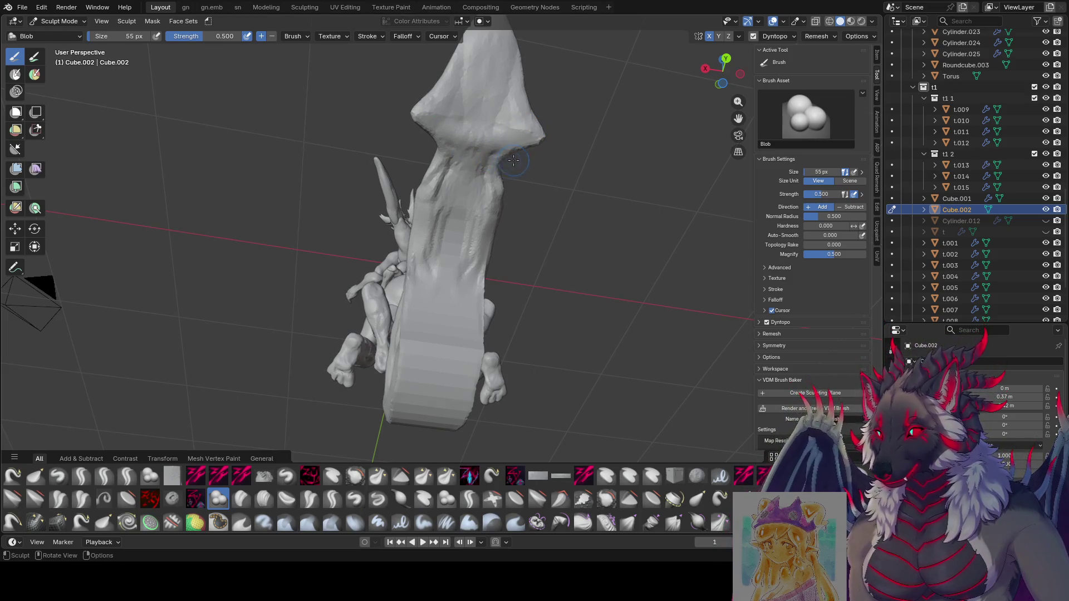
key("bracketleft")
key("bracketleft")
key("bracketleft")
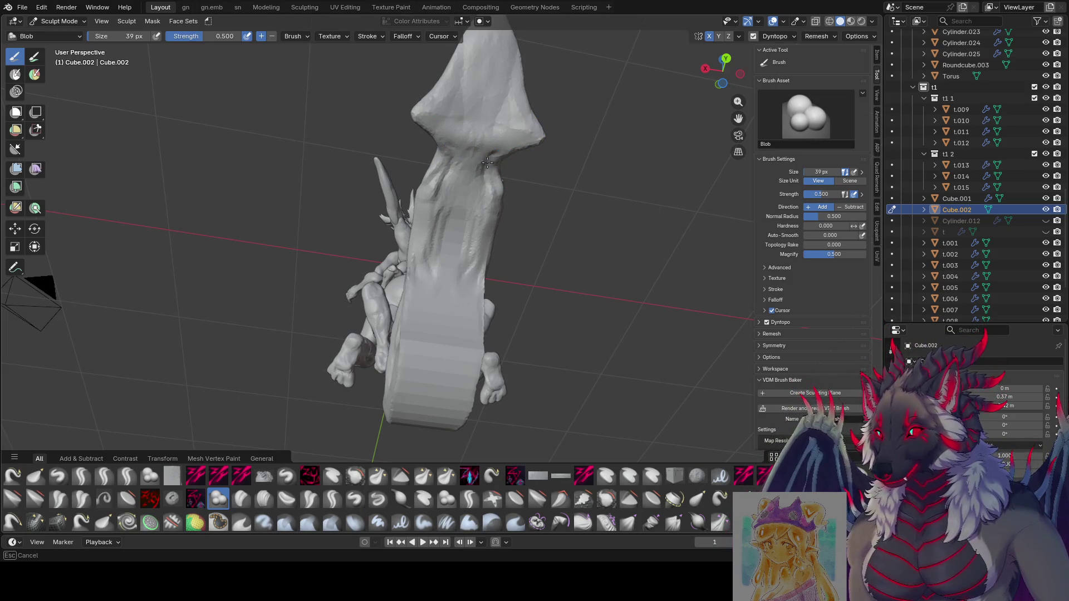
Bulk out the fin from side and top views with Blob at roughly 47-67 px.
mouse_move(516, 148)
middle_mouse_down()
mouse_move(584, 291)
mouse_move(566, 301)
mouse_move(404, 168)
mouse_move(330, 343)
middle_mouse_up()
scroll(584, 292, "up", 2)
key("f")
left_click(584, 292)
left_click(549, 273)
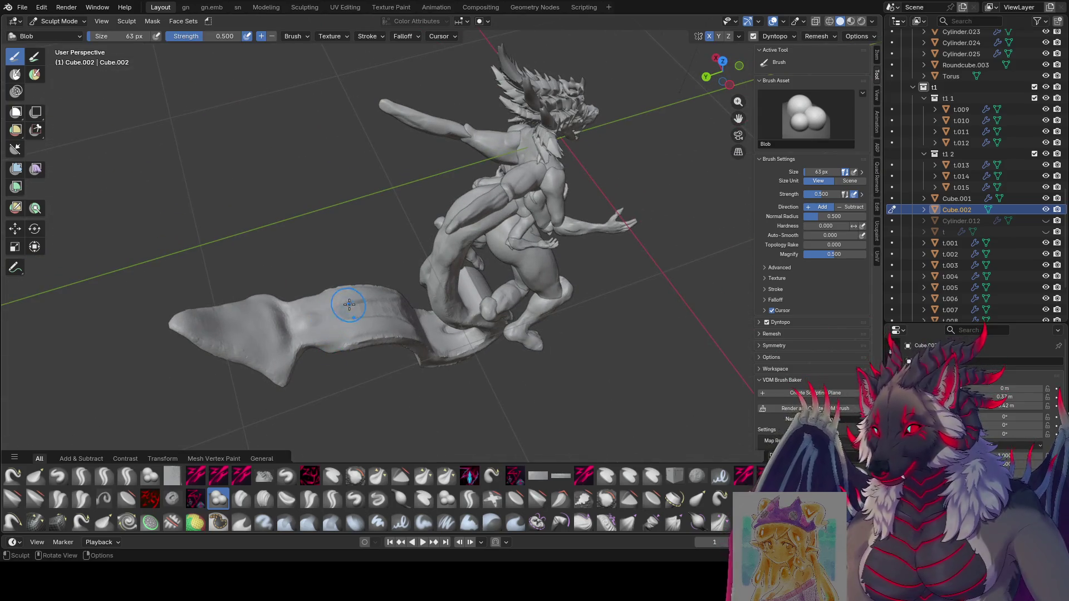
middle_click_drag(334, 322, 367, 316)
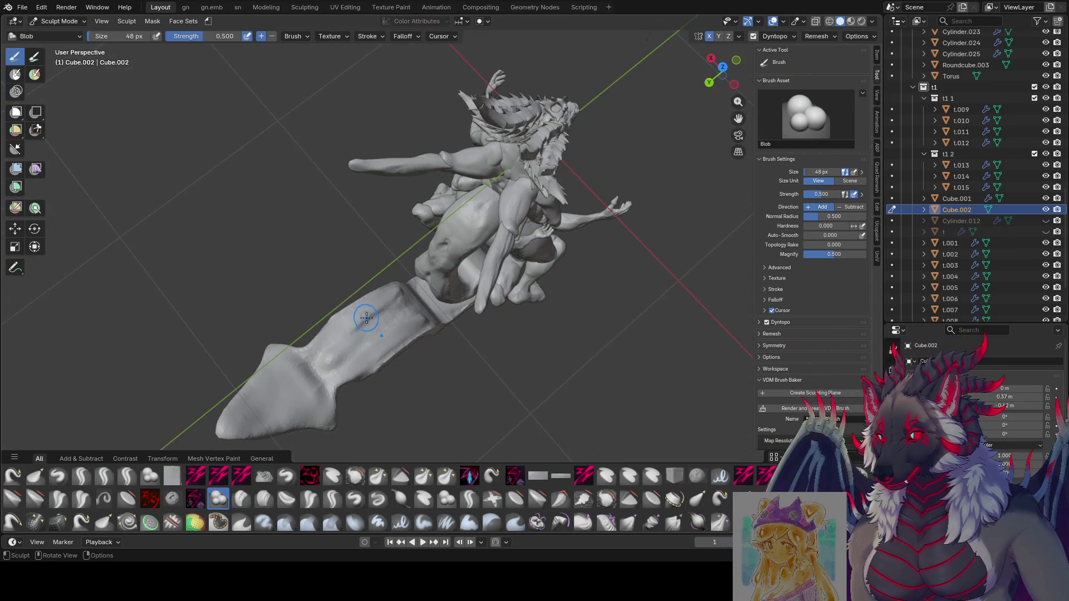
middle_click_drag(324, 368, 322, 358)
Roughen the fin further from lower frontal angles with the brush around 45-52 px.
key("f")
left_click(349, 318)
mouse_move(355, 321)
middle_mouse_down()
mouse_move(365, 390)
mouse_move(393, 354)
middle_mouse_up()
key("f")
left_click(369, 394)
mouse_move(370, 393)
middle_mouse_down()
mouse_move(368, 379)
mouse_move(322, 376)
mouse_move(240, 301)
middle_mouse_up()
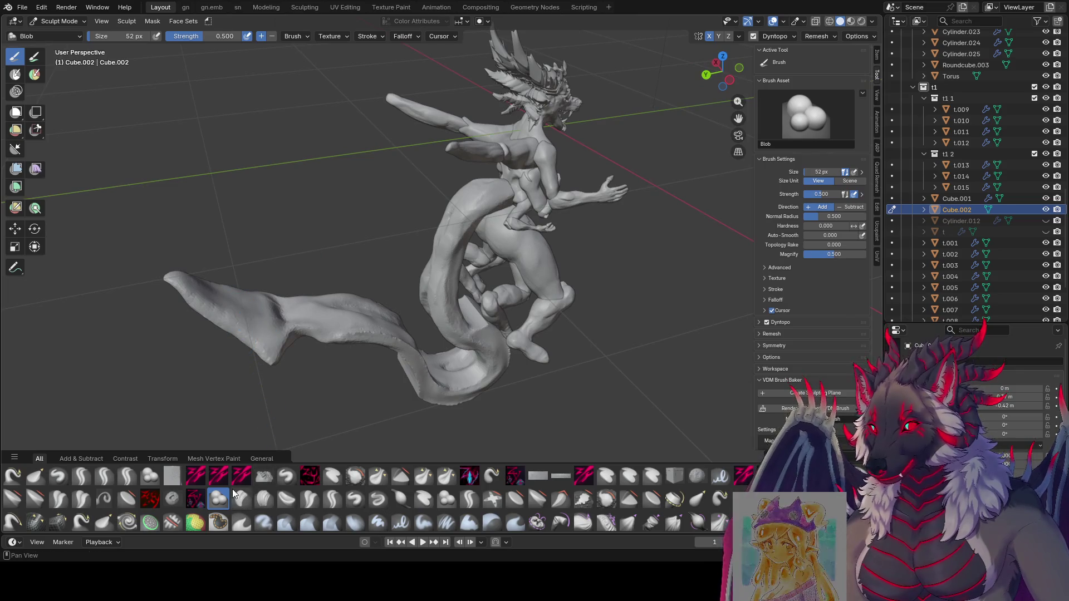
Flatten part of the tail fin's surface with the zyTrim2 invsqr brush at 40 px.
left_click(172, 502)
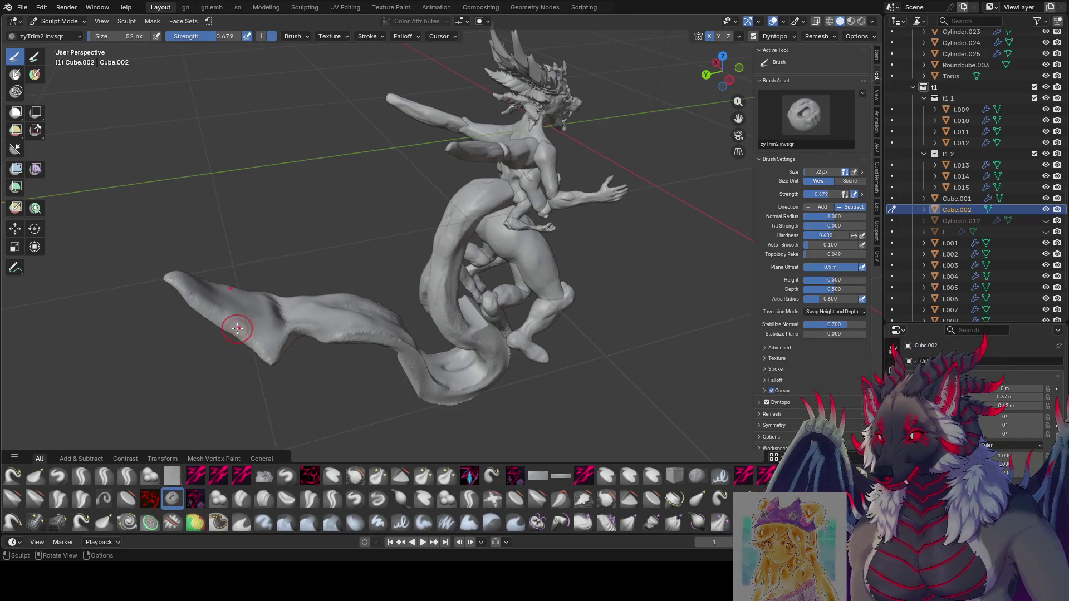
left_click(244, 325)
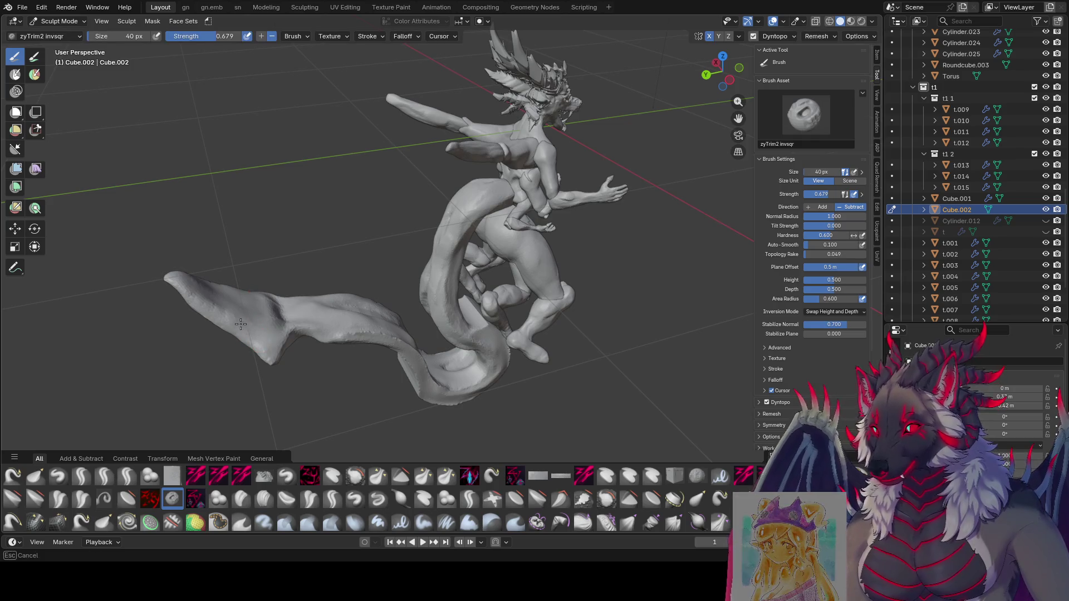
middle_click_drag(322, 221, 321, 222)
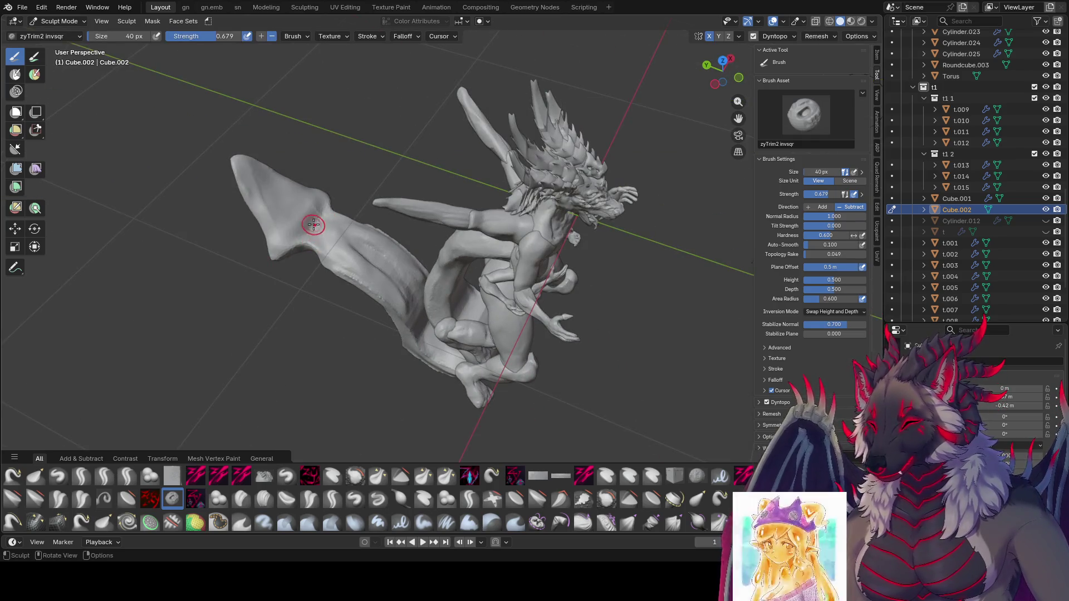
left_click_drag(323, 228, 266, 180)
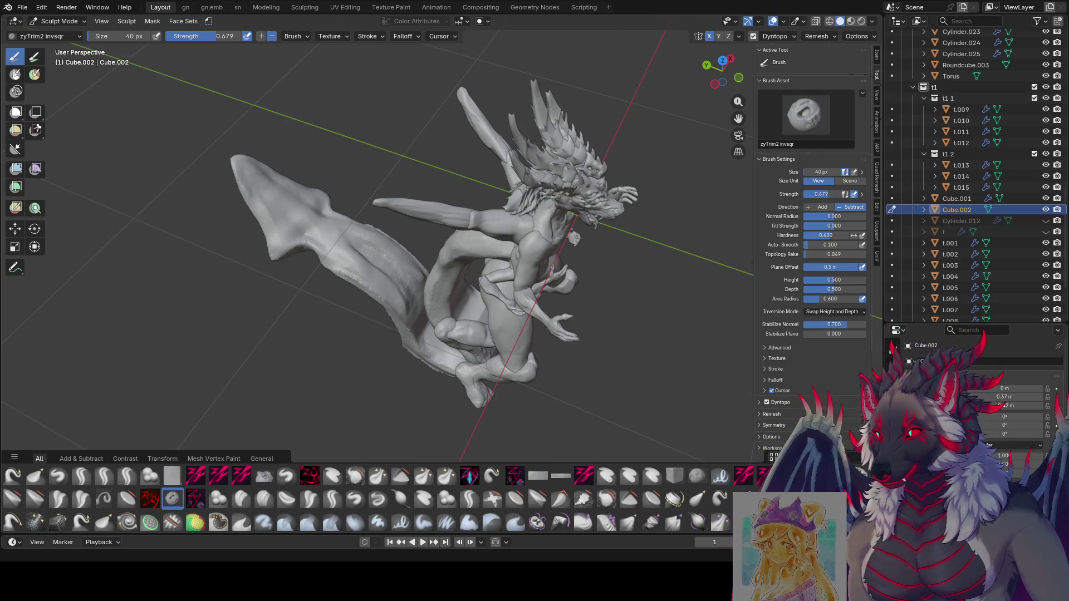
Save even moar1.blend and switch to the Grab brush.
mouse_move(299, 371)
middle_mouse_down()
mouse_move(509, 283)
mouse_move(566, 290)
mouse_move(493, 275)
middle_mouse_up()
key("ctrl+s")
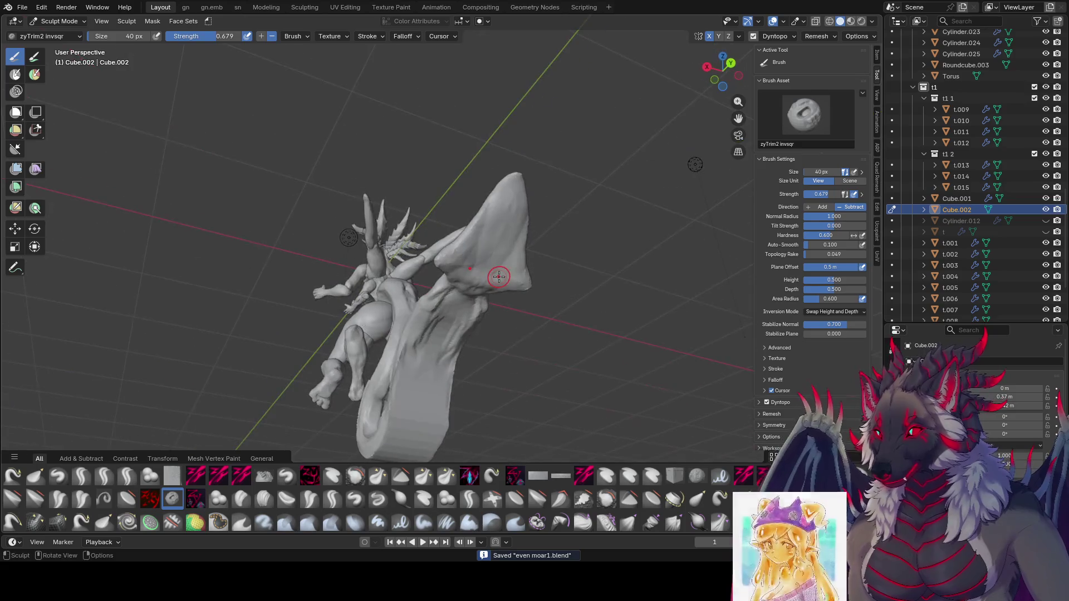
key("g")
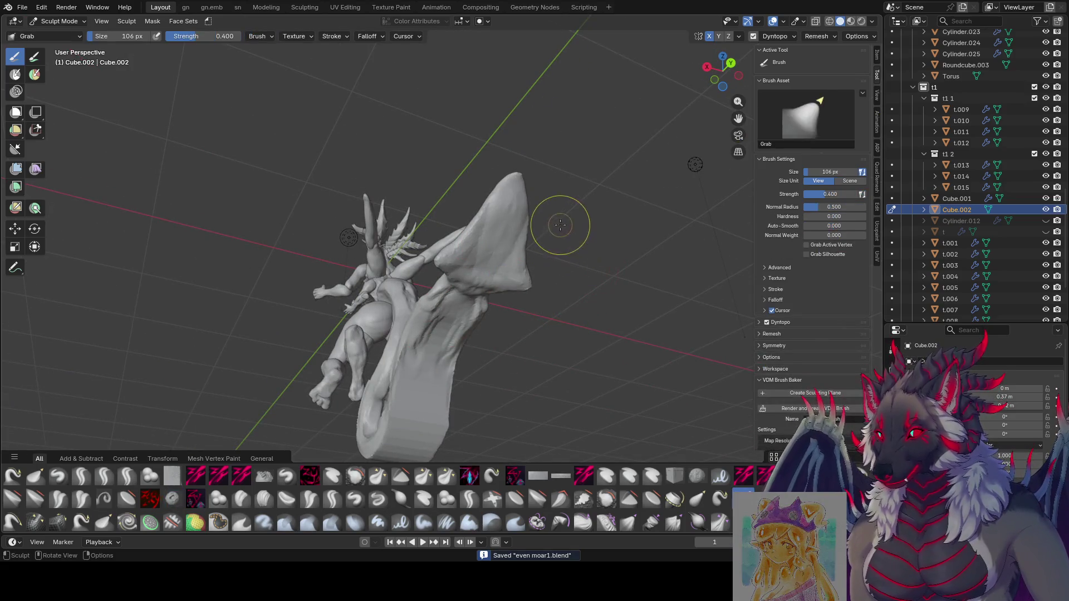
Nudge the curved tail and fin into shape with Grab strokes from several angles, shrinking the brush.
mouse_move(551, 230)
left_mouse_down()
mouse_move(504, 245)
mouse_move(515, 238)
left_mouse_up()
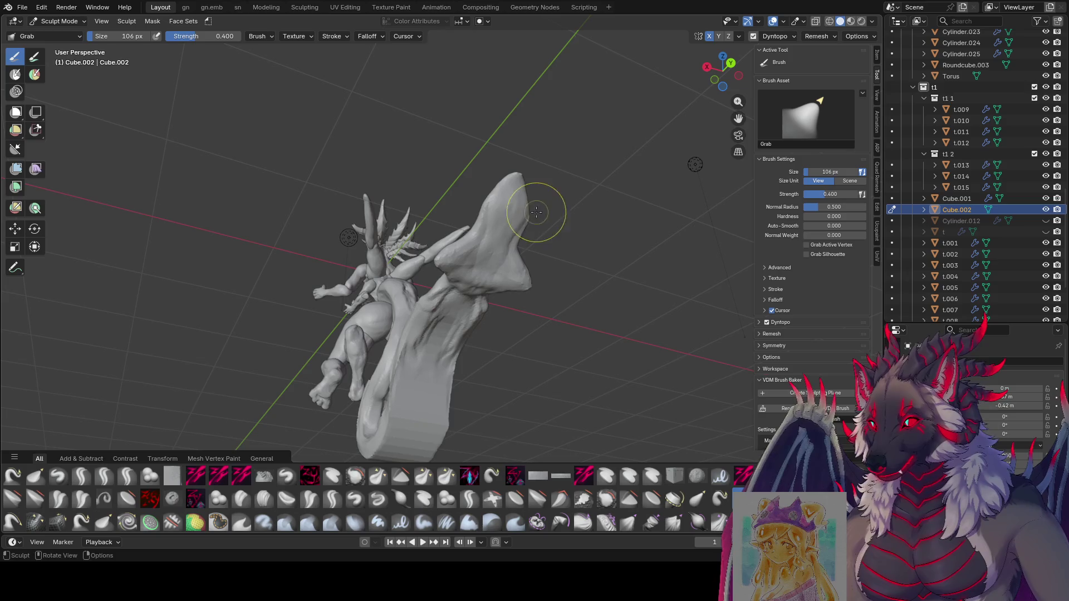
mouse_move(536, 211)
middle_mouse_down()
mouse_move(616, 310)
mouse_move(565, 252)
middle_mouse_up()
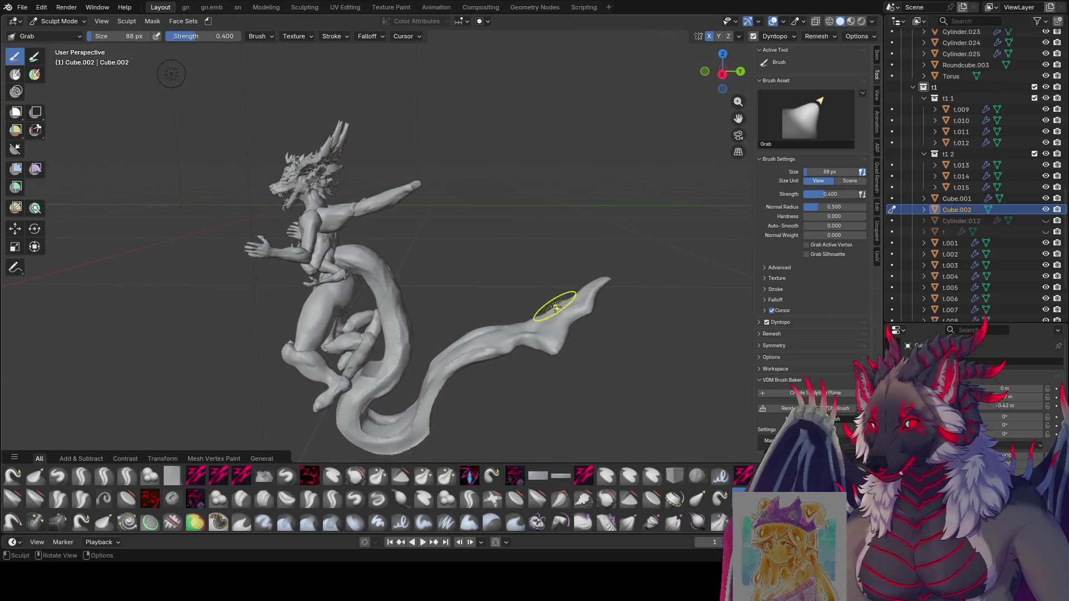
middle_click_drag(554, 308, 337, 282)
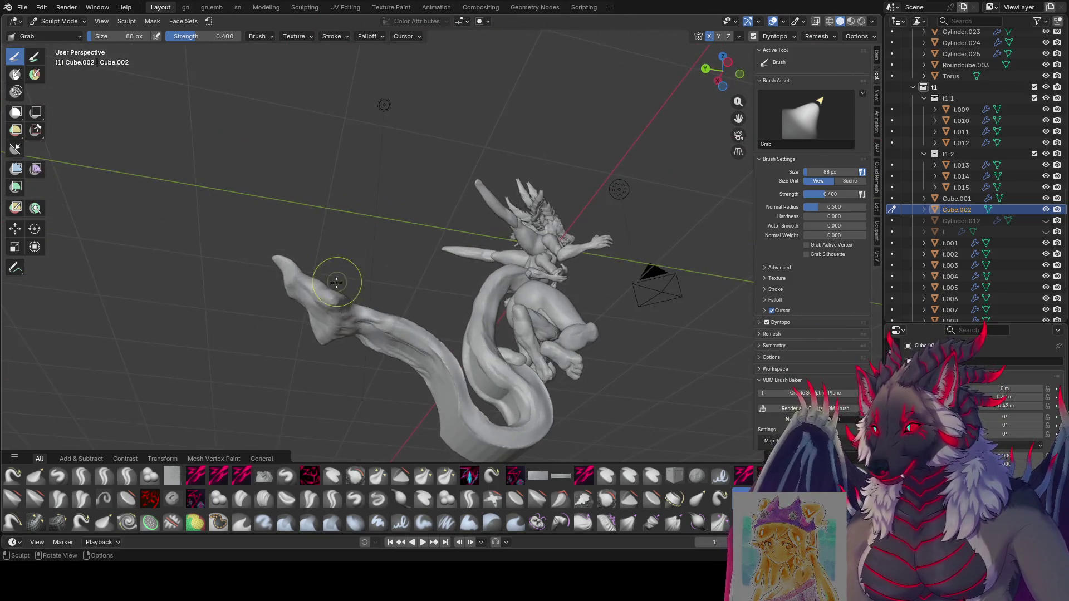
middle_click_drag(323, 318, 256, 403)
mouse_move(338, 309)
middle_mouse_down()
mouse_move(443, 236)
mouse_move(362, 286)
mouse_move(382, 330)
mouse_move(544, 312)
mouse_move(454, 310)
mouse_move(505, 315)
mouse_move(476, 310)
mouse_move(464, 336)
mouse_move(469, 302)
mouse_move(468, 313)
mouse_move(641, 333)
middle_mouse_up()
key("bracketleft")
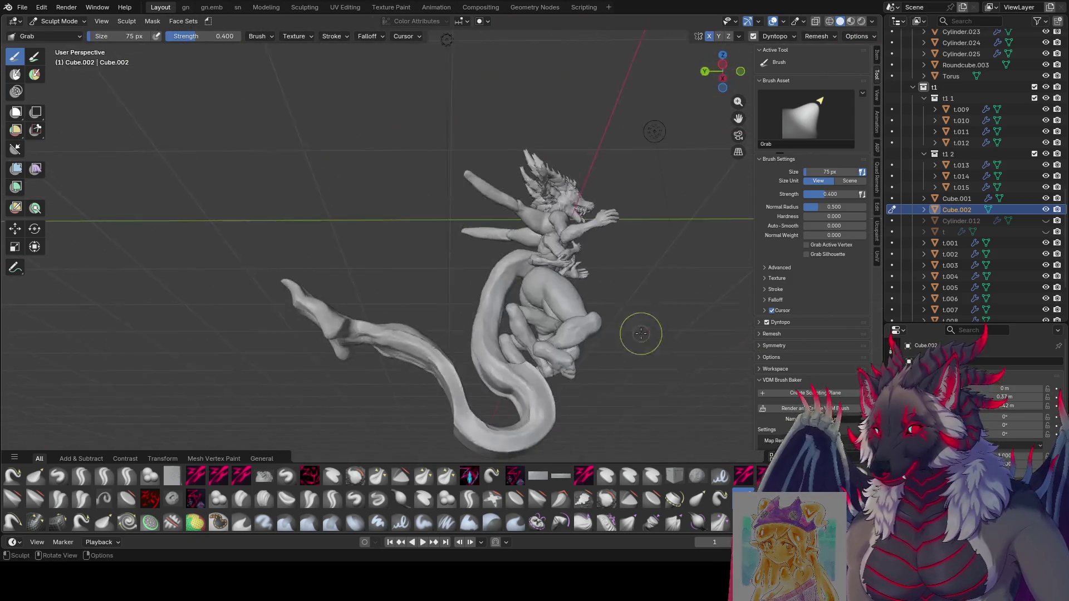
Save even moar1.blend and pick the zy panelize brush from the shelf.
key("ctrl+s")
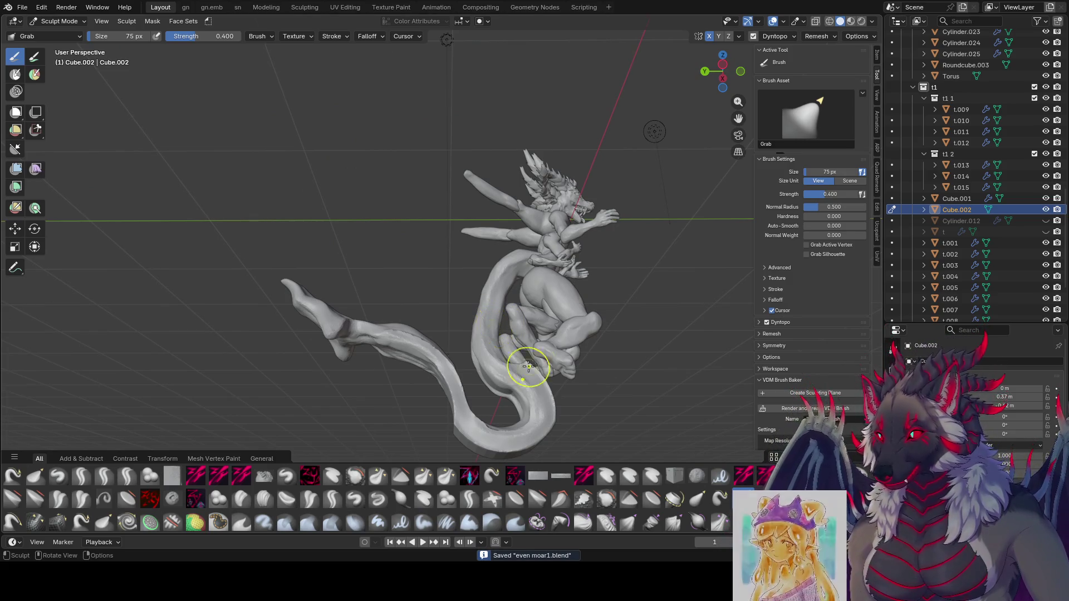
middle_click_drag(644, 262, 593, 314)
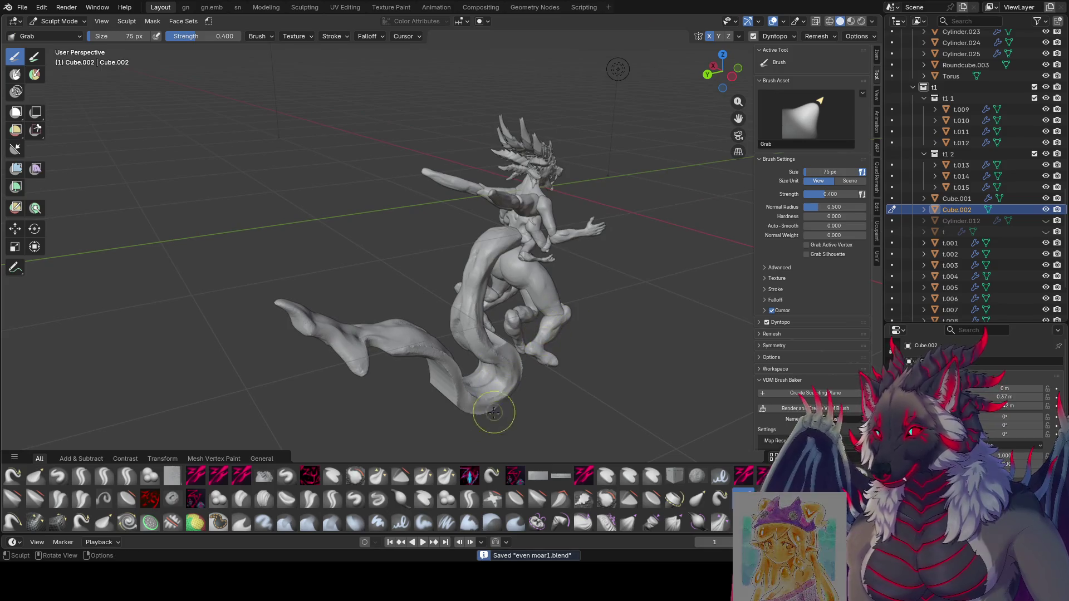
left_click(469, 475)
Carve panel grooves into the dragon's back with the panelize brush shrunk to about 22-32 px.
middle_click_drag(494, 428, 416, 216)
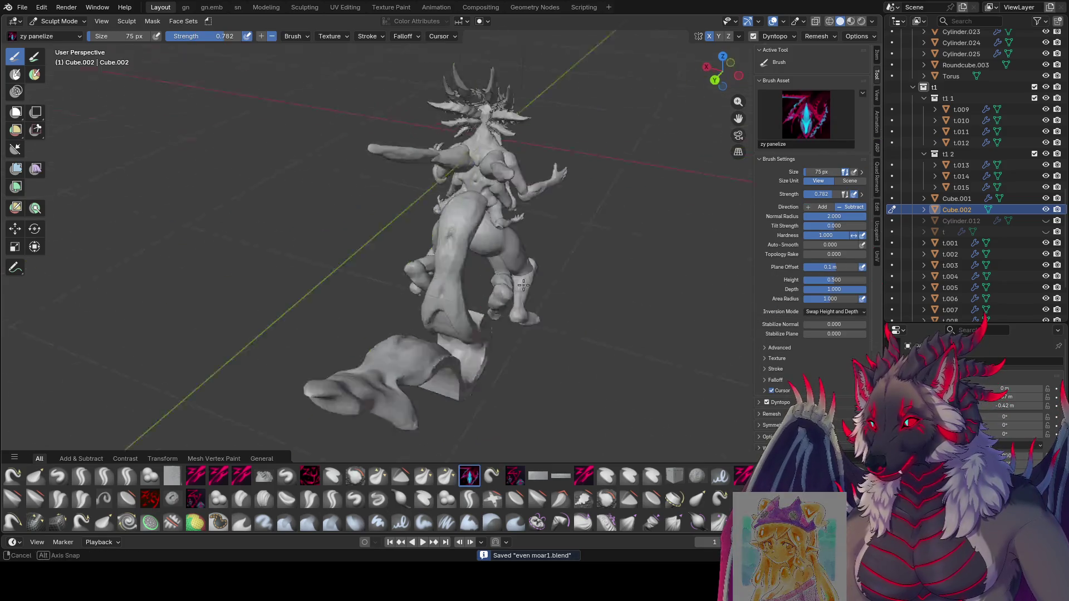
scroll(416, 216, "up", 3)
key("f")
mouse_move(434, 170)
middle_mouse_down()
mouse_move(411, 131)
mouse_move(406, 210)
middle_mouse_up()
key("f")
key("ctrl+s")
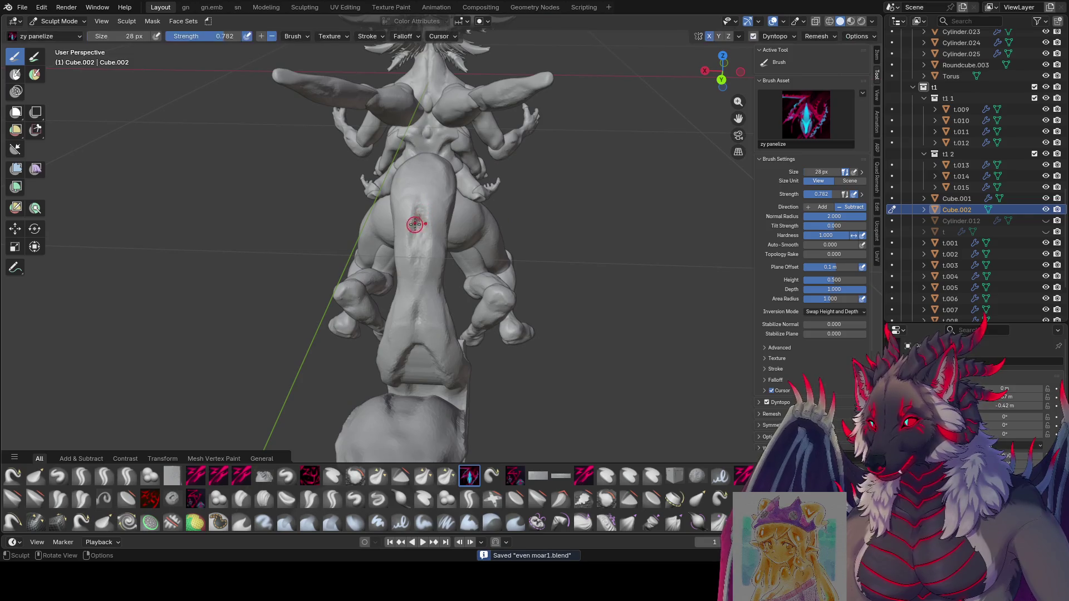
left_click(418, 212)
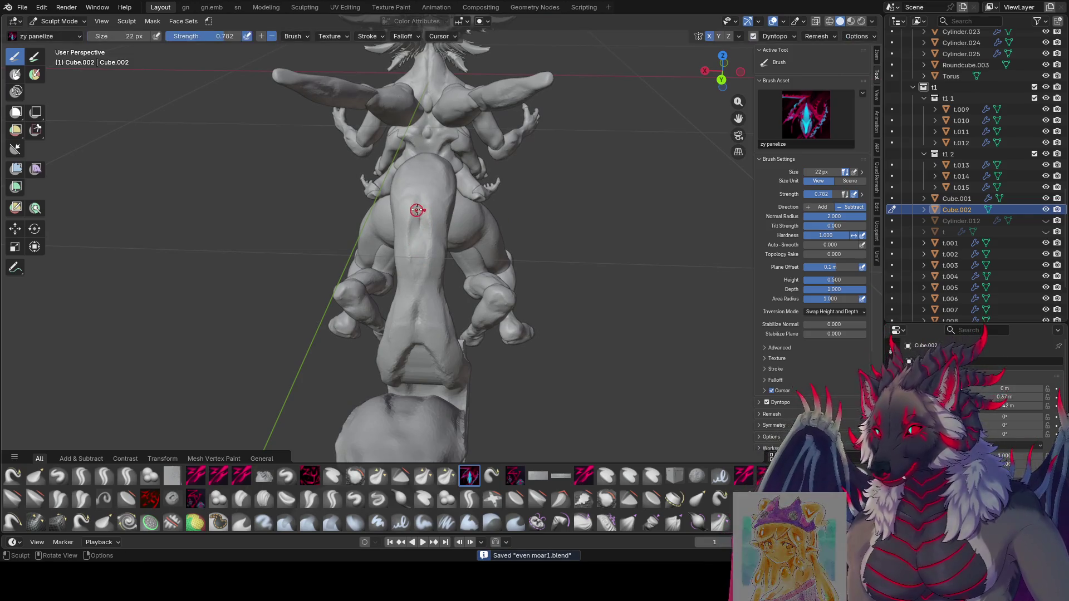
key("f")
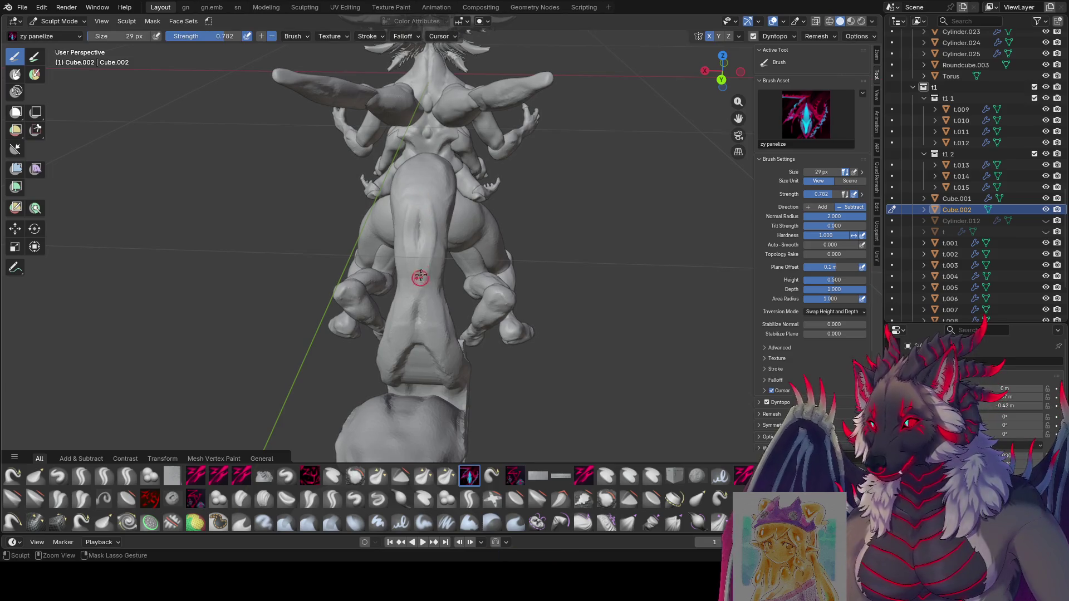
left_click(416, 233)
Groove the tail base where it leaves the hips, enlarging the brush to around 62 px.
middle_click_drag(416, 234, 466, 221)
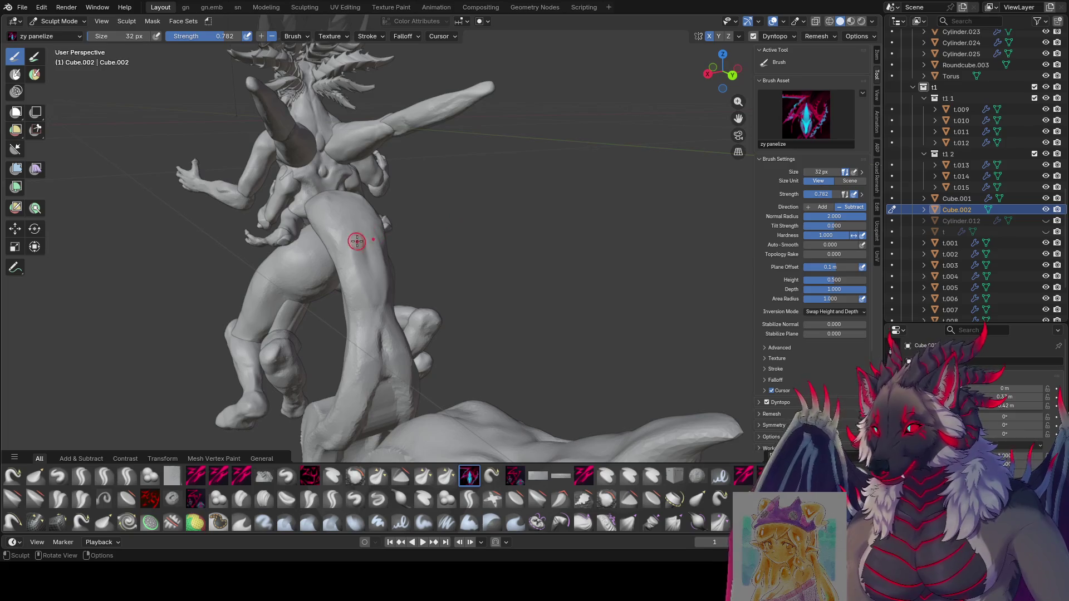
middle_click_drag(357, 242, 326, 241)
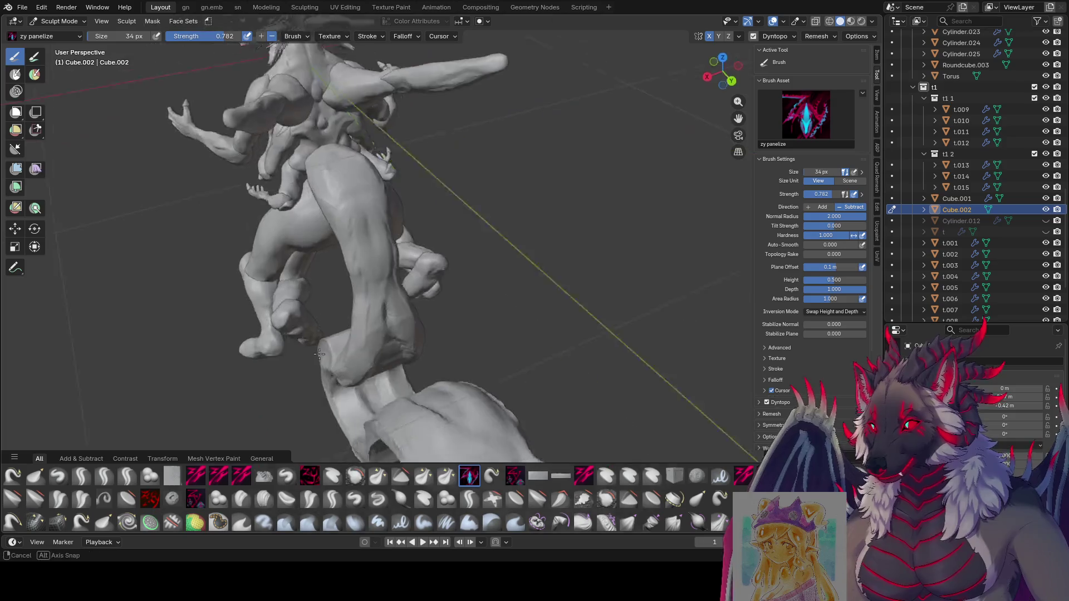
middle_click_drag(354, 401, 443, 275)
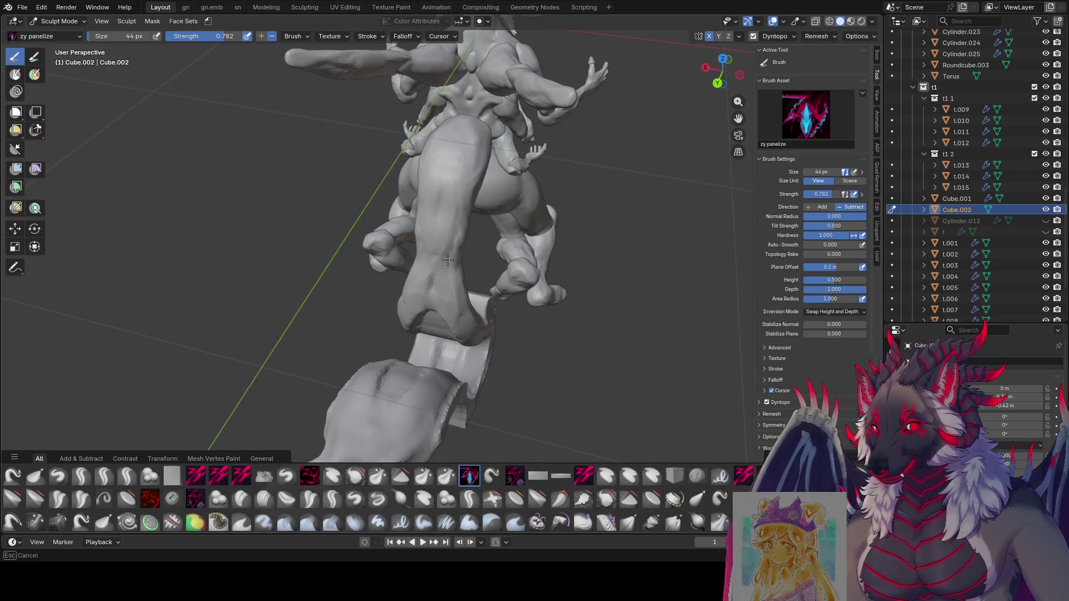
middle_click_drag(469, 182, 659, 229)
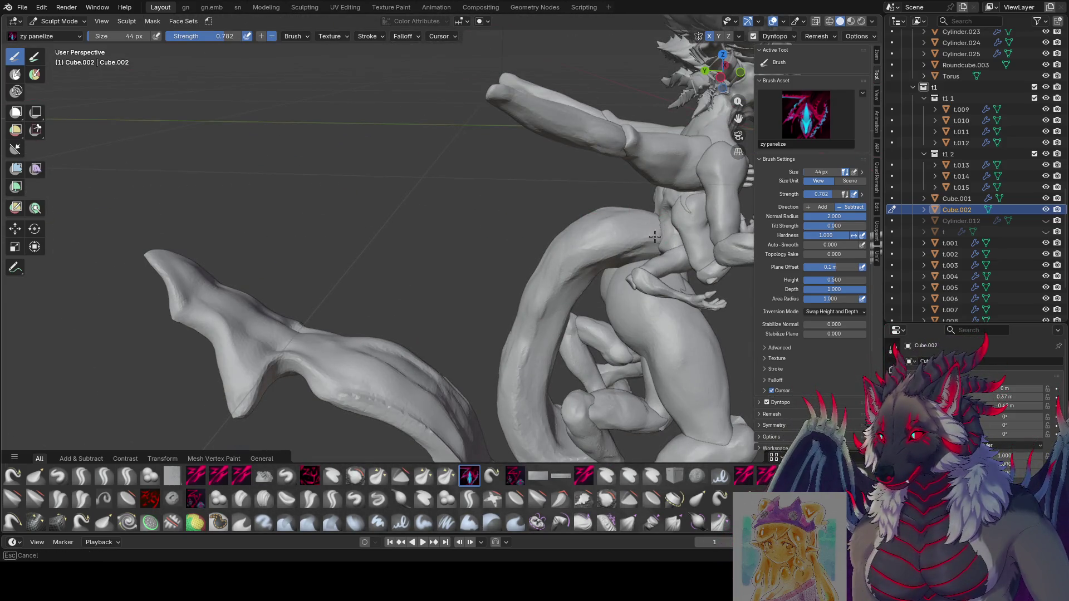
key("f")
left_click(675, 222)
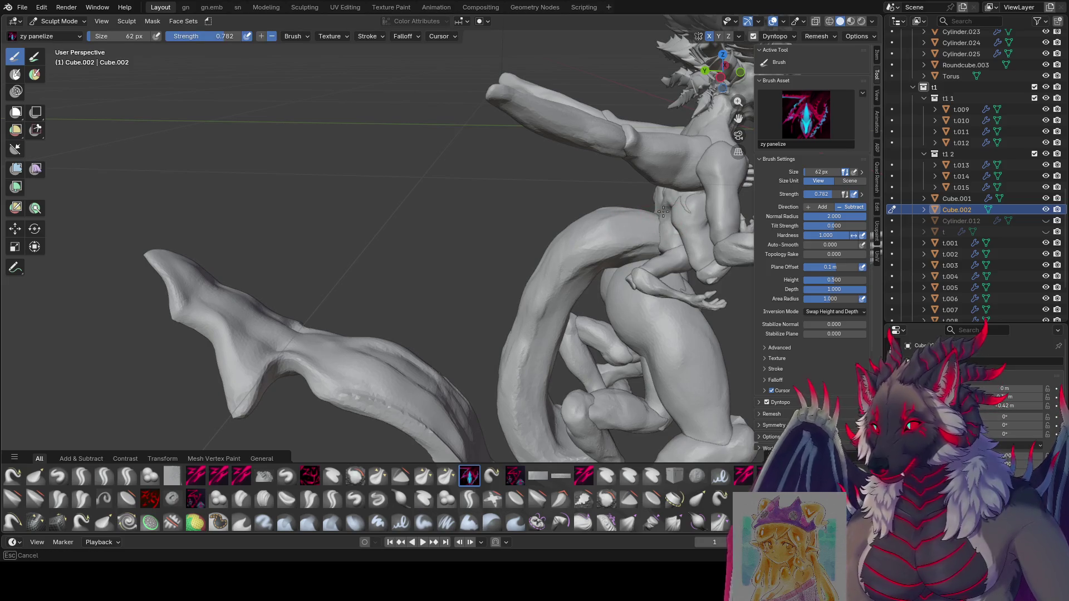
middle_click_drag(614, 210, 225, 238)
key("f")
left_click(236, 234)
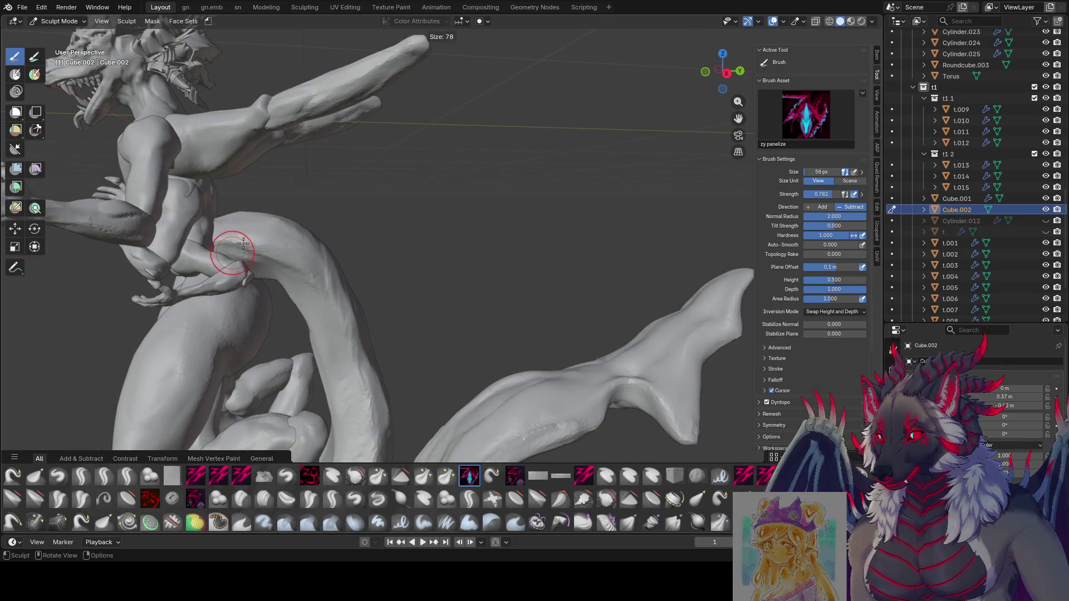
key("g")
Pull one of the dragon's arms into a new shape with the Grab brush and check it from behind.
middle_click_drag(239, 226, 251, 191)
left_click_drag(250, 191, 299, 163)
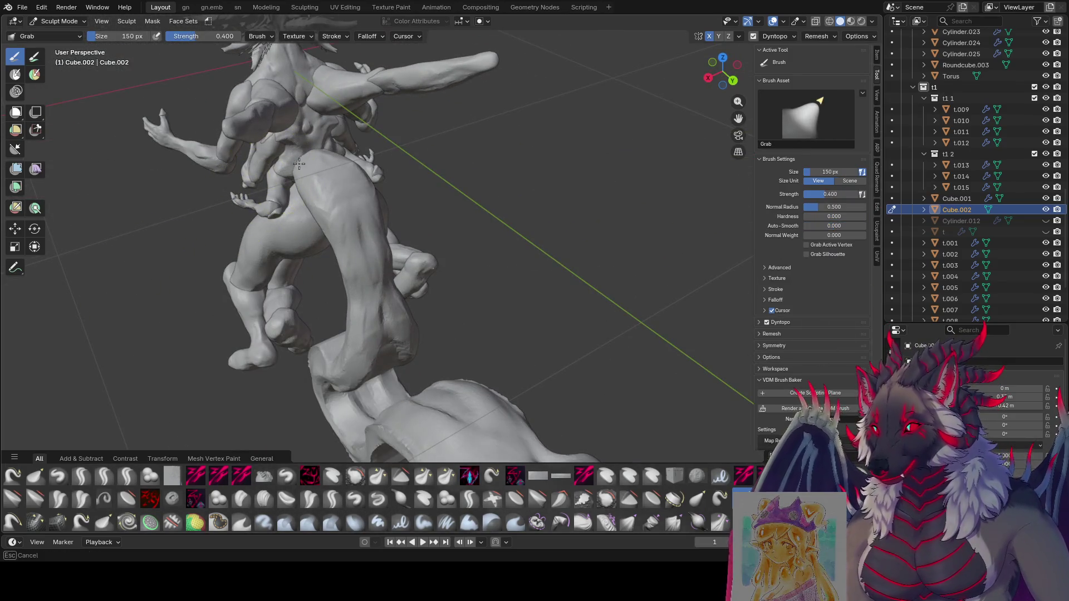
mouse_move(321, 156)
middle_mouse_down()
mouse_move(424, 95)
mouse_move(262, 250)
mouse_move(287, 215)
mouse_move(212, 170)
middle_mouse_up()
mouse_move(437, 108)
middle_mouse_down()
mouse_move(465, 101)
mouse_move(566, 138)
middle_mouse_up()
scroll(625, 203, "up", 2)
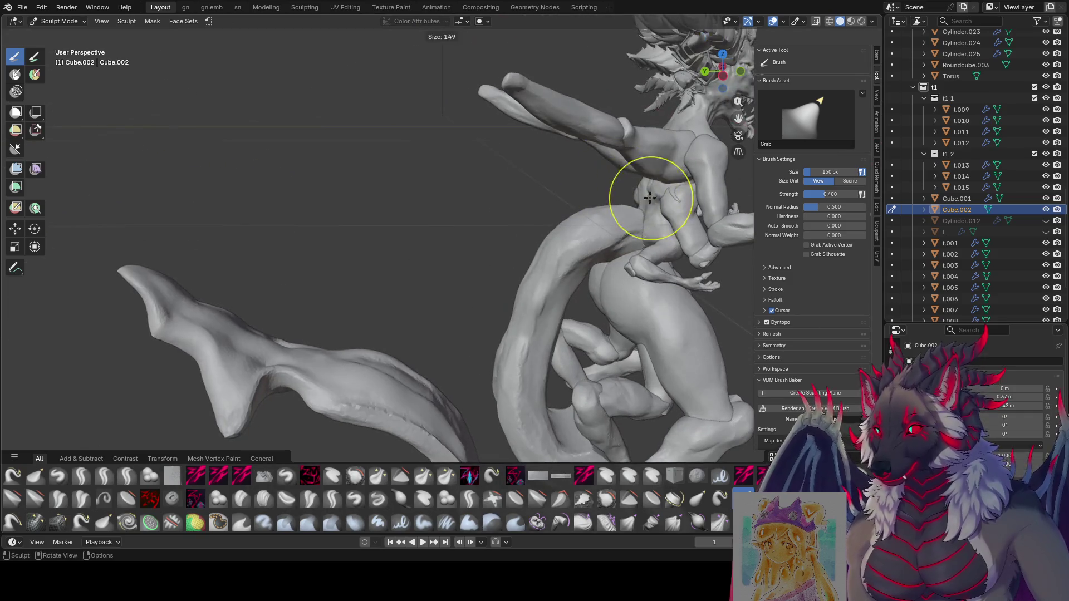
mouse_move(619, 197)
middle_mouse_down()
mouse_move(590, 275)
mouse_move(661, 211)
middle_mouse_up()
Orbit around the whole sculpt to review the arm and tail from both sides.
middle_click_drag(673, 150, 361, 200)
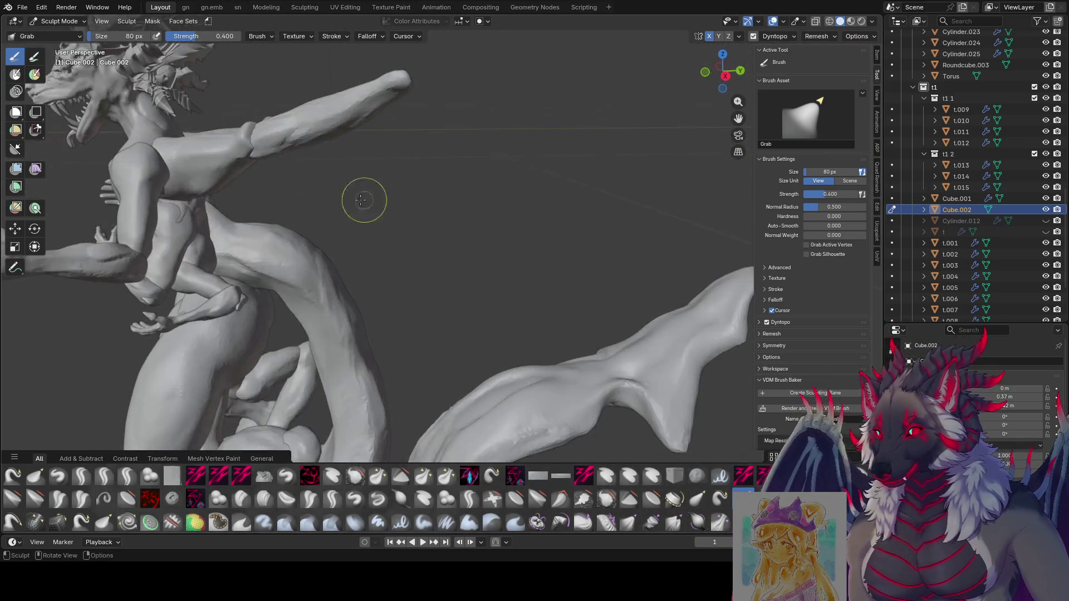
mouse_move(236, 224)
middle_mouse_down()
mouse_move(186, 251)
mouse_move(551, 183)
middle_mouse_up()
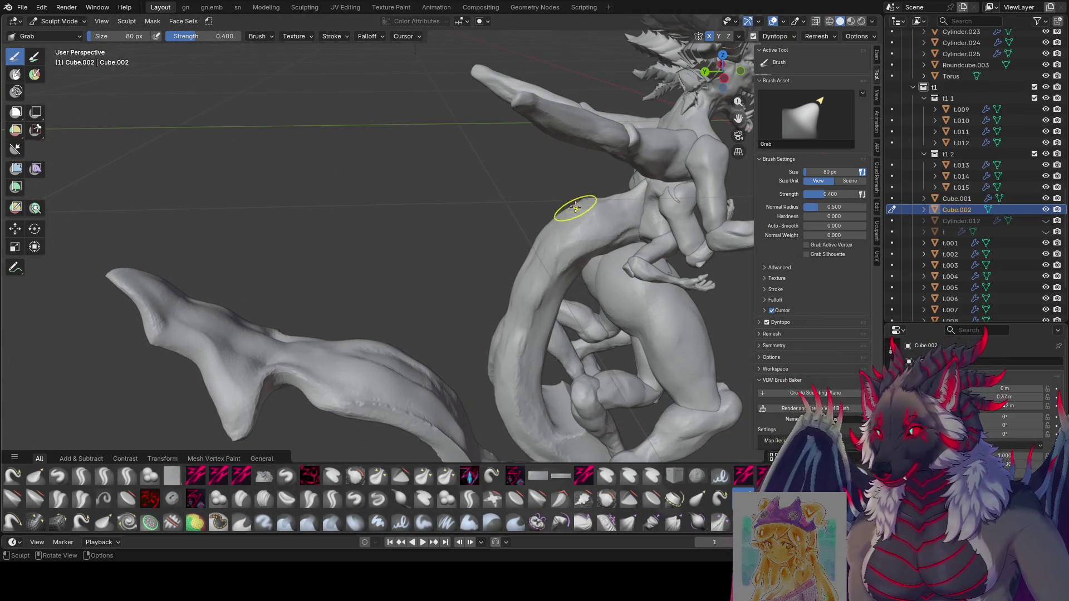
middle_click_drag(533, 236, 530, 263)
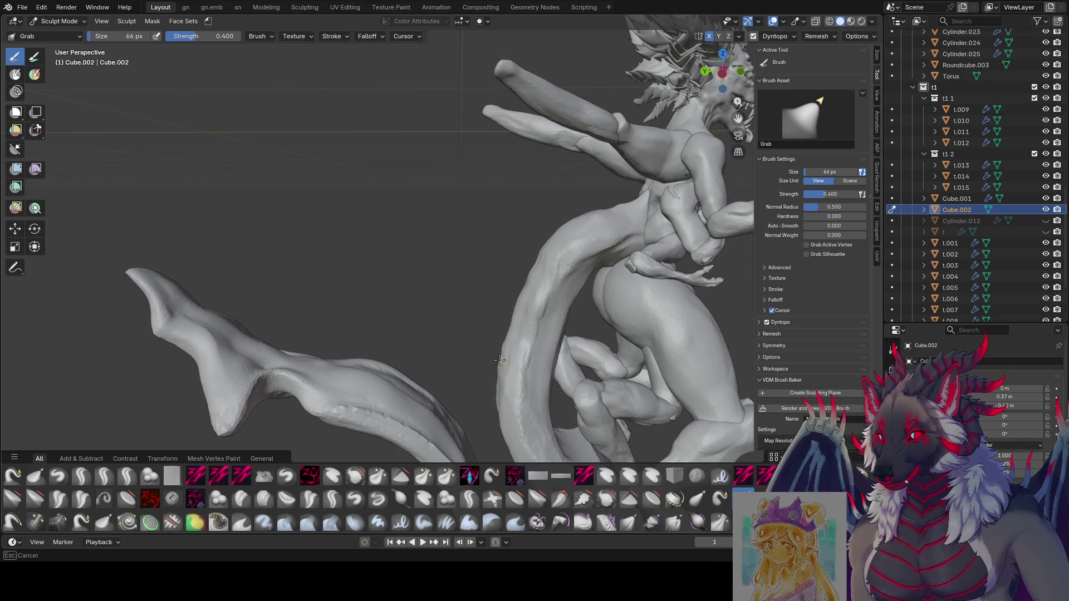
middle_click_drag(496, 385, 448, 317)
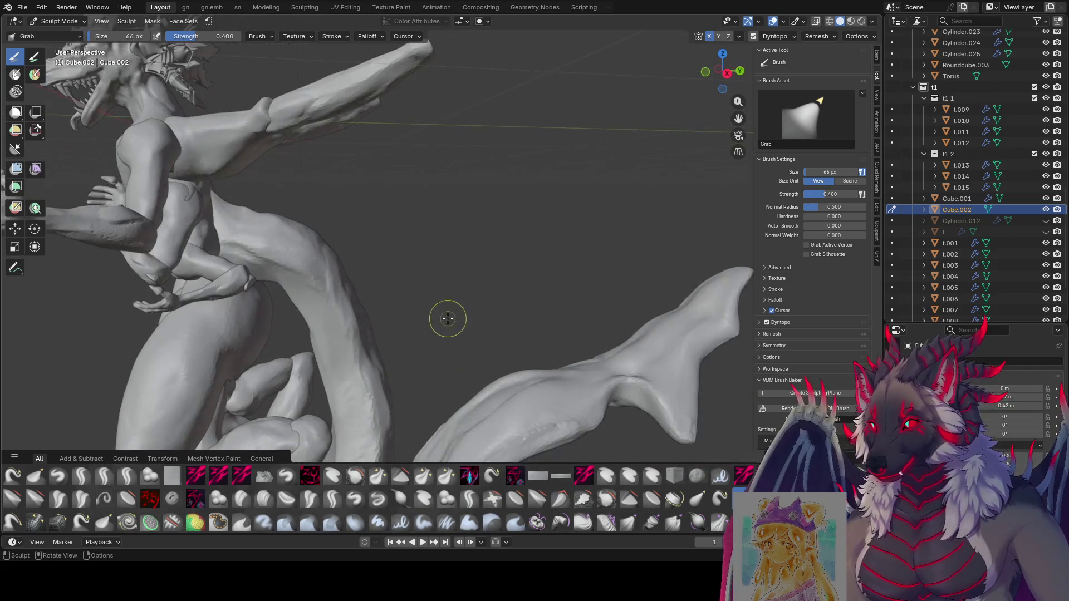
scroll(602, 143, "down", 6)
middle_click_drag(602, 144, 265, 135)
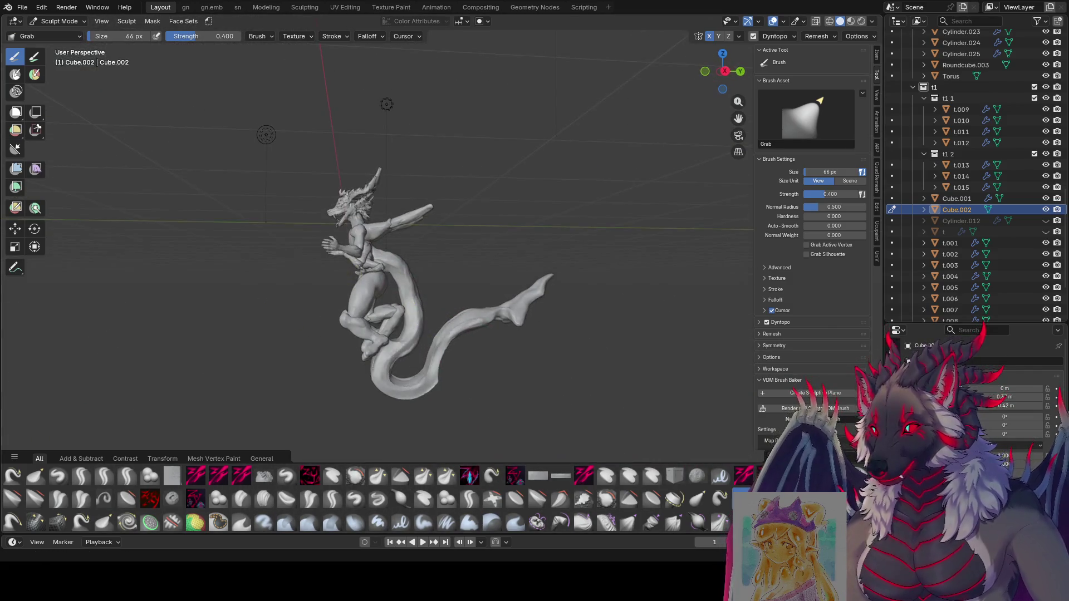
Save the file, then pull the long tail's curve into shape with a slightly smaller Grab brush.
key("ctrl+s")
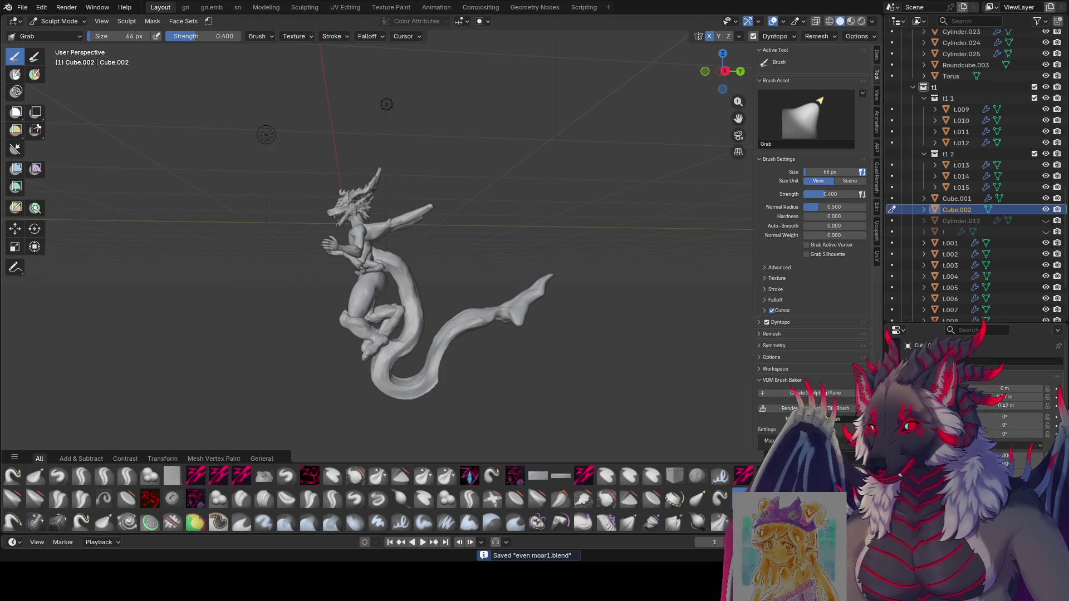
middle_click_drag(459, 416, 560, 382)
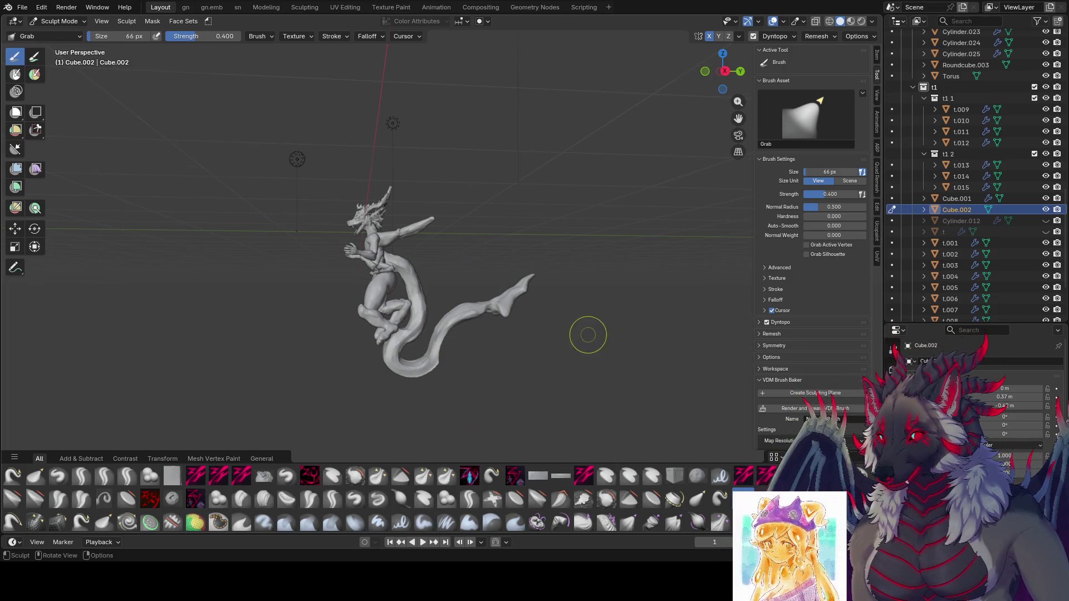
middle_click_drag(588, 334, 658, 355)
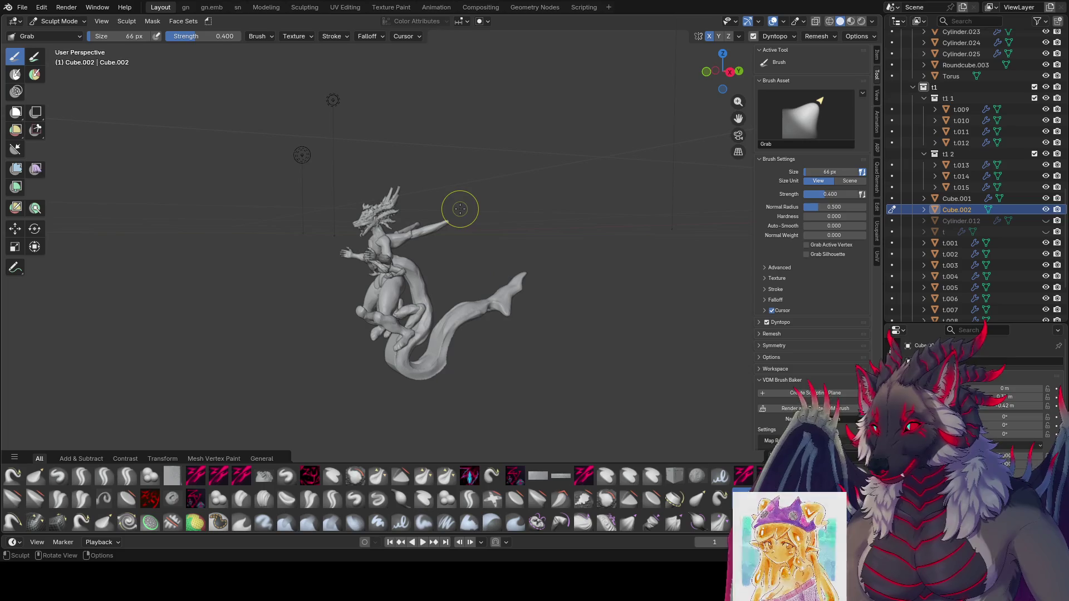
scroll(494, 93, "up", 3)
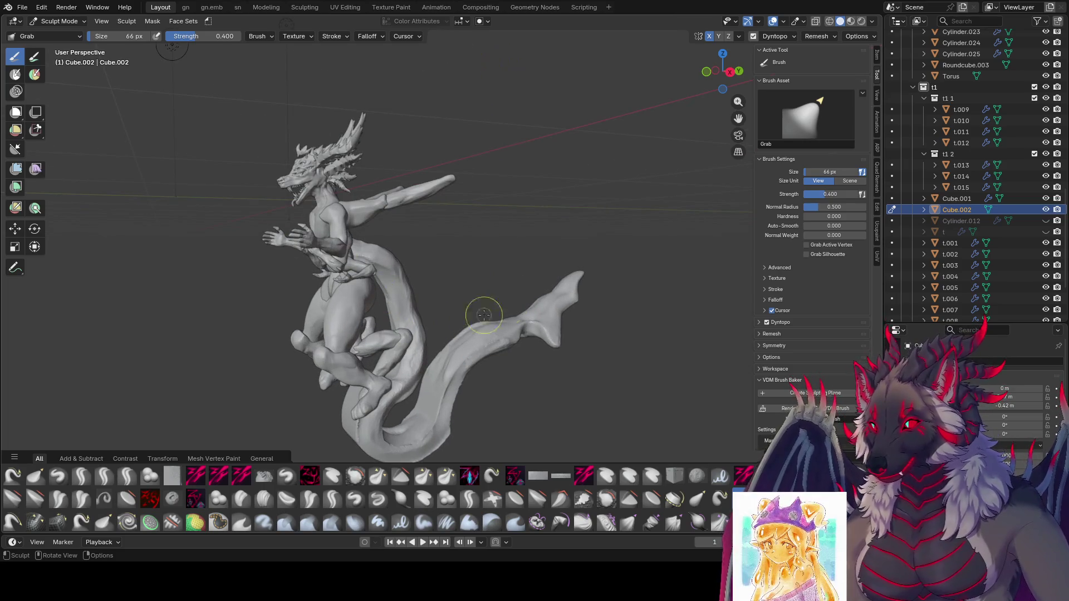
middle_click_drag(484, 253, 401, 270)
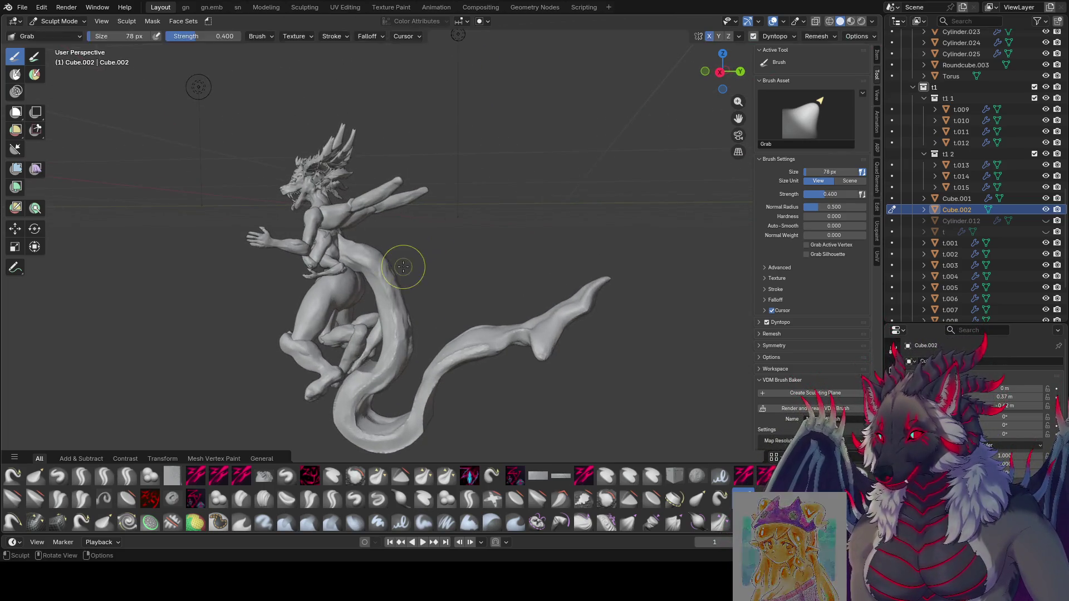
key("bracketleft")
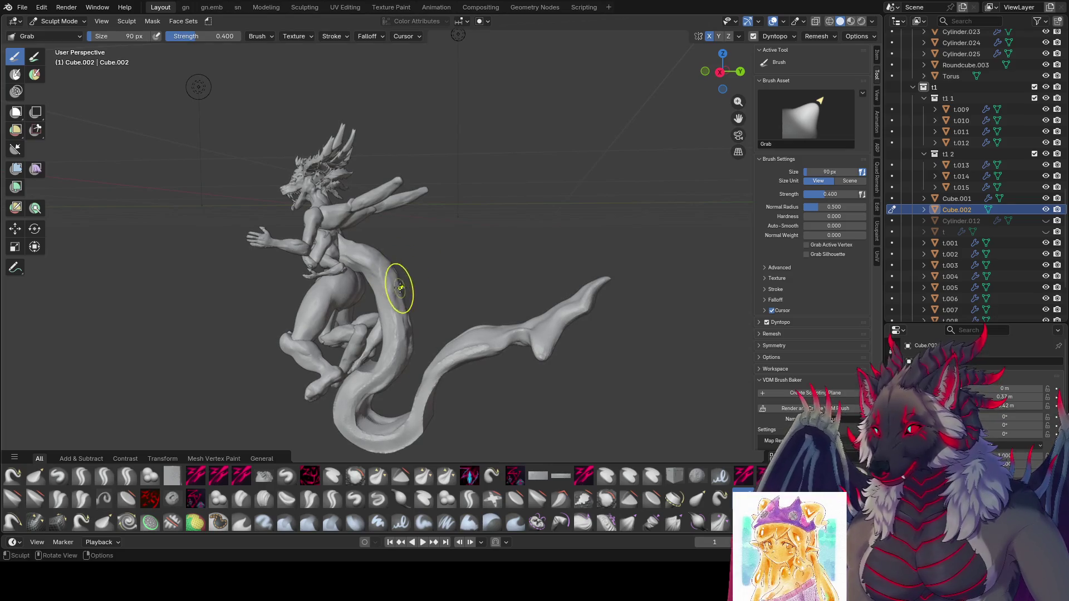
mouse_move(402, 305)
middle_mouse_down()
mouse_move(407, 318)
mouse_move(420, 310)
middle_mouse_up()
mouse_move(382, 292)
middle_mouse_down()
mouse_move(386, 242)
mouse_move(287, 250)
mouse_move(274, 239)
mouse_move(437, 241)
mouse_move(485, 257)
middle_mouse_up()
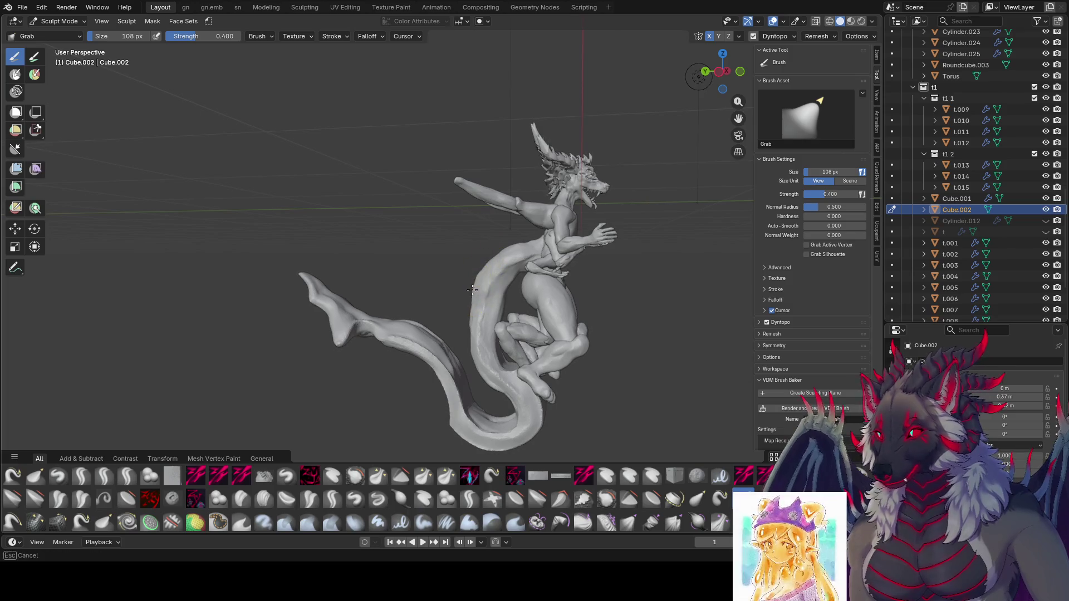
Refine the spade fin with Grab at about 53 px, save even moar1.blend, and pick the zy lid brush.
mouse_move(466, 327)
middle_mouse_down()
mouse_move(477, 370)
mouse_move(422, 263)
mouse_move(417, 274)
mouse_move(157, 341)
middle_mouse_up()
middle_click_drag(542, 258, 462, 243)
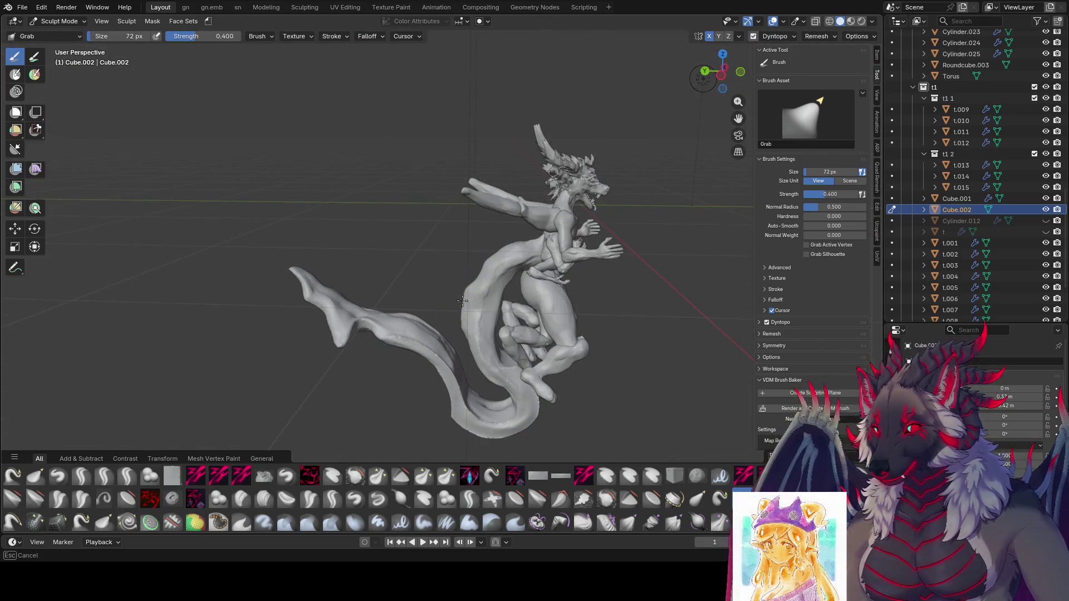
mouse_move(462, 300)
middle_mouse_down()
mouse_move(502, 302)
mouse_move(501, 248)
mouse_move(460, 230)
mouse_move(545, 237)
middle_mouse_up()
mouse_move(410, 348)
middle_mouse_down()
mouse_move(430, 315)
mouse_move(508, 299)
mouse_move(537, 256)
middle_mouse_up()
key("bracketleft")
key("bracketleft")
key("bracketleft")
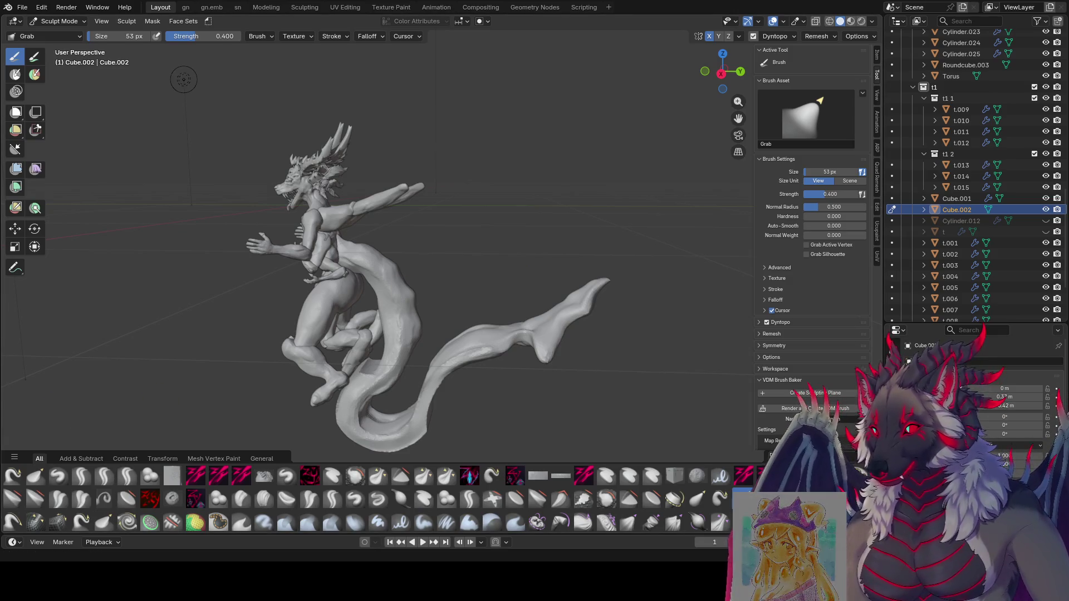
scroll(528, 255, "down", 2)
key("ctrl+s")
scroll(513, 169, "up", 3)
mouse_move(576, 279)
middle_mouse_down()
mouse_move(512, 170)
mouse_move(608, 251)
middle_mouse_up()
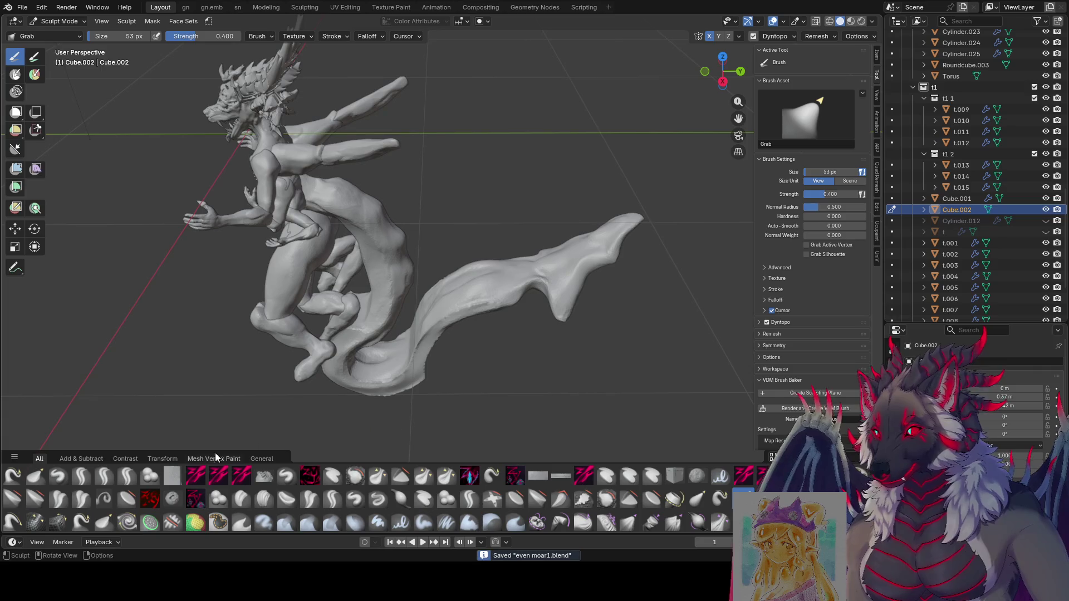
left_click(126, 478)
Sculpt surface detail along the tail fin with a slightly smaller zy lid brush from several angles.
middle_click_drag(334, 321, 594, 217)
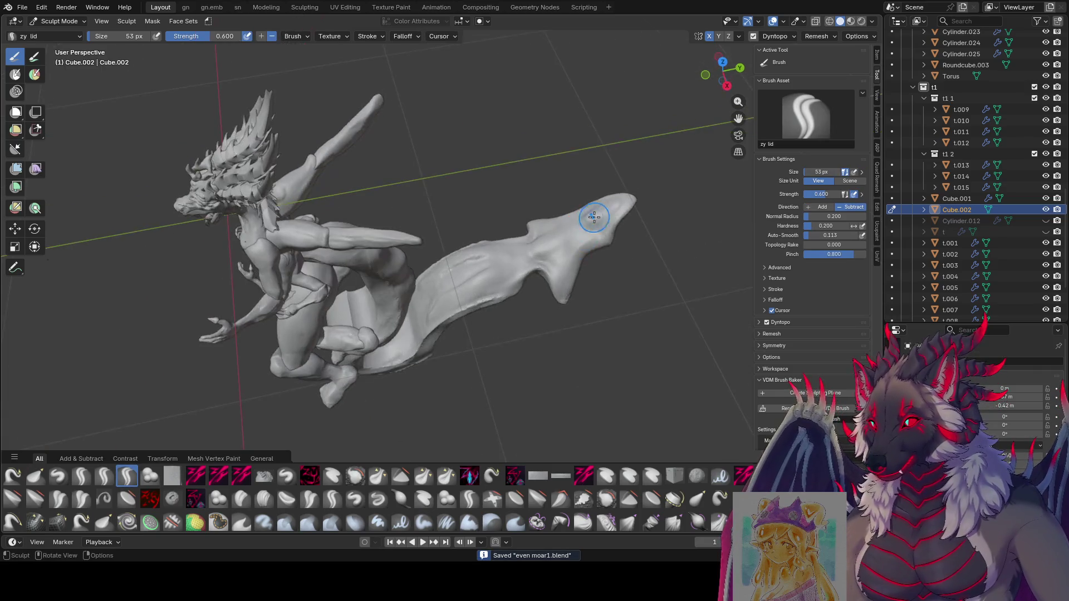
key("bracketleft")
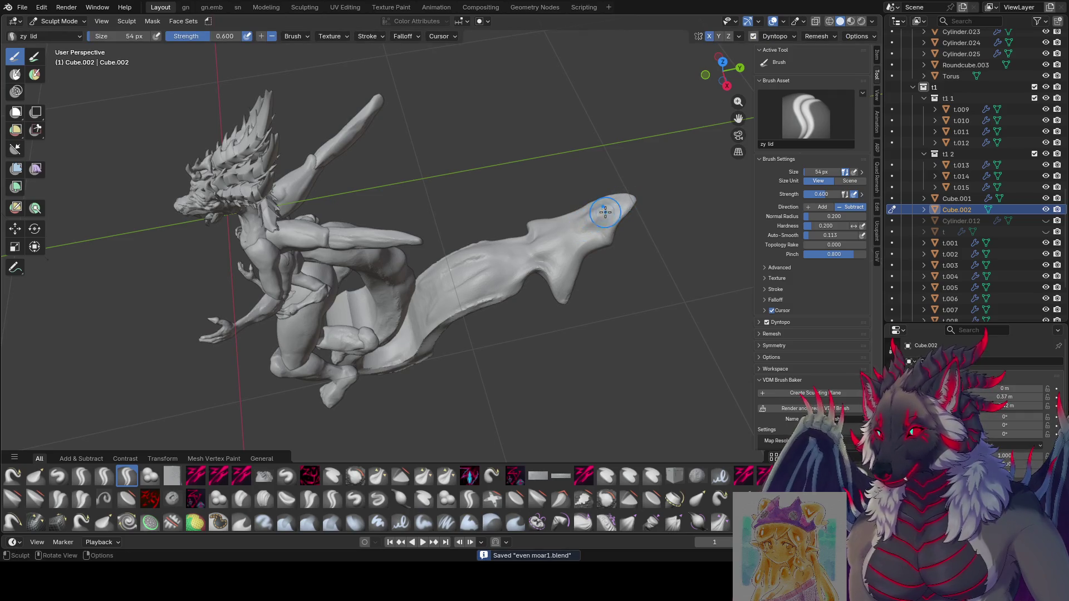
middle_click_drag(537, 250, 560, 179)
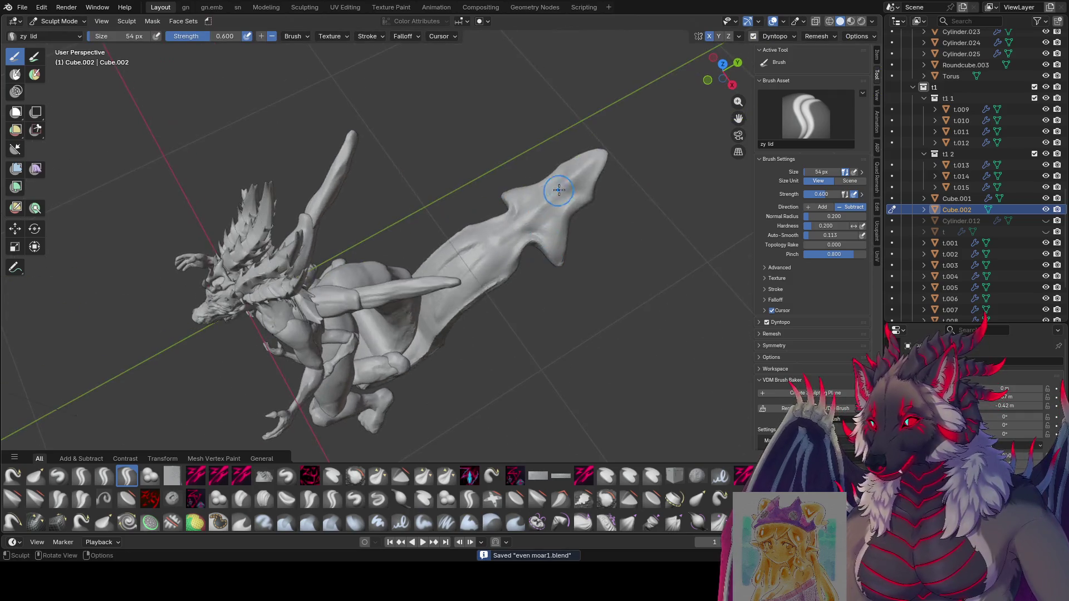
middle_click_drag(477, 251, 508, 234)
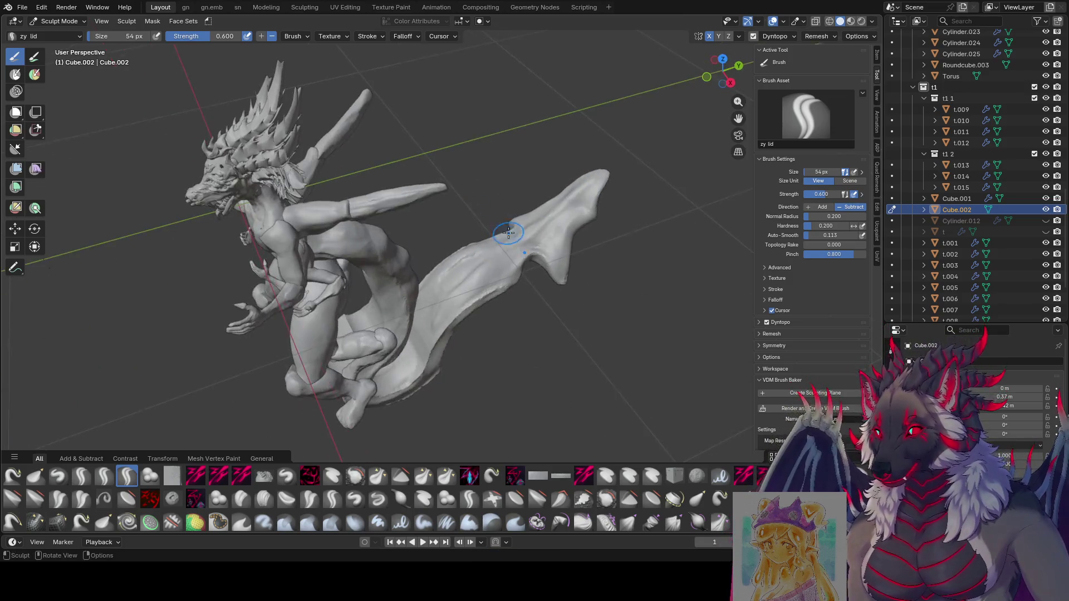
middle_click_drag(449, 304, 452, 293)
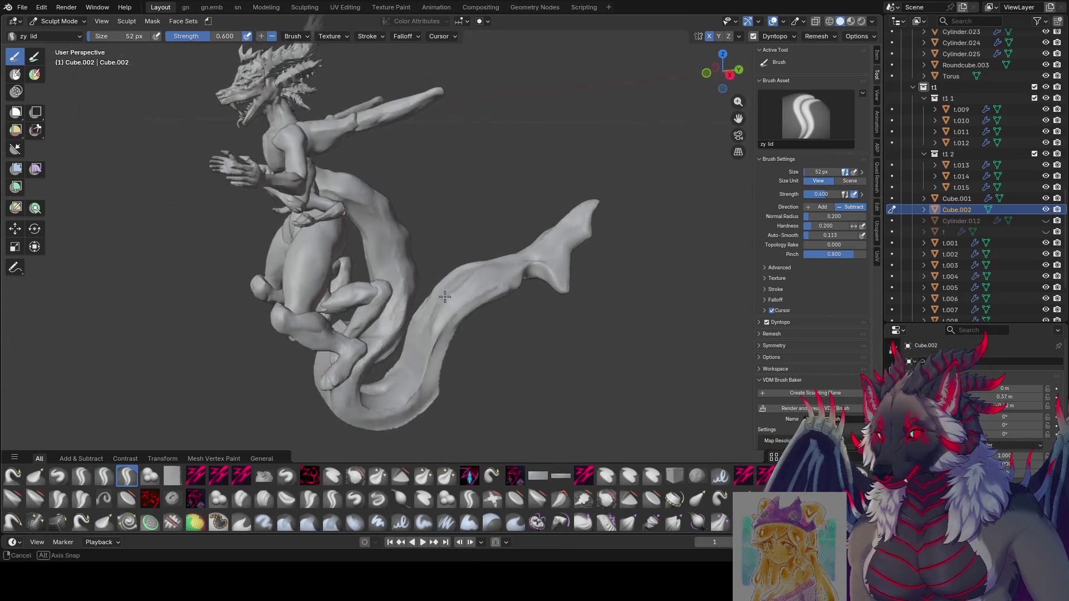
mouse_move(403, 381)
middle_mouse_down()
mouse_move(471, 278)
mouse_move(539, 254)
middle_mouse_up()
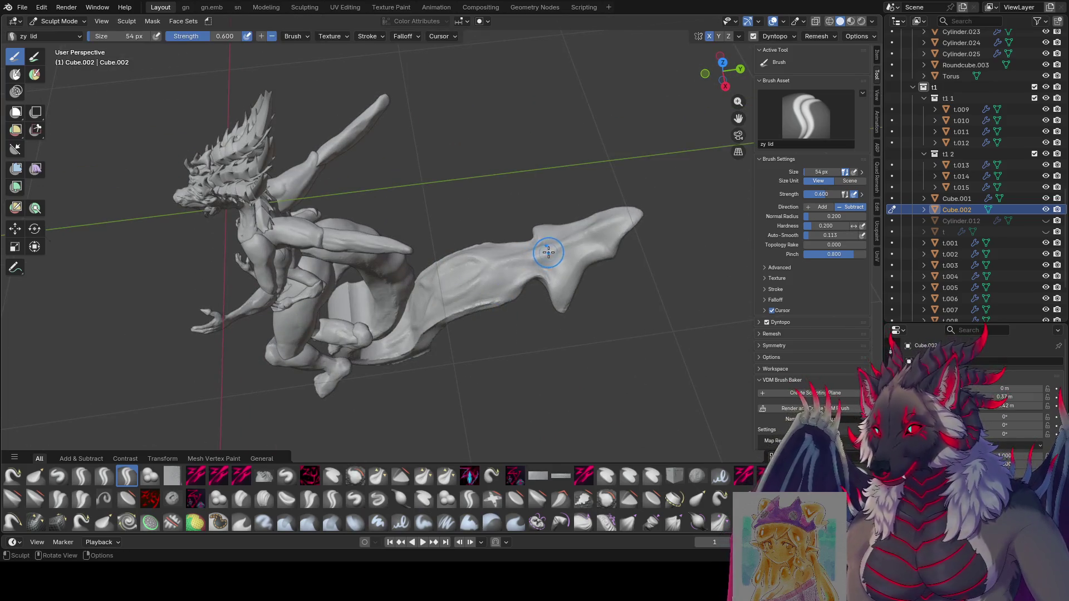
Refine the fin's upper edge and tip, enlarging the zy lid brush to about 51 px.
middle_click_drag(458, 295, 479, 246)
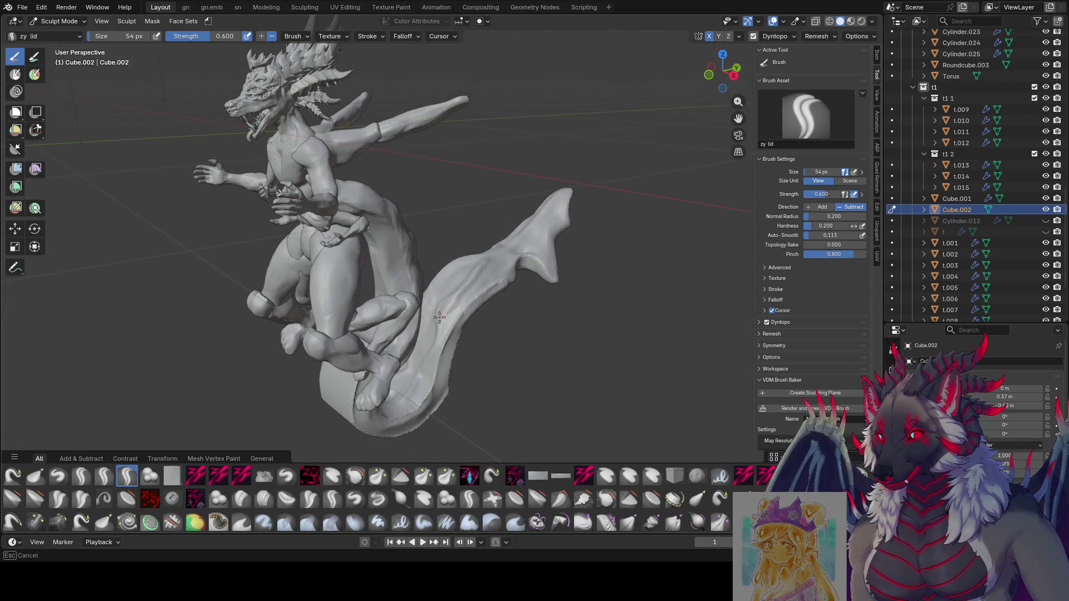
mouse_move(439, 334)
middle_mouse_down()
mouse_move(514, 271)
mouse_move(470, 289)
mouse_move(598, 260)
mouse_move(619, 237)
mouse_move(591, 191)
mouse_move(545, 253)
middle_mouse_up()
key("bracketright")
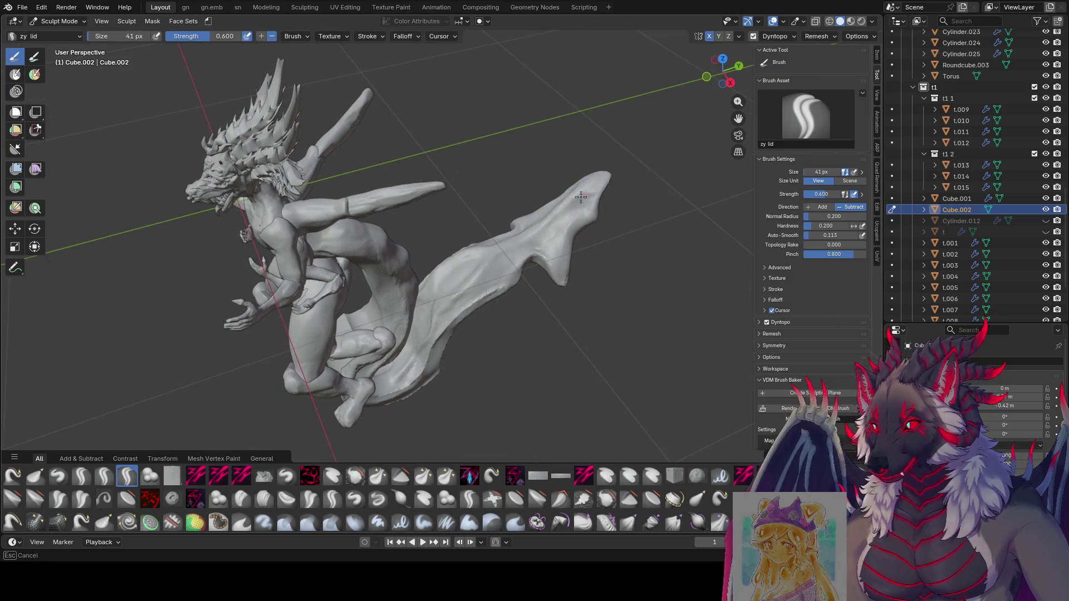
mouse_move(570, 214)
middle_mouse_down()
mouse_move(573, 180)
mouse_move(614, 164)
middle_mouse_up()
key("bracketright")
key("bracketright")
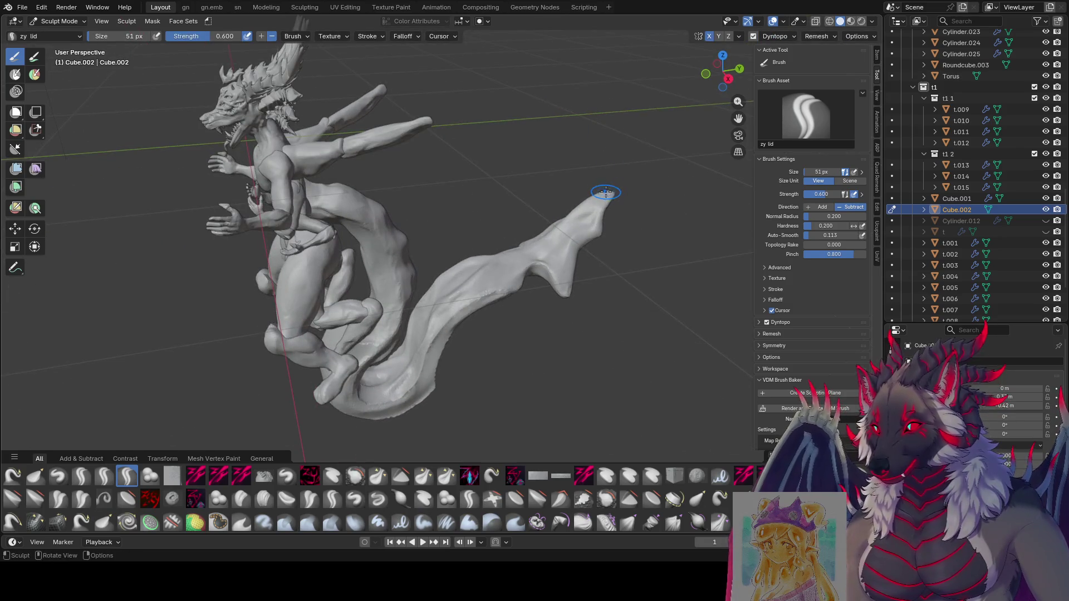
Carve creases along the tail's length with the zy lid brush at about 34 px.
mouse_move(521, 250)
middle_mouse_down()
mouse_move(468, 231)
mouse_move(603, 210)
mouse_move(587, 212)
mouse_move(584, 239)
mouse_move(467, 226)
mouse_move(343, 242)
mouse_move(345, 271)
middle_mouse_up()
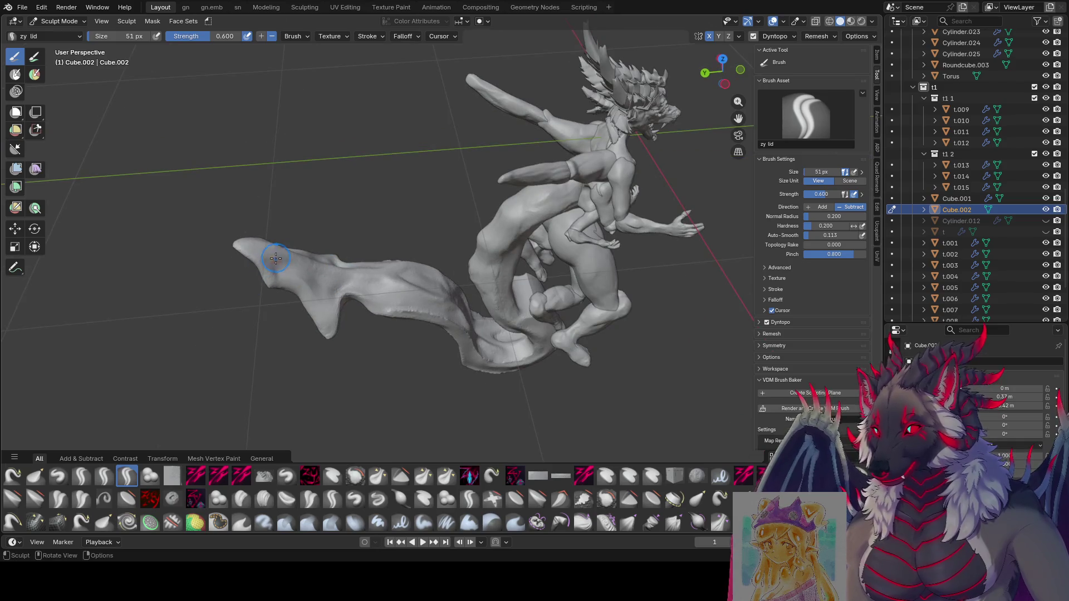
middle_click_drag(277, 262, 285, 248)
mouse_move(226, 228)
middle_mouse_down()
mouse_move(287, 270)
mouse_move(274, 266)
mouse_move(280, 241)
mouse_move(604, 165)
mouse_move(588, 221)
mouse_move(601, 203)
middle_mouse_up()
key("bracketright")
key("bracketright")
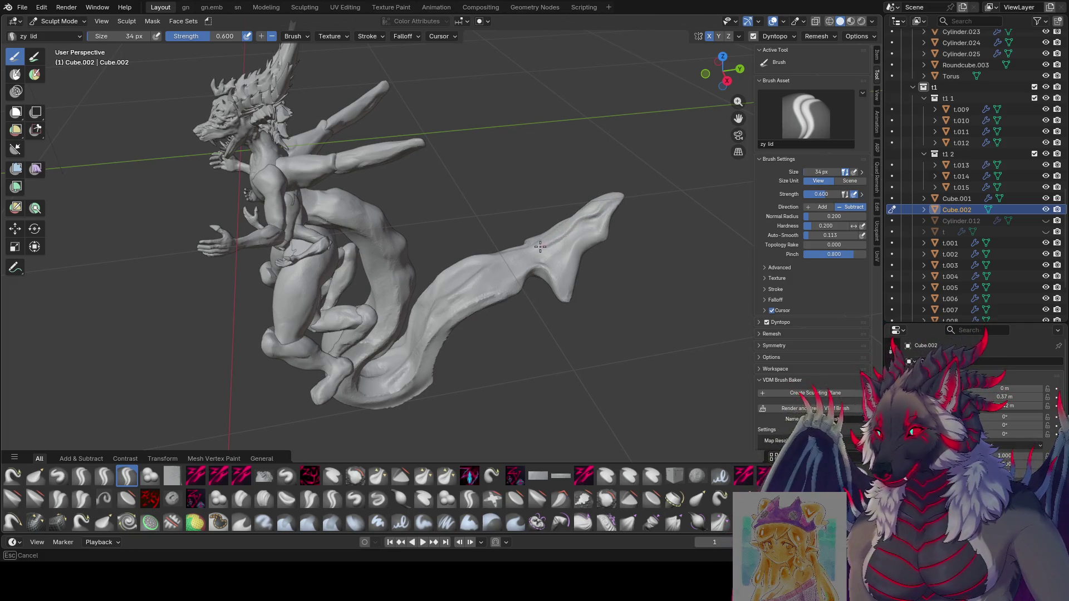
mouse_move(429, 305)
middle_mouse_down()
mouse_move(517, 373)
mouse_move(501, 259)
mouse_move(514, 281)
middle_mouse_up()
Groove the tail at about 48 px, then drop to roughly 26 px for the fin tip.
key("bracketright")
key("bracketright")
key("bracketright")
middle_click_drag(585, 199, 583, 245)
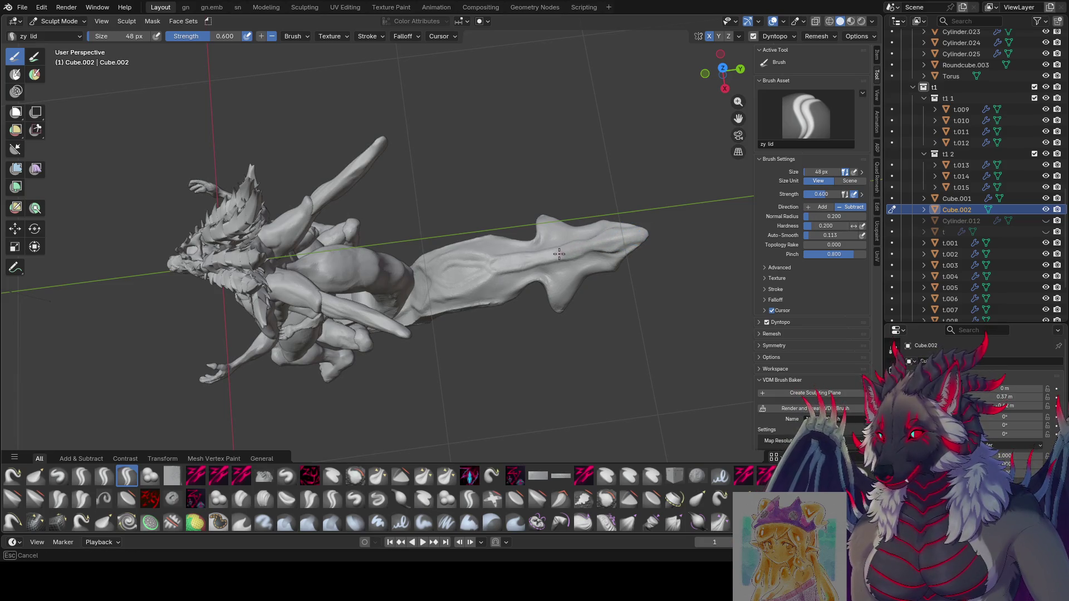
middle_click_drag(487, 258, 596, 222)
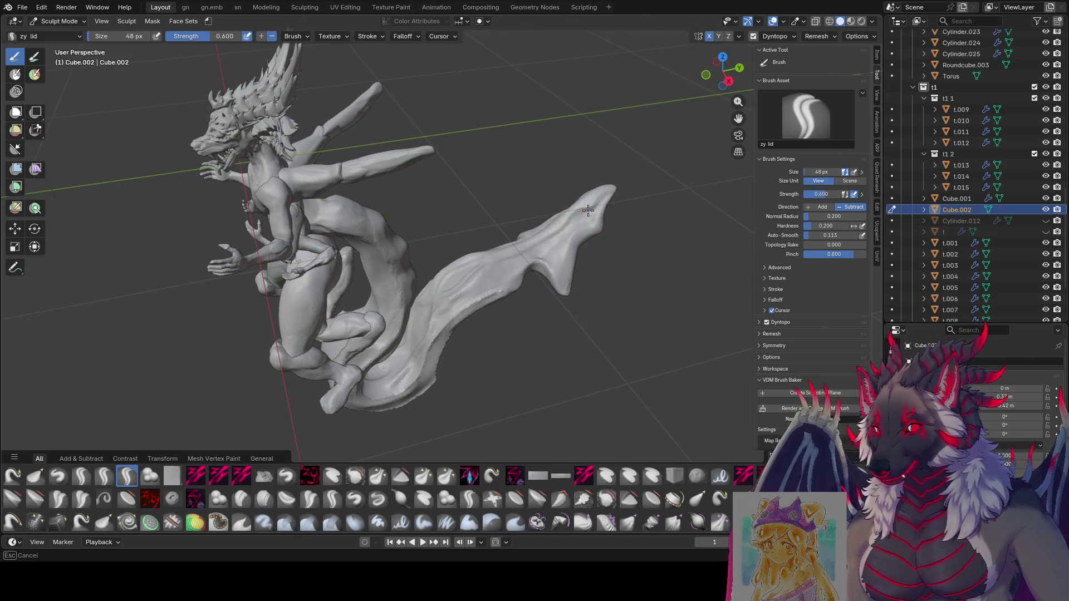
left_click(583, 206)
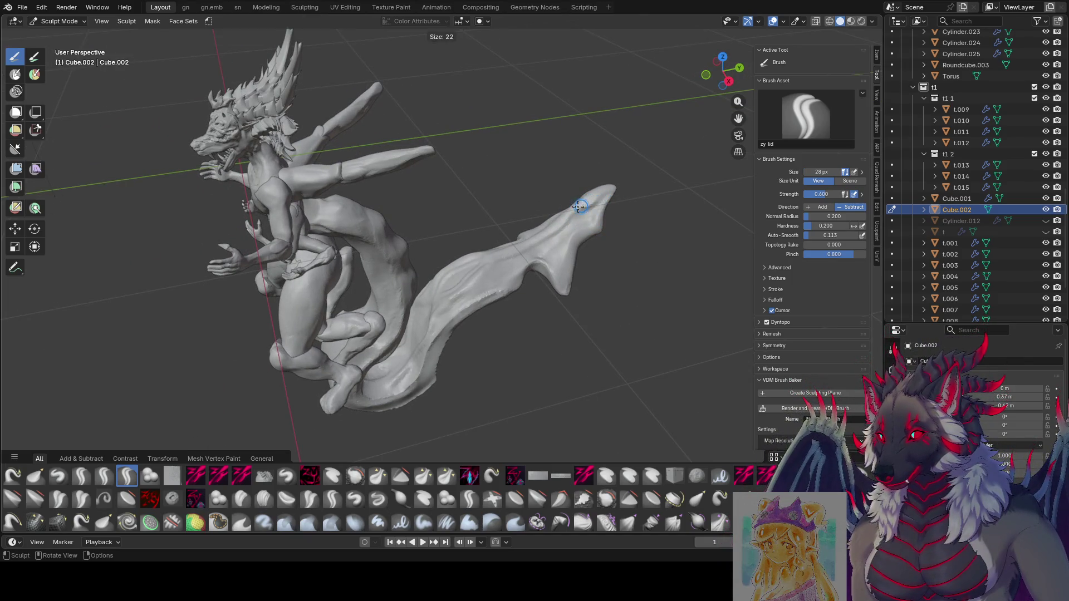
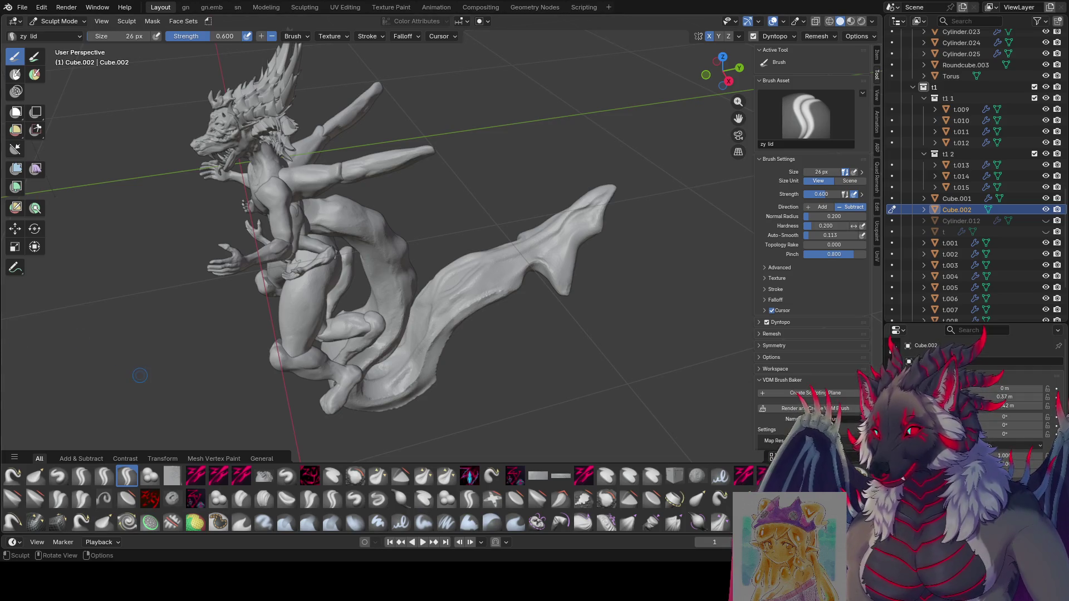
scroll(585, 271, "down", 3)
Save the dragon sculpt as even moar1.blend and adjust the brush radius while checking the figure from behind.
middle_click_drag(584, 271, 560, 251)
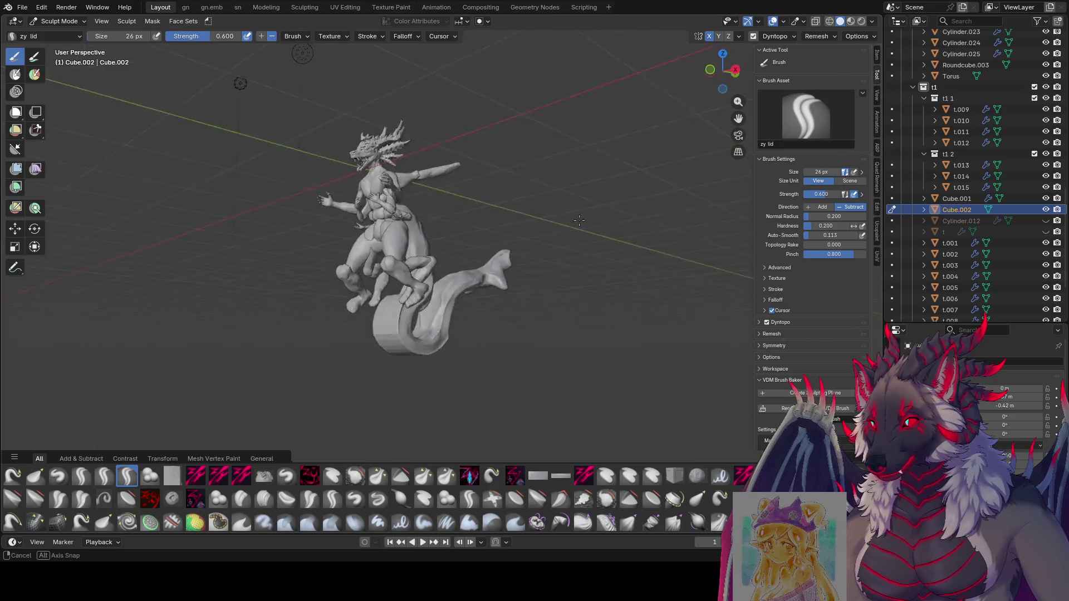
key("ctrl+s")
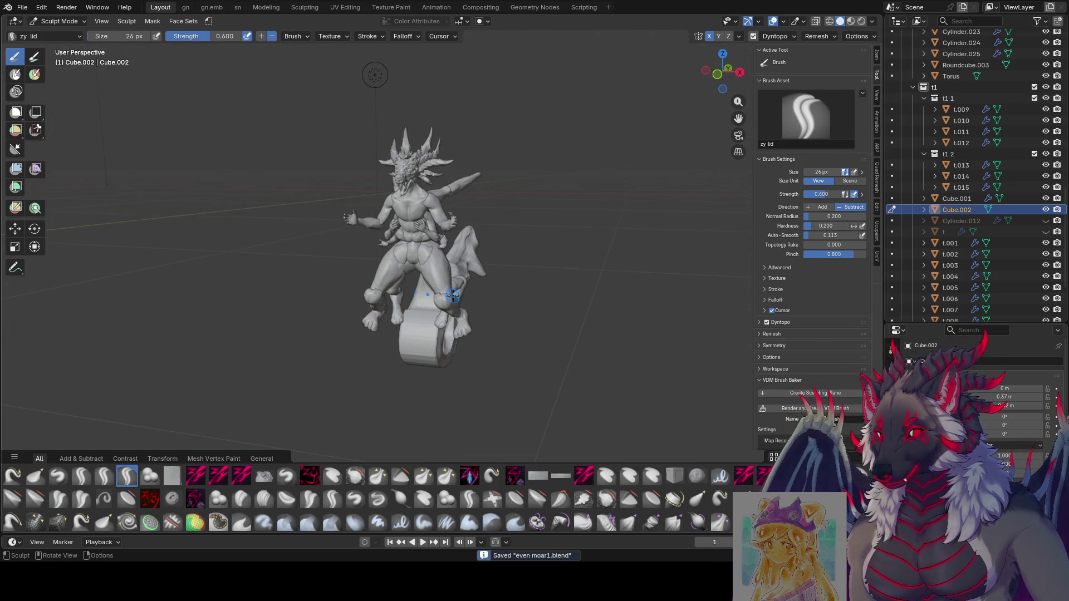
scroll(453, 293, "up", 3)
mouse_move(453, 292)
middle_mouse_down()
mouse_move(355, 282)
mouse_move(451, 250)
mouse_move(366, 239)
mouse_move(632, 241)
middle_mouse_up()
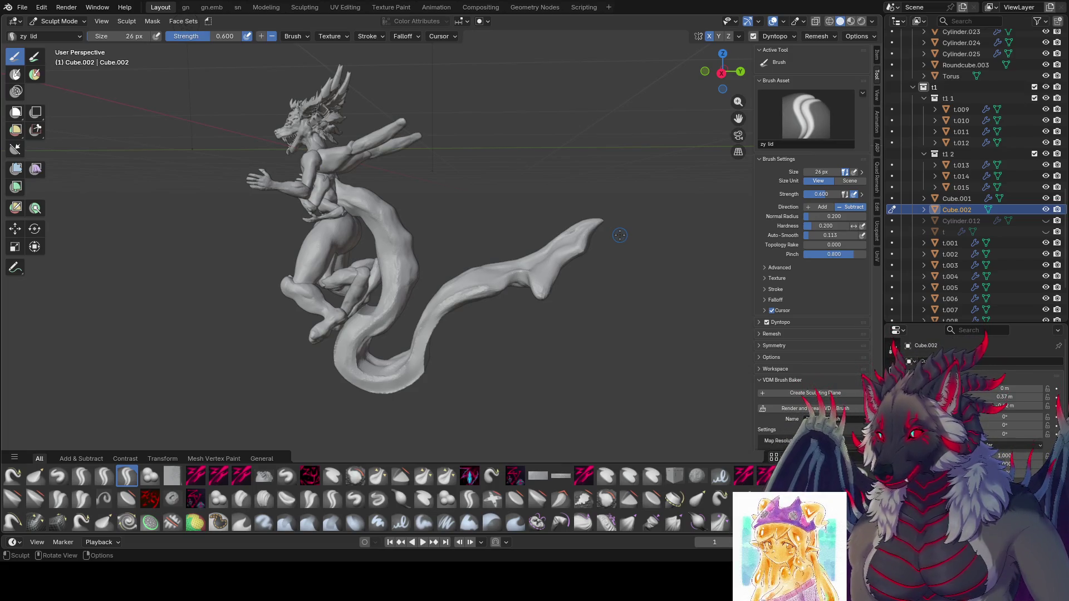
mouse_move(465, 204)
middle_mouse_down()
mouse_move(401, 215)
mouse_move(374, 236)
mouse_move(539, 196)
middle_mouse_up()
key("f")
left_click(402, 215)
key("ctrl+s")
Step the sculpting brush down to a smaller radius, briefly enlarging it once, around the rear body.
key("f")
left_click(539, 196)
mouse_move(492, 242)
middle_mouse_down()
mouse_move(544, 211)
mouse_move(549, 183)
mouse_move(356, 190)
middle_mouse_up()
key("f")
left_click(542, 212)
key("f")
left_click(550, 191)
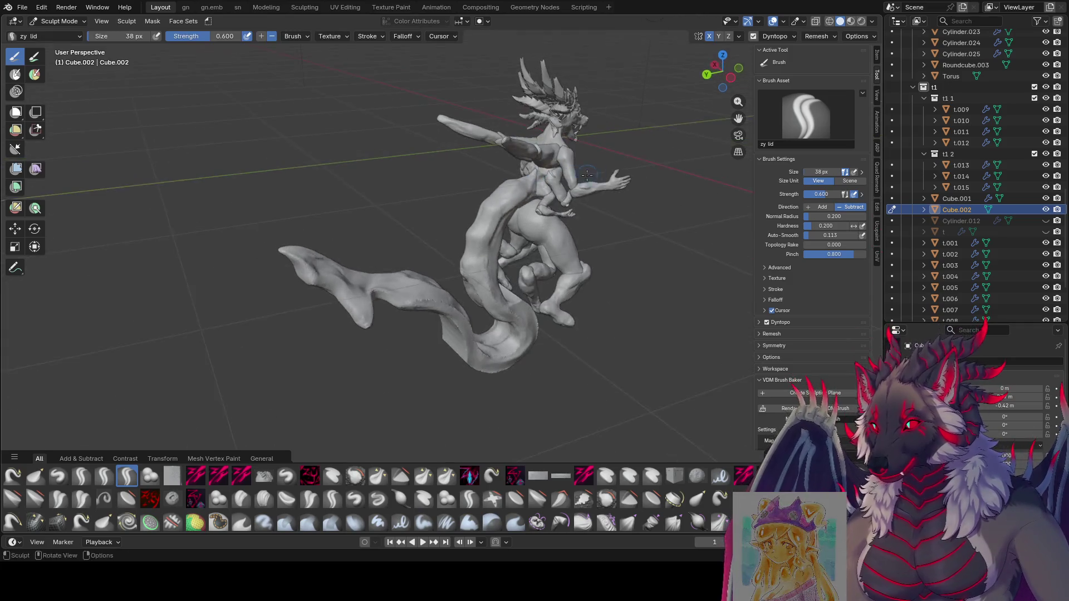
key("f")
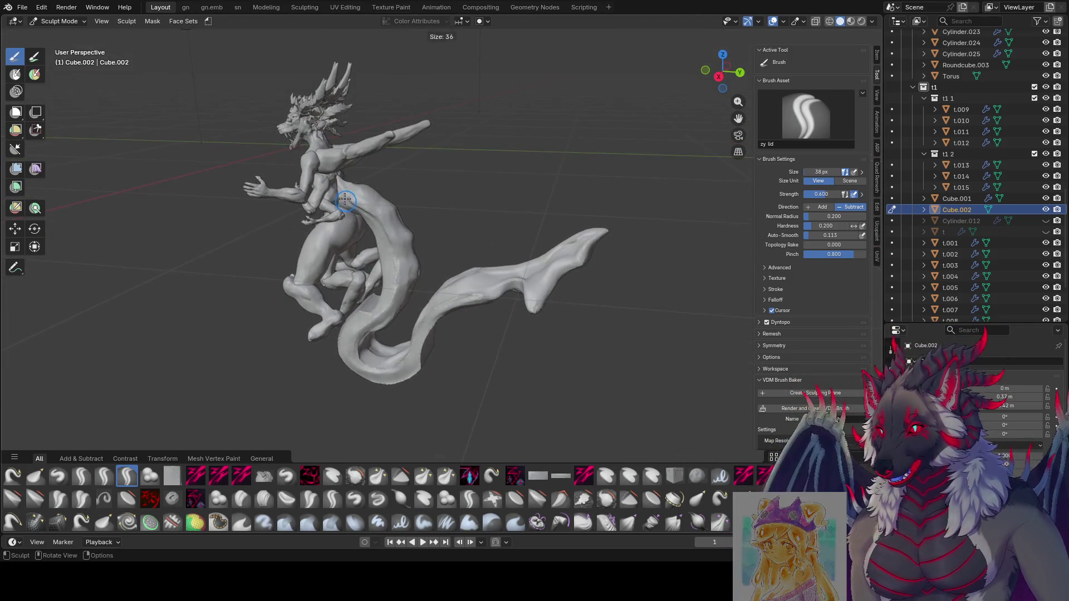
left_click(348, 196)
Settle on a small brush radius near the head and re-save the sculpt file.
mouse_move(348, 196)
middle_mouse_down()
mouse_move(306, 183)
mouse_move(544, 192)
mouse_move(533, 202)
middle_mouse_up()
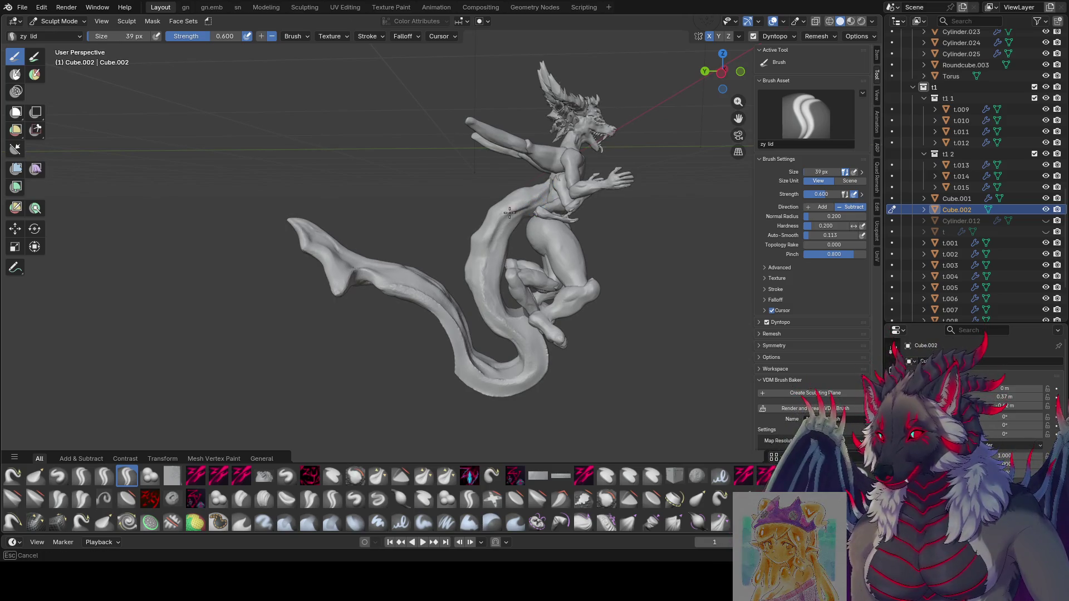
mouse_move(488, 251)
middle_mouse_down()
mouse_move(482, 290)
mouse_move(492, 287)
mouse_move(513, 191)
middle_mouse_up()
key("f")
left_click(493, 286)
key("f")
left_click(535, 201)
key("f")
middle_click_drag(519, 228, 511, 220)
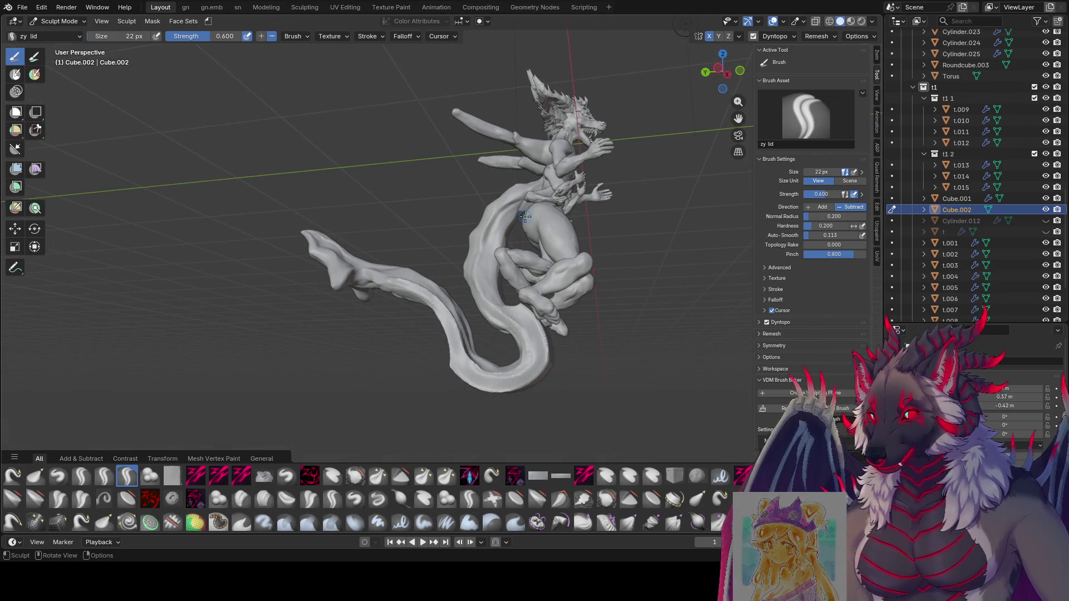
key("ctrl+s")
mouse_move(533, 216)
middle_mouse_down()
mouse_move(704, 179)
mouse_move(167, 120)
mouse_move(621, 248)
mouse_move(393, 224)
mouse_move(379, 209)
mouse_move(384, 245)
mouse_move(381, 232)
mouse_move(506, 268)
mouse_move(427, 269)
mouse_move(444, 253)
middle_mouse_up()
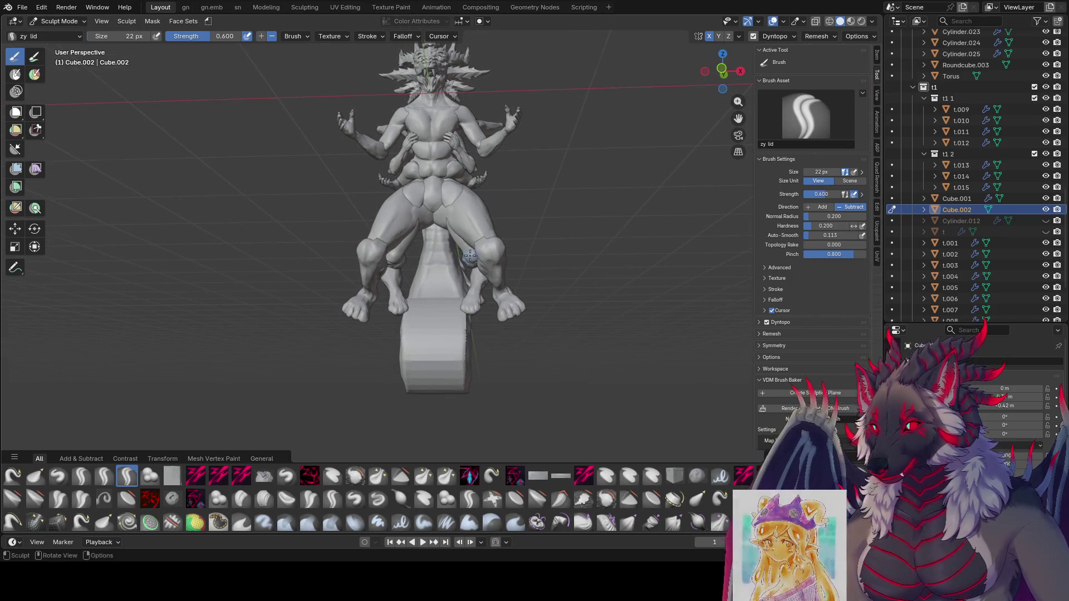
middle_click_drag(443, 253, 458, 249)
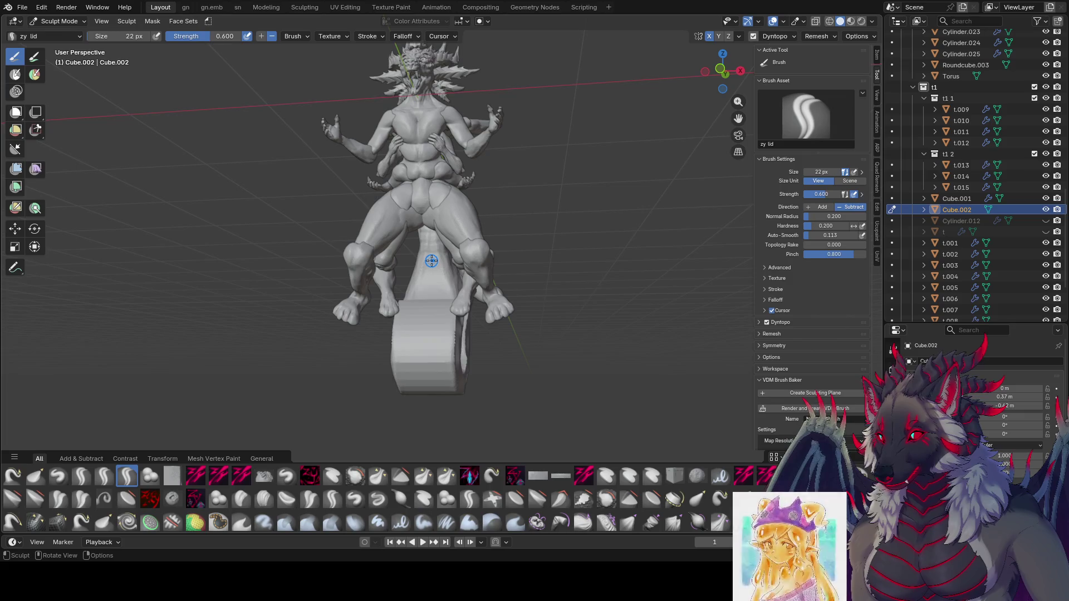
Inspect the dragon from side, front and rear, shrink the brush, and zoom in on the legs and ridged belly.
mouse_move(467, 256)
middle_mouse_down()
mouse_move(559, 291)
mouse_move(487, 256)
mouse_move(373, 283)
mouse_move(519, 238)
middle_mouse_up()
mouse_move(470, 230)
middle_mouse_down()
mouse_move(496, 275)
mouse_move(435, 296)
mouse_move(435, 282)
mouse_move(464, 323)
middle_mouse_up()
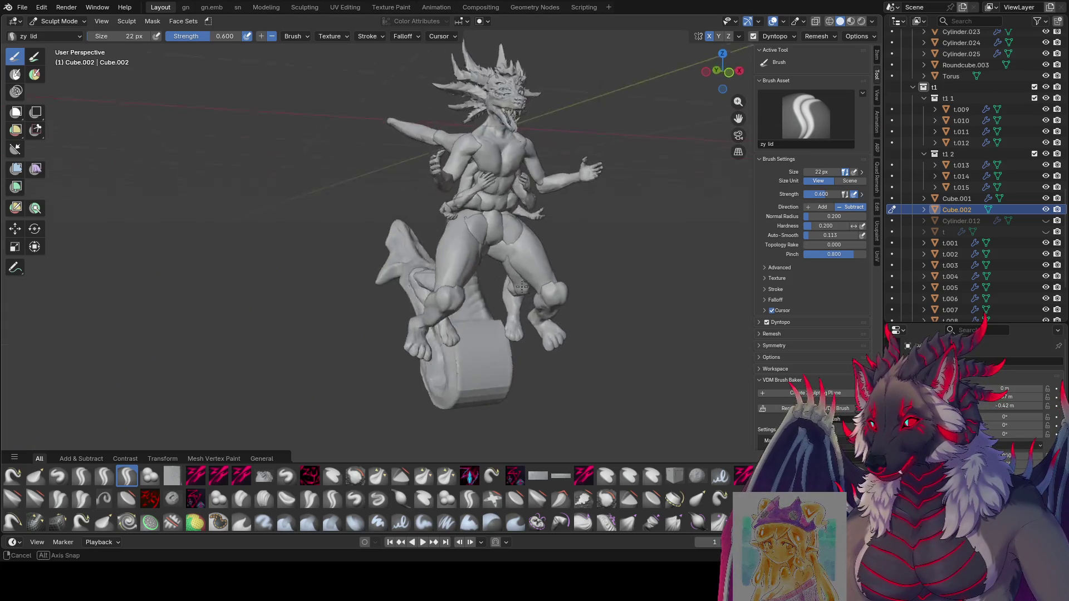
mouse_move(466, 317)
middle_mouse_down()
mouse_move(440, 326)
mouse_move(442, 303)
mouse_move(446, 327)
mouse_move(471, 332)
mouse_move(473, 350)
mouse_move(507, 302)
middle_mouse_up()
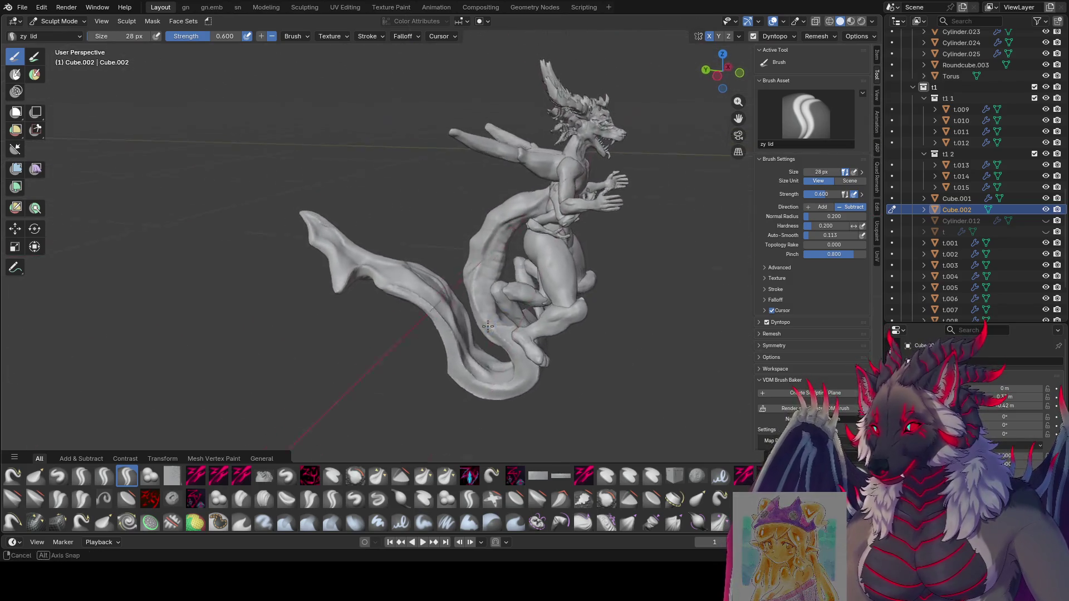
mouse_move(506, 302)
middle_mouse_down()
mouse_move(443, 291)
mouse_move(443, 197)
mouse_move(466, 294)
mouse_move(452, 318)
middle_mouse_up()
key("bracketleft")
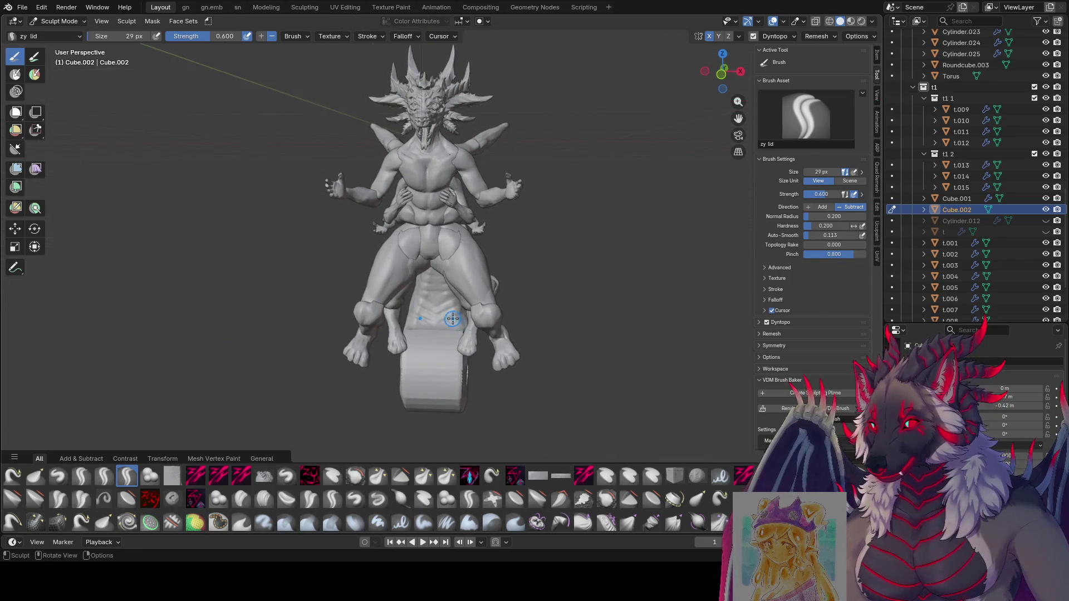
mouse_move(439, 317)
middle_mouse_down()
mouse_move(440, 262)
mouse_move(465, 241)
middle_mouse_up()
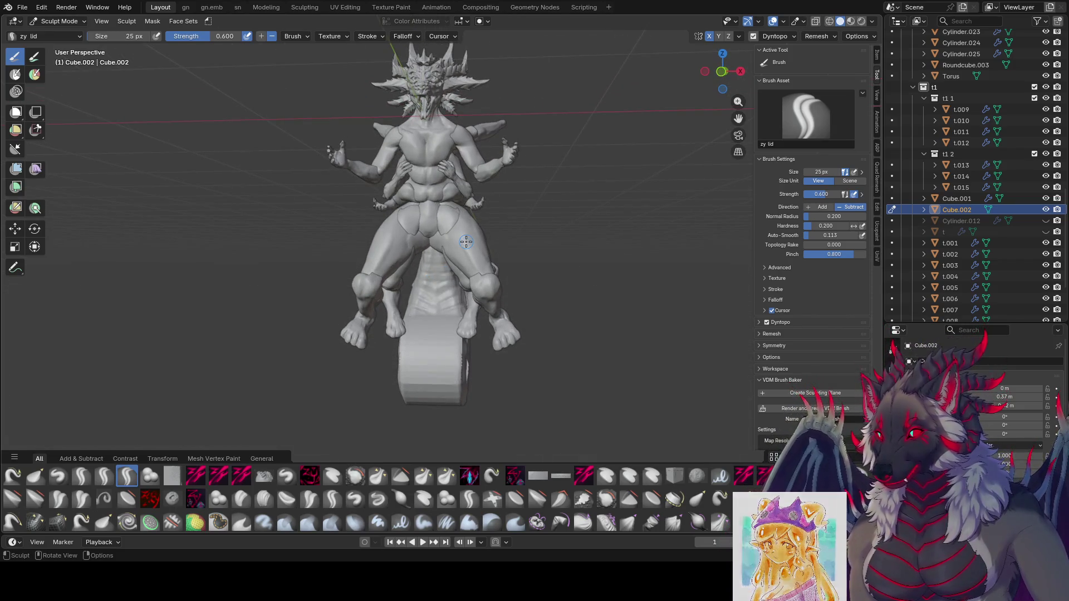
middle_click_drag(497, 119, 496, 284, "ctrl")
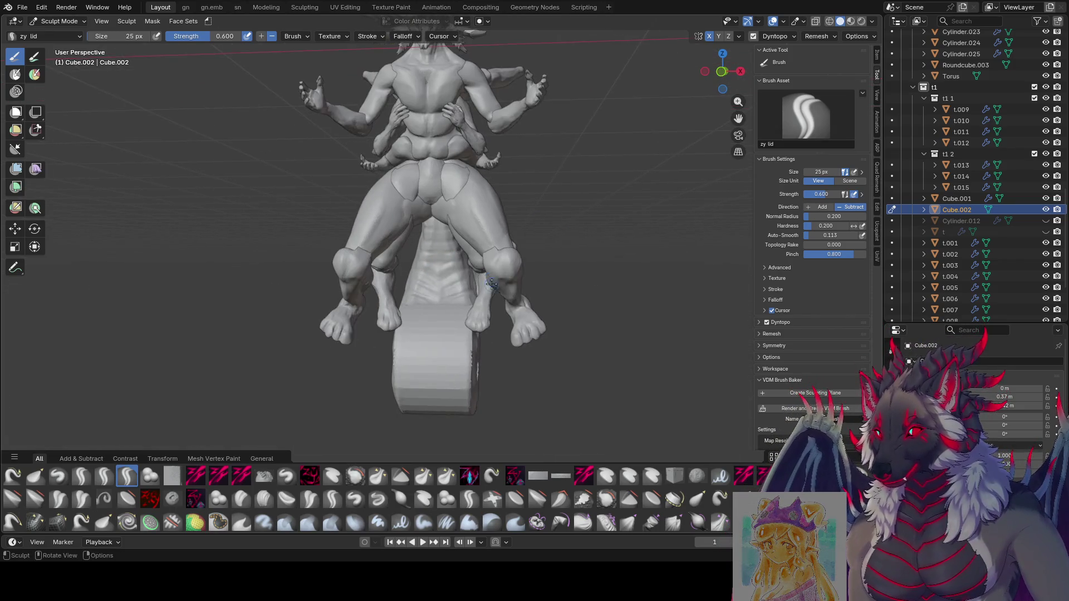
middle_click_drag(431, 251, 413, 315)
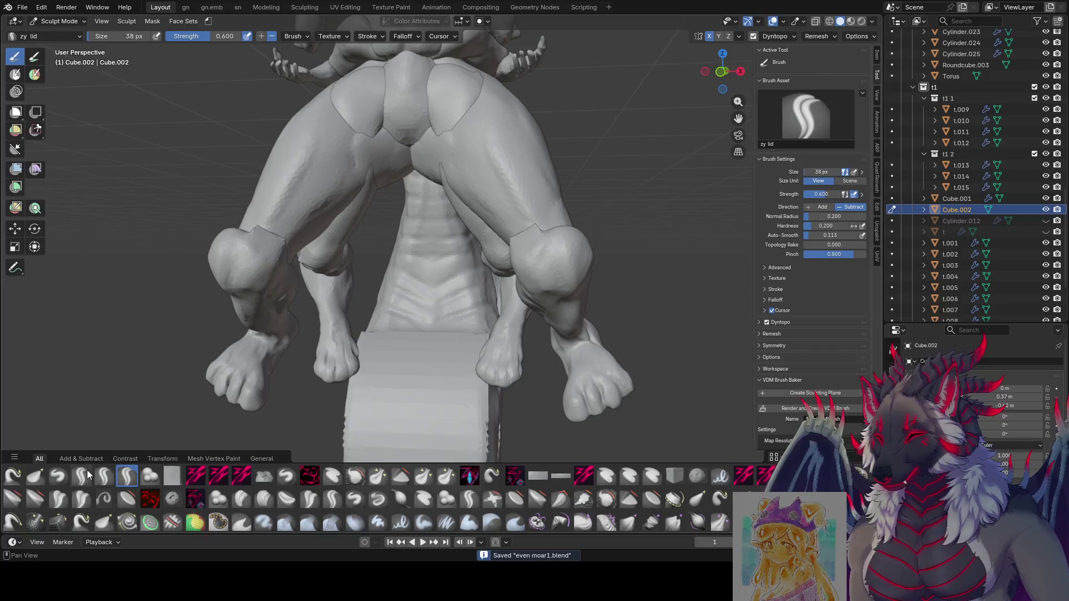
Carve two crease lines across the belly scales with the zy creasara brush and save.
left_click(87, 474)
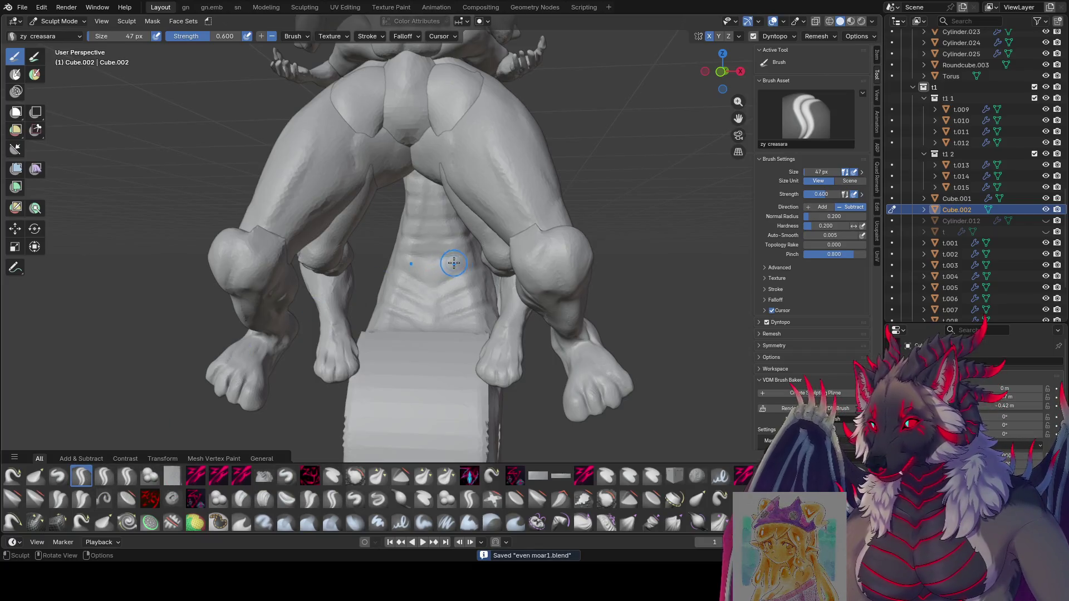
left_click_drag(464, 269, 463, 268)
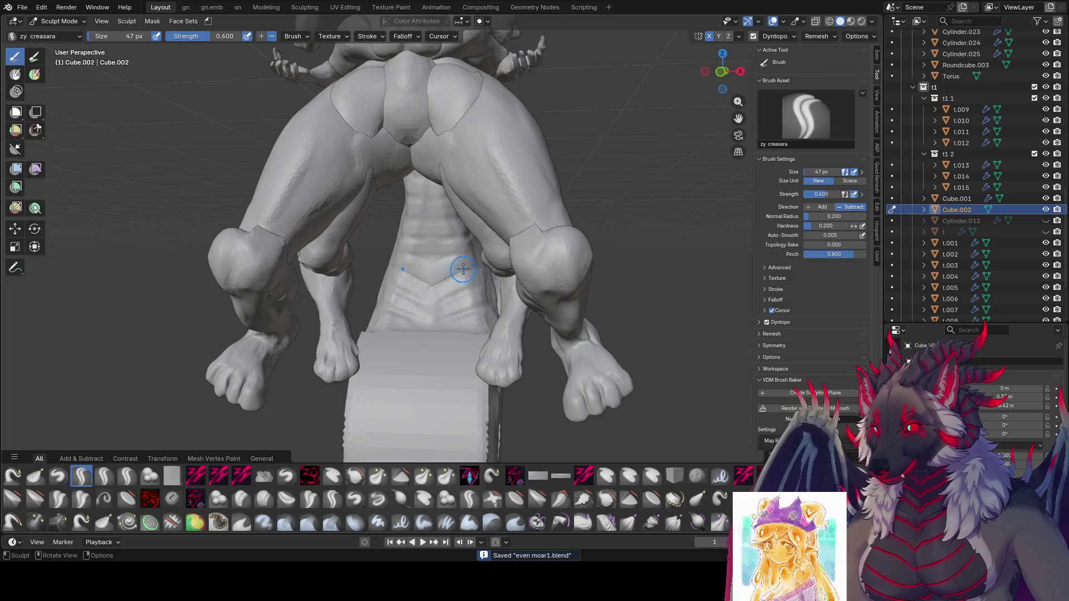
left_click_drag(455, 257, 442, 275)
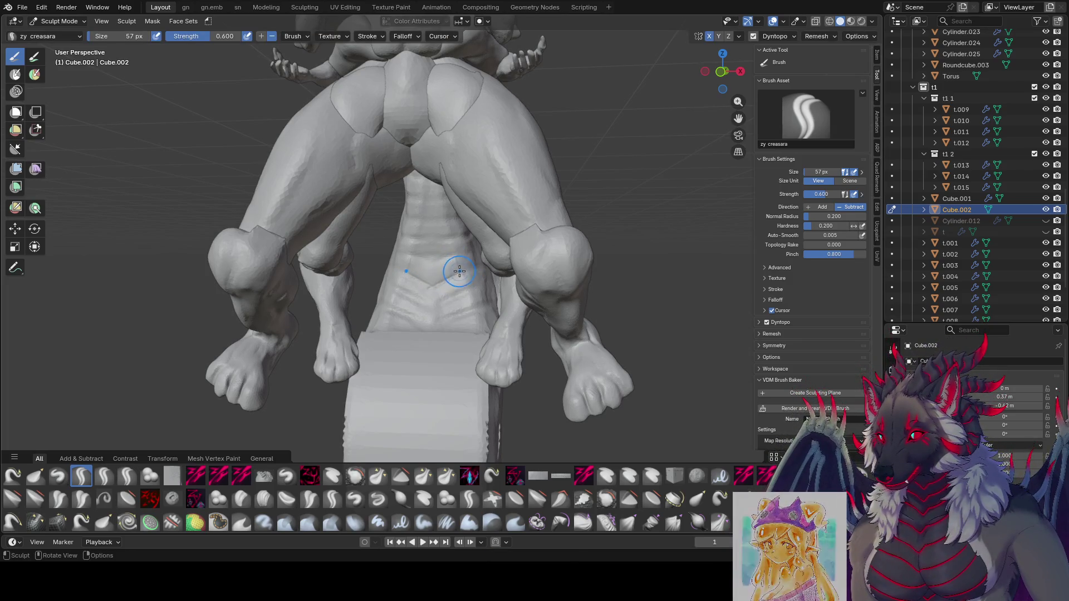
key("ctrl+s")
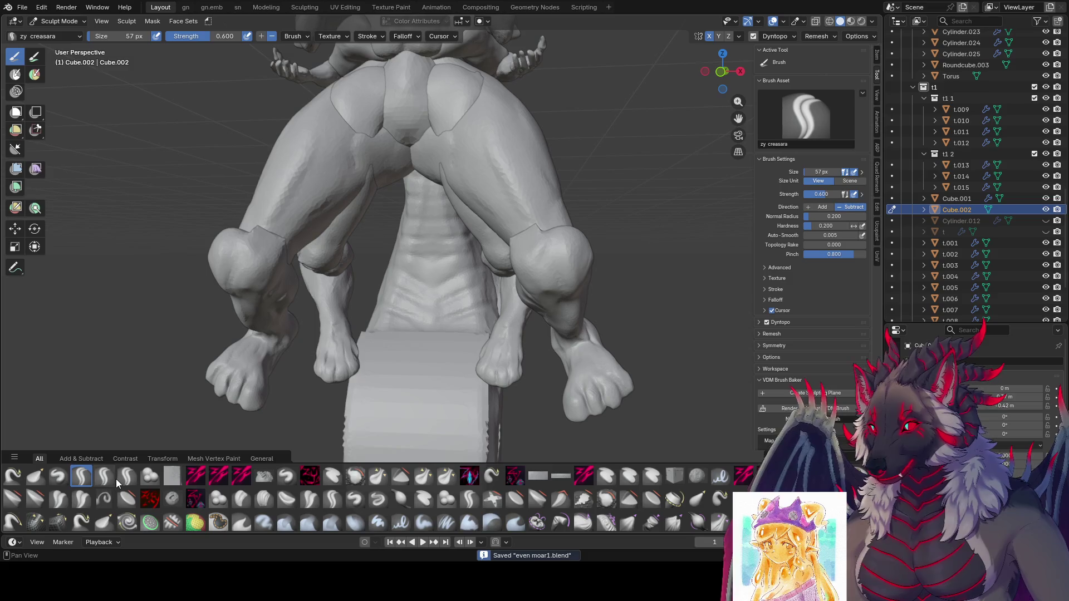
Return to the zy lid brush with a smaller radius and save again while viewing the sculpt from higher up.
left_click(126, 474)
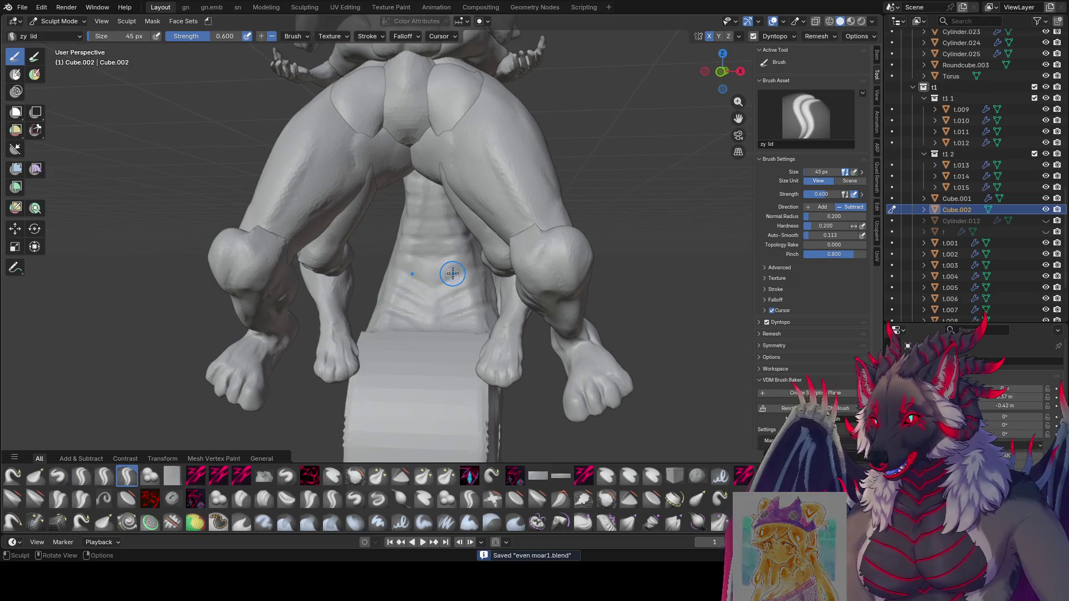
key("f")
left_click(406, 268)
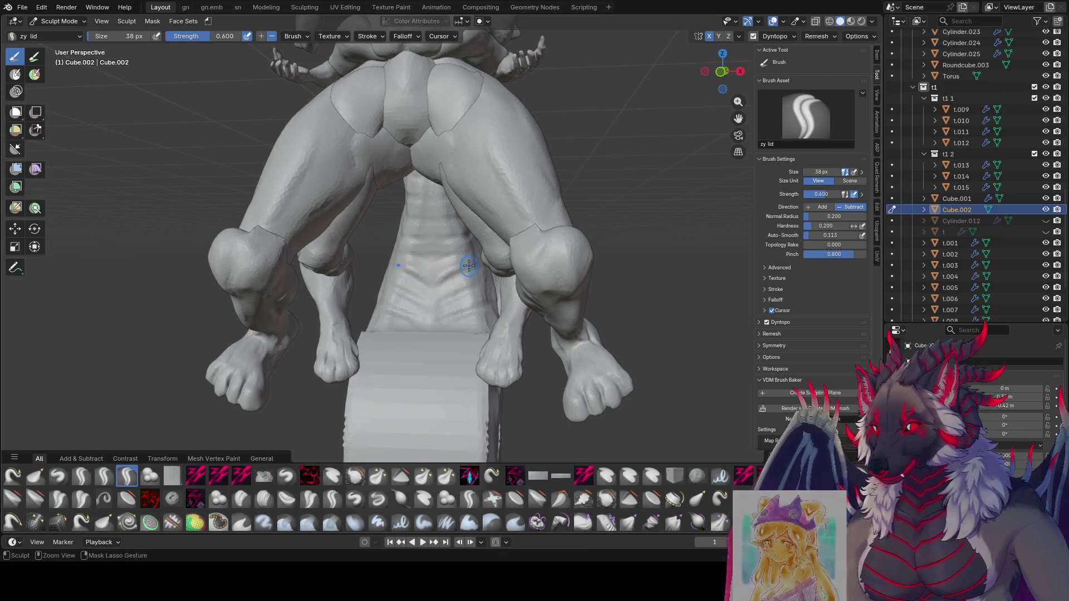
mouse_move(435, 282)
middle_mouse_down()
mouse_move(420, 278)
mouse_move(453, 267)
mouse_move(436, 265)
mouse_move(443, 288)
mouse_move(479, 276)
mouse_move(436, 281)
mouse_move(519, 267)
mouse_move(477, 262)
mouse_move(424, 279)
mouse_move(452, 275)
middle_mouse_up()
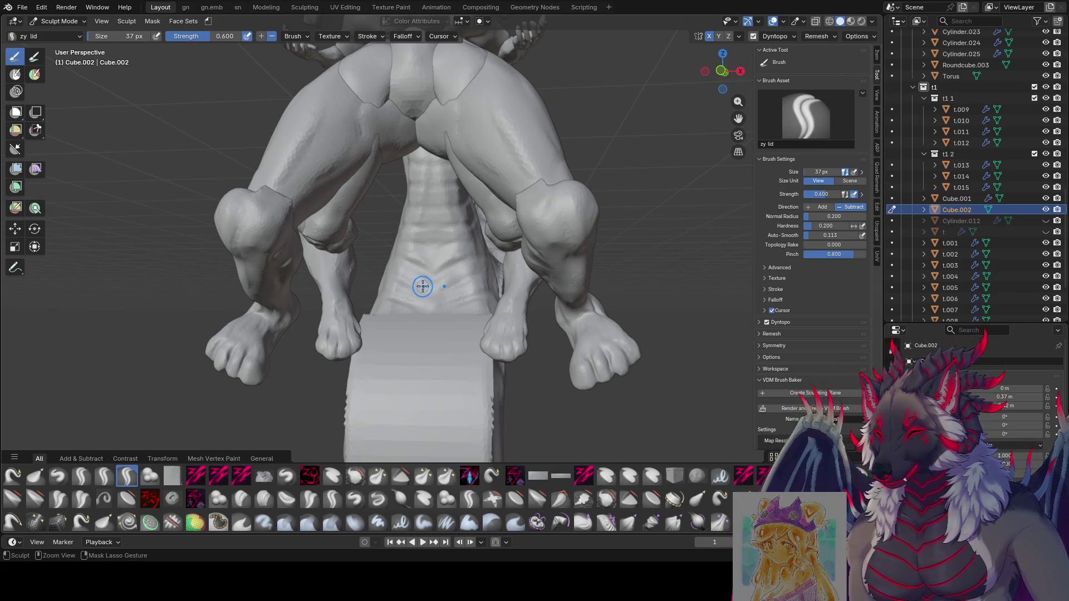
key("ctrl+s")
mouse_move(416, 292)
middle_mouse_down()
mouse_move(434, 231)
mouse_move(546, 253)
mouse_move(510, 251)
mouse_move(527, 287)
mouse_move(520, 267)
mouse_move(534, 222)
mouse_move(548, 179)
mouse_move(549, 208)
mouse_move(565, 174)
mouse_move(504, 163)
mouse_move(365, 173)
middle_mouse_up()
left_click(421, 232)
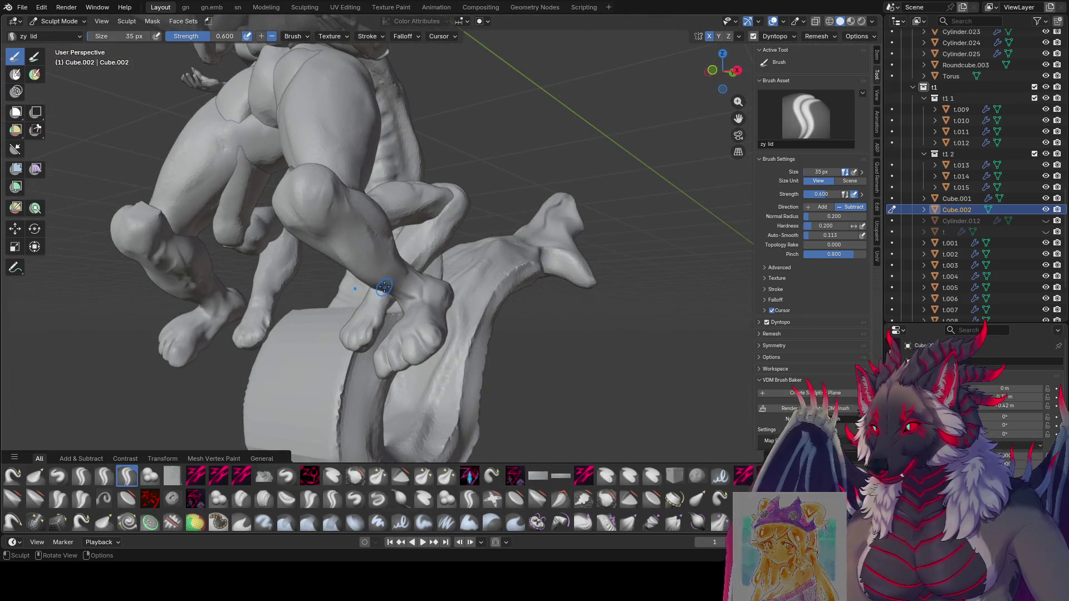
Save the sculpt, glance at the File menu without choosing anything, and move in close to the coiled tail.
middle_click_drag(382, 284, 403, 279)
key("ctrl+s")
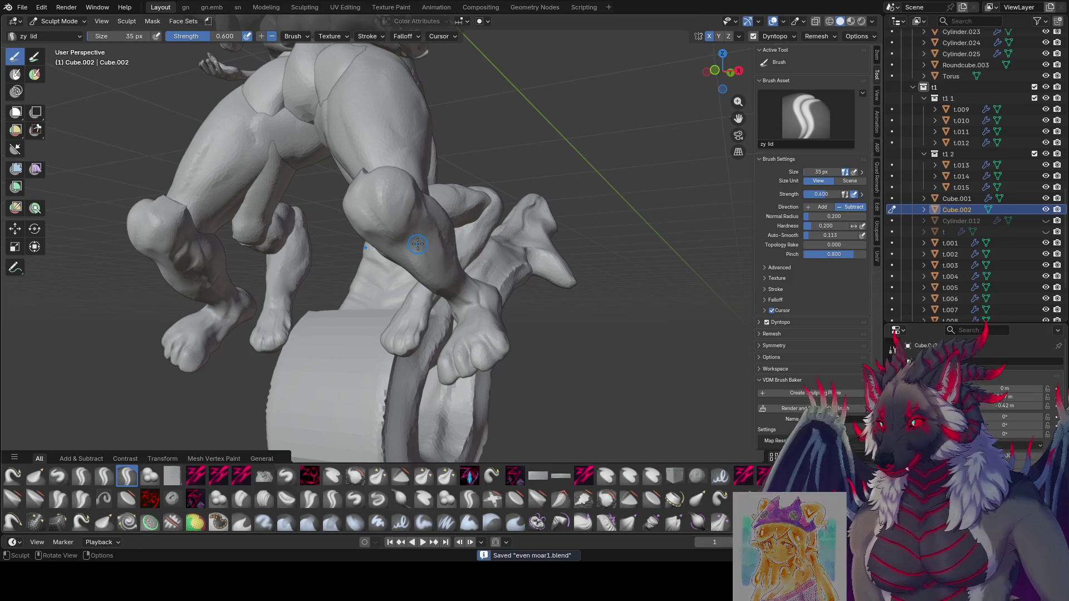
scroll(610, 201, "down", 5)
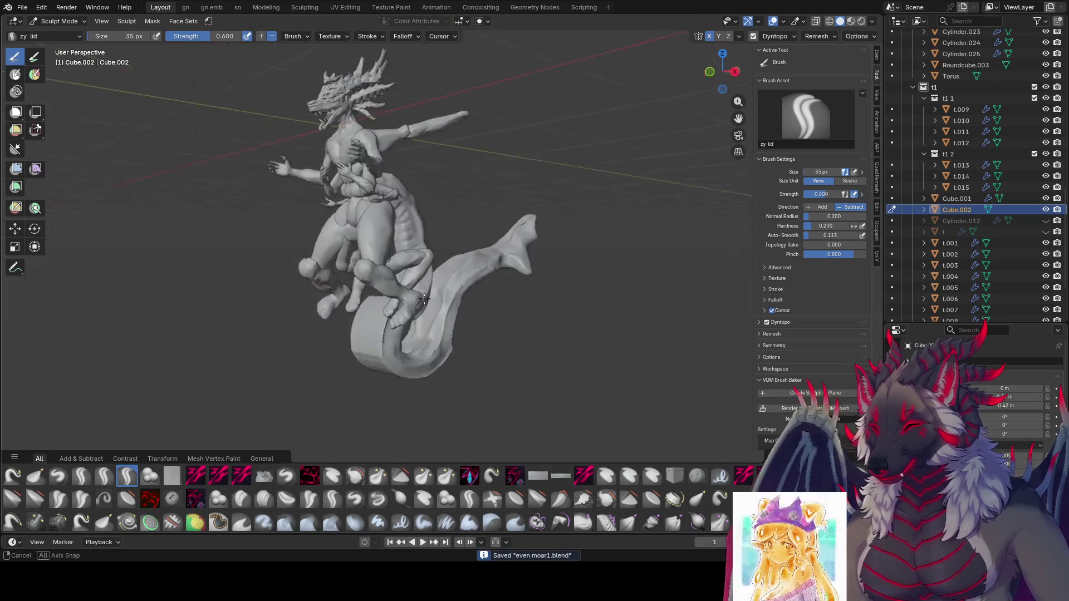
middle_click_drag(610, 201, 502, 193)
left_click(22, 7)
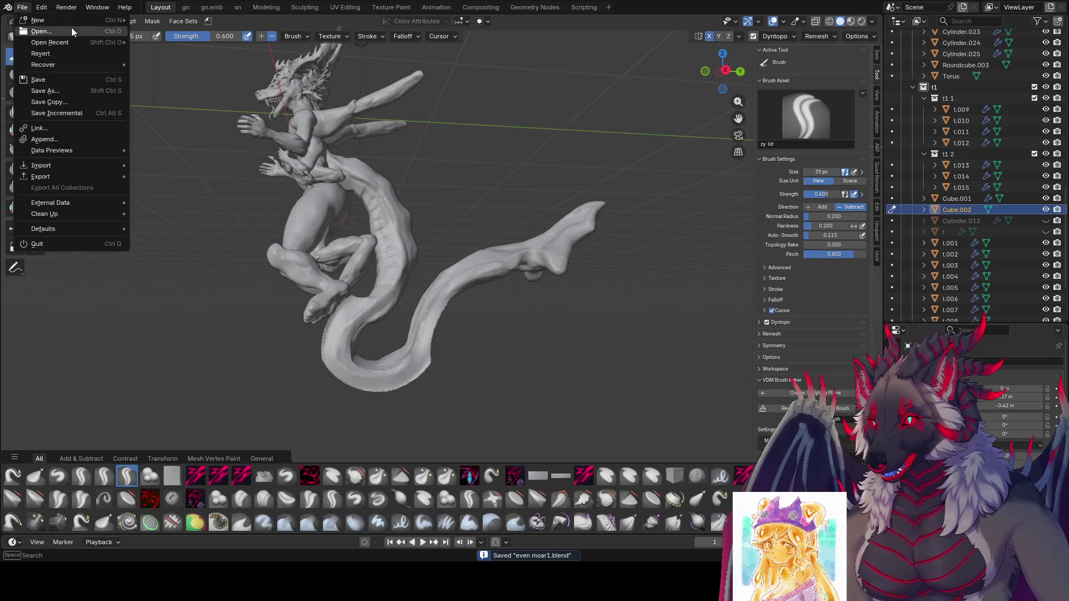
left_click(51, 79)
mouse_move(418, 210)
middle_mouse_down()
mouse_move(578, 287)
mouse_move(291, 344)
middle_mouse_up()
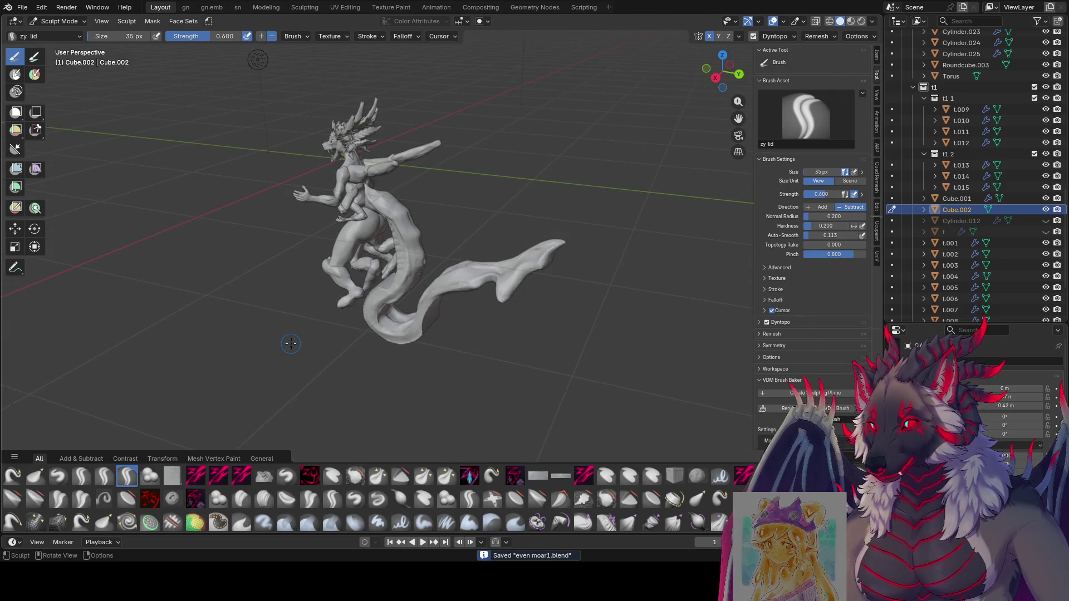
scroll(393, 353, "up", 3)
scroll(425, 341, "up", 2)
mouse_move(424, 341)
middle_mouse_down()
mouse_move(603, 210)
mouse_move(423, 286)
middle_mouse_up()
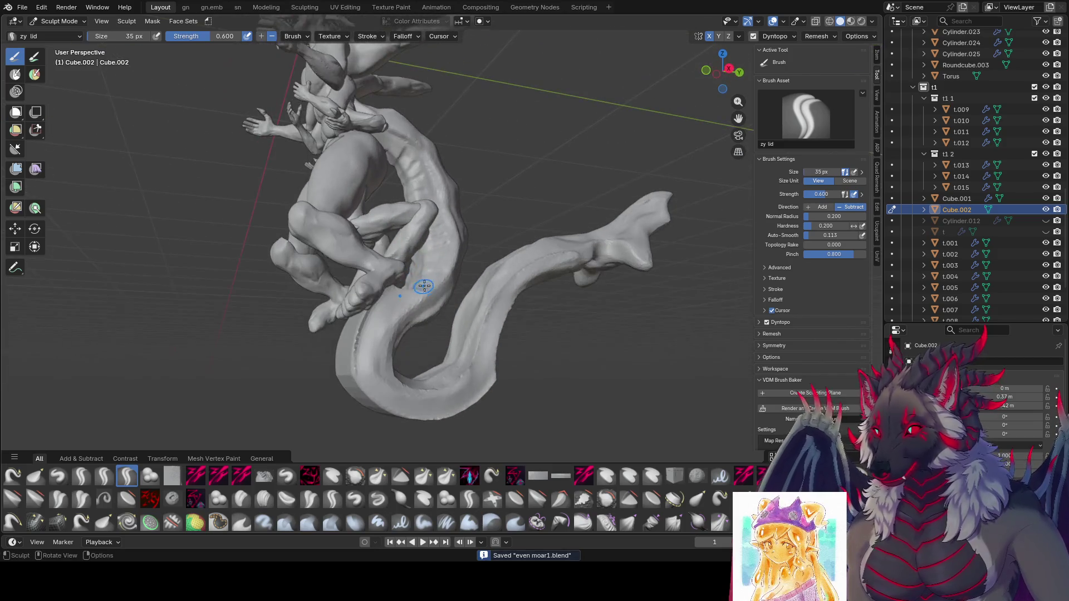
left_click_drag(414, 298, 377, 310)
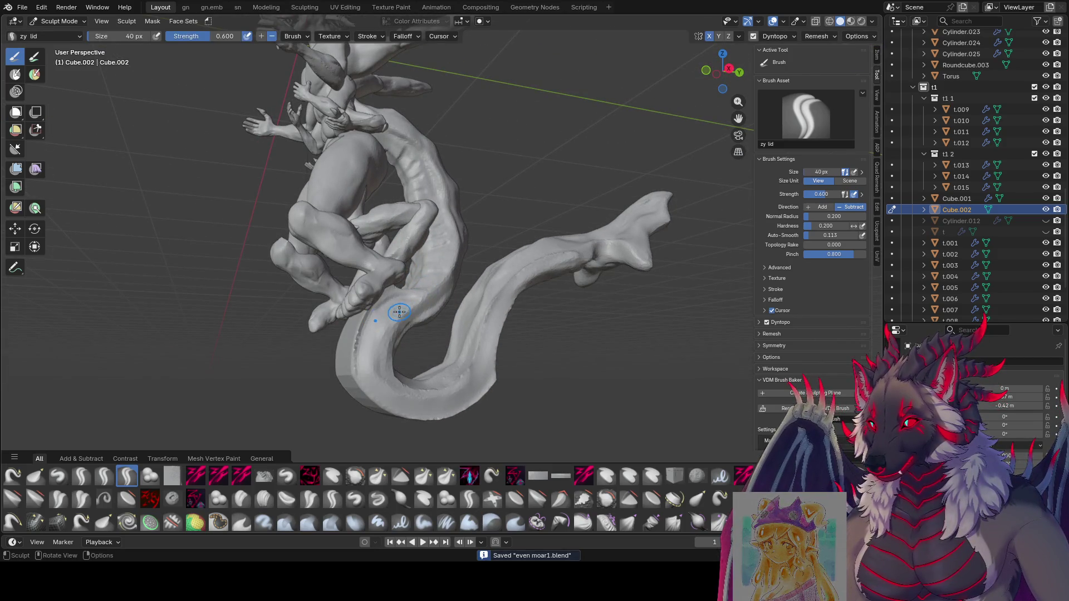
mouse_move(398, 311)
middle_mouse_down()
mouse_move(388, 321)
mouse_move(402, 288)
mouse_move(406, 303)
mouse_move(380, 296)
mouse_move(378, 338)
mouse_move(356, 359)
mouse_move(389, 370)
mouse_move(434, 310)
middle_mouse_up()
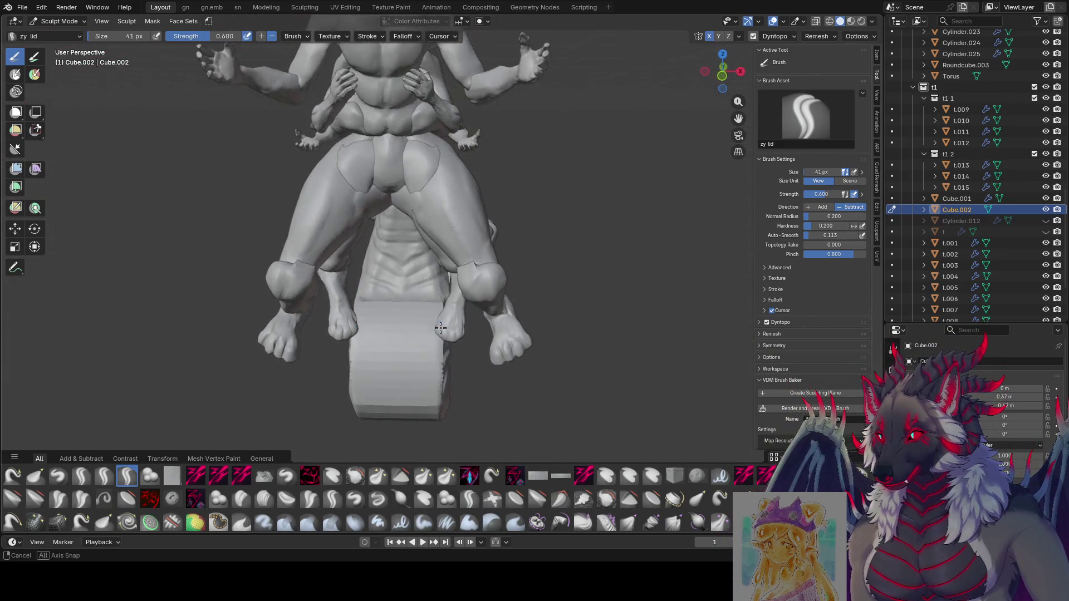
mouse_move(435, 310)
middle_mouse_down()
mouse_move(425, 321)
mouse_move(433, 311)
middle_mouse_up()
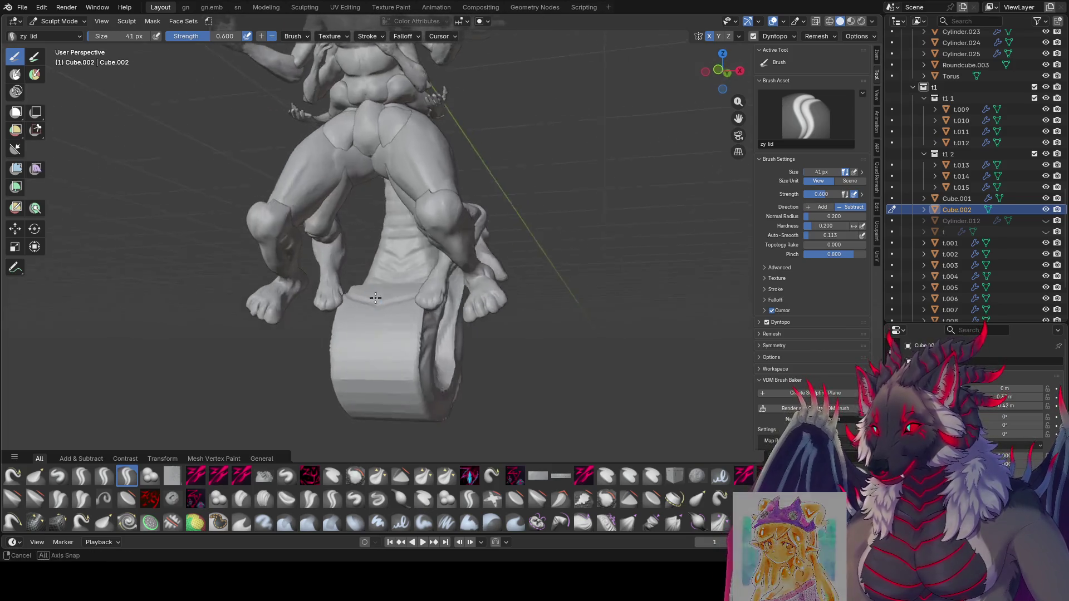
Work ridged grooves around the base and wrapping tail from above and the sides with the zy lid brush.
middle_click_drag(417, 329, 406, 302)
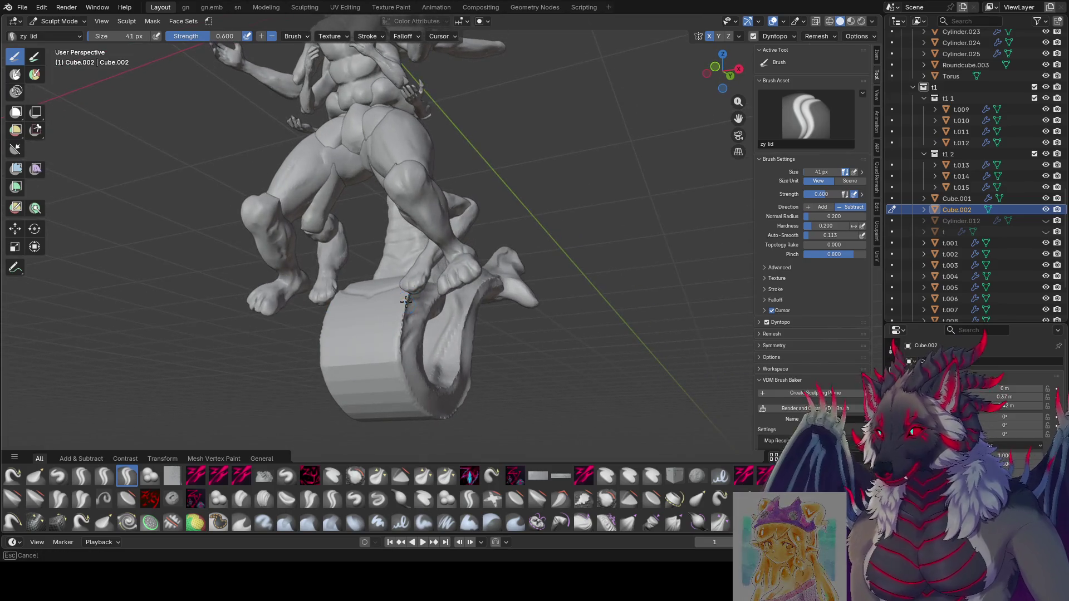
mouse_move(337, 328)
middle_mouse_down()
mouse_move(381, 323)
mouse_move(390, 354)
middle_mouse_up()
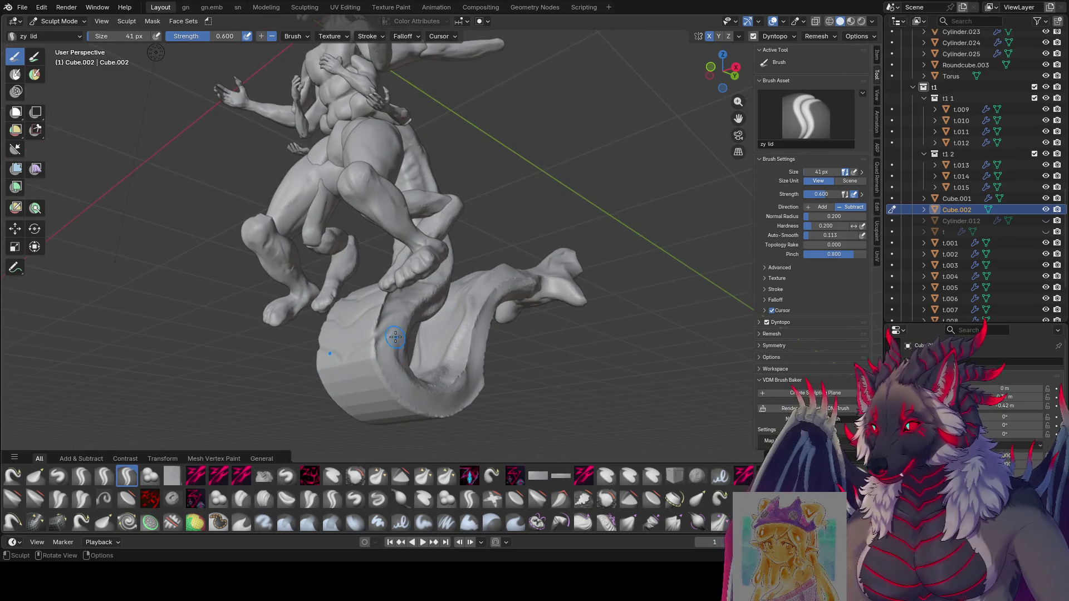
mouse_move(354, 399)
middle_mouse_down()
mouse_move(405, 332)
mouse_move(427, 325)
middle_mouse_up()
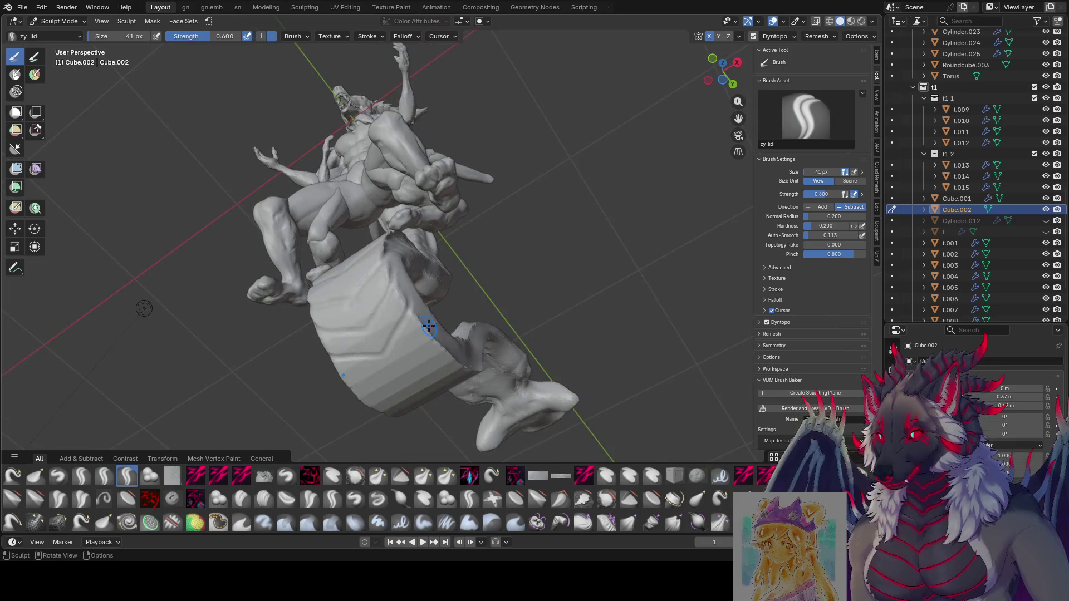
middle_click_drag(385, 396, 425, 334)
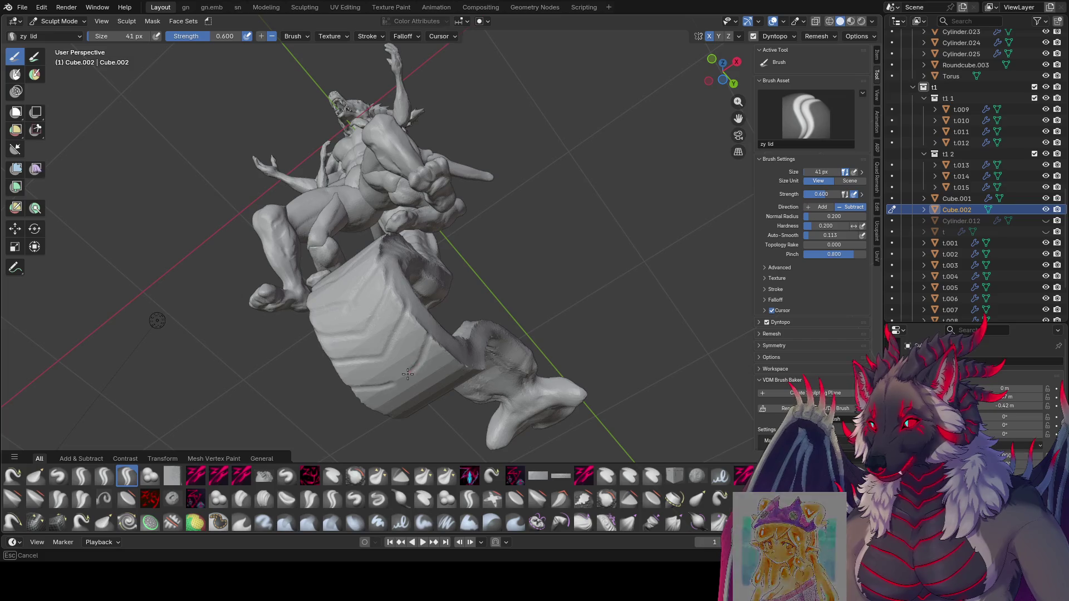
mouse_move(407, 373)
middle_mouse_down()
mouse_move(491, 375)
mouse_move(510, 330)
mouse_move(470, 303)
mouse_move(432, 316)
middle_mouse_up()
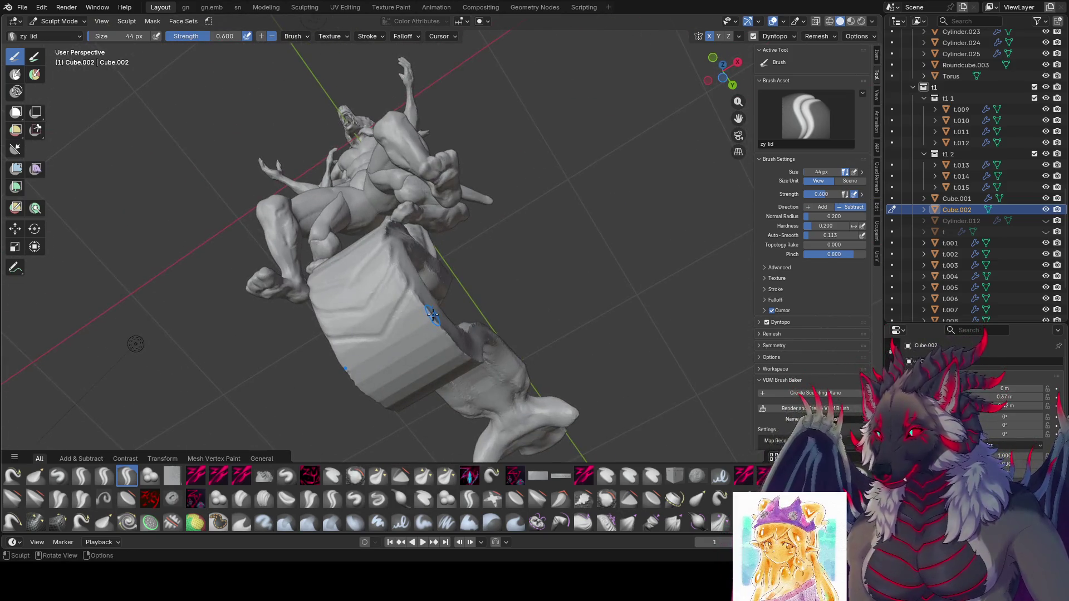
mouse_move(411, 356)
middle_mouse_down()
mouse_move(435, 283)
mouse_move(454, 310)
middle_mouse_up()
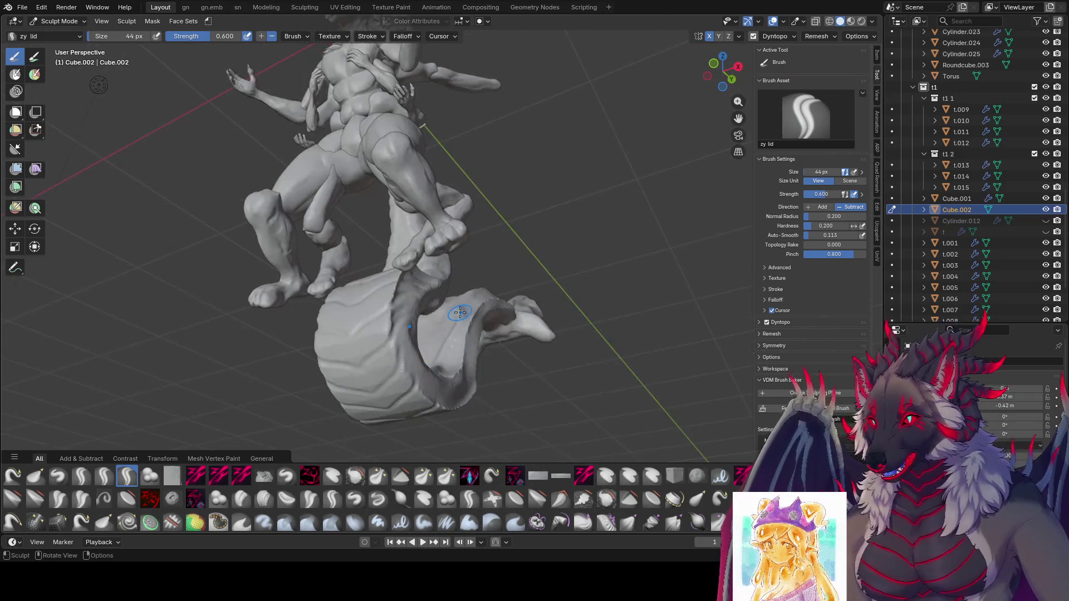
mouse_move(375, 334)
middle_mouse_down()
mouse_move(490, 353)
mouse_move(524, 262)
middle_mouse_up()
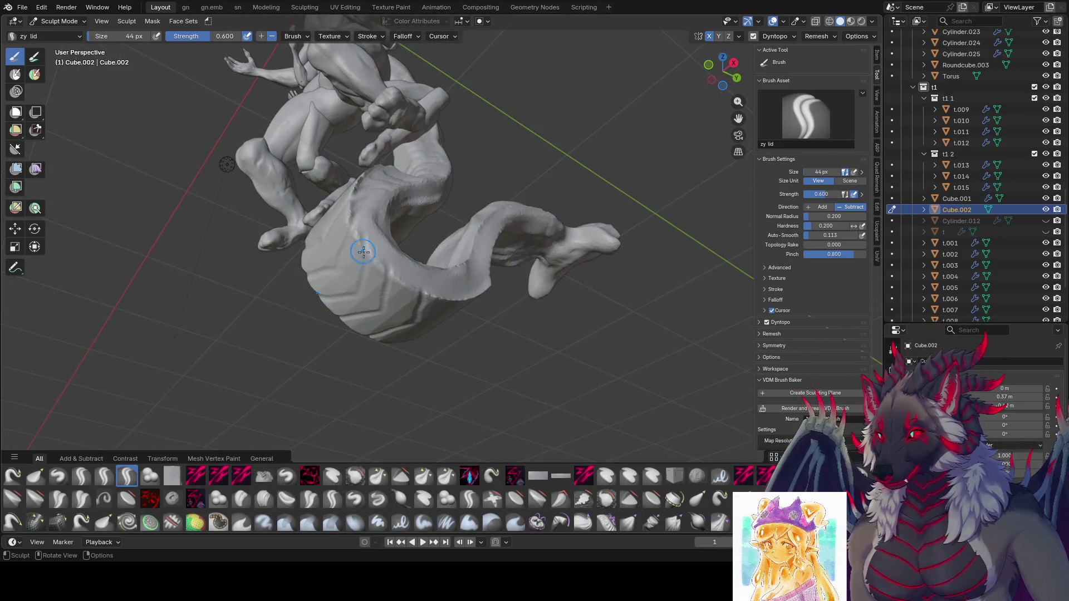
middle_click_drag(362, 251, 477, 195)
key("bracketright")
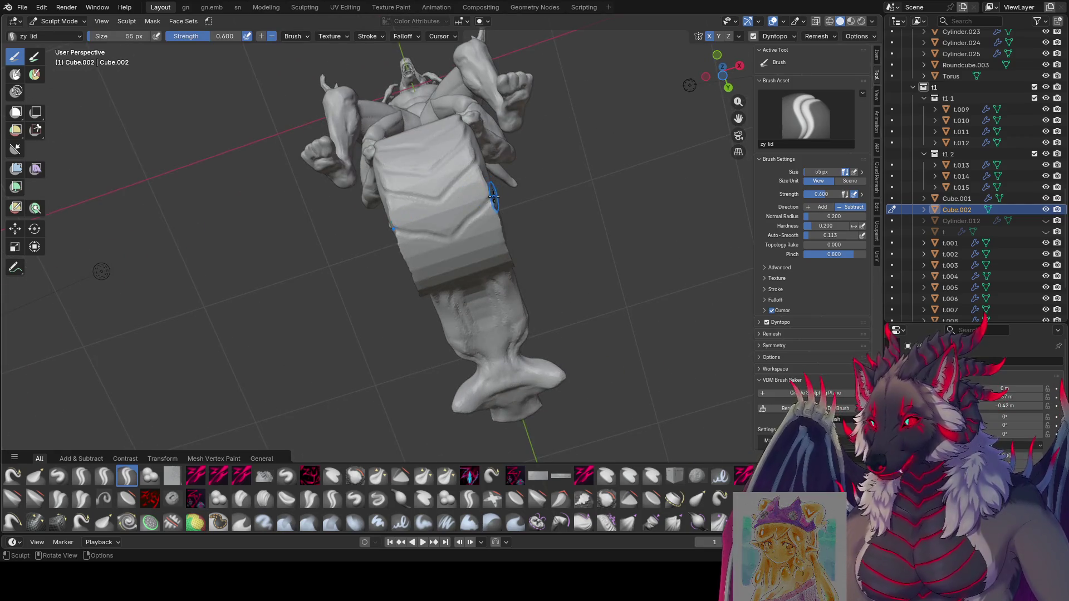
Groove the underside of the base, nudging the brush radius up and down between strokes.
middle_click_drag(467, 222, 499, 198)
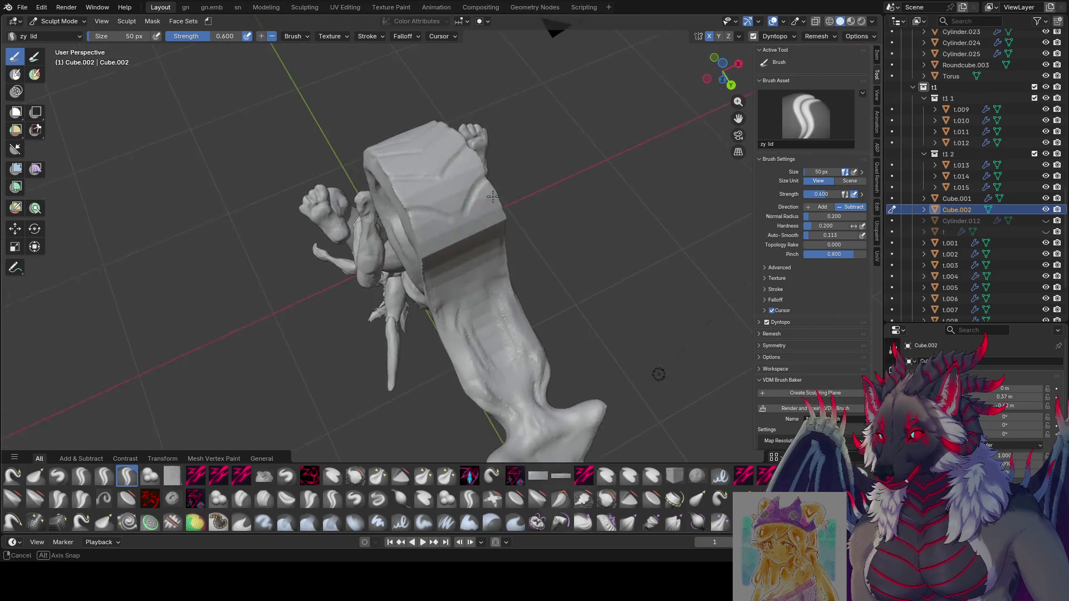
middle_click_drag(480, 226, 507, 232)
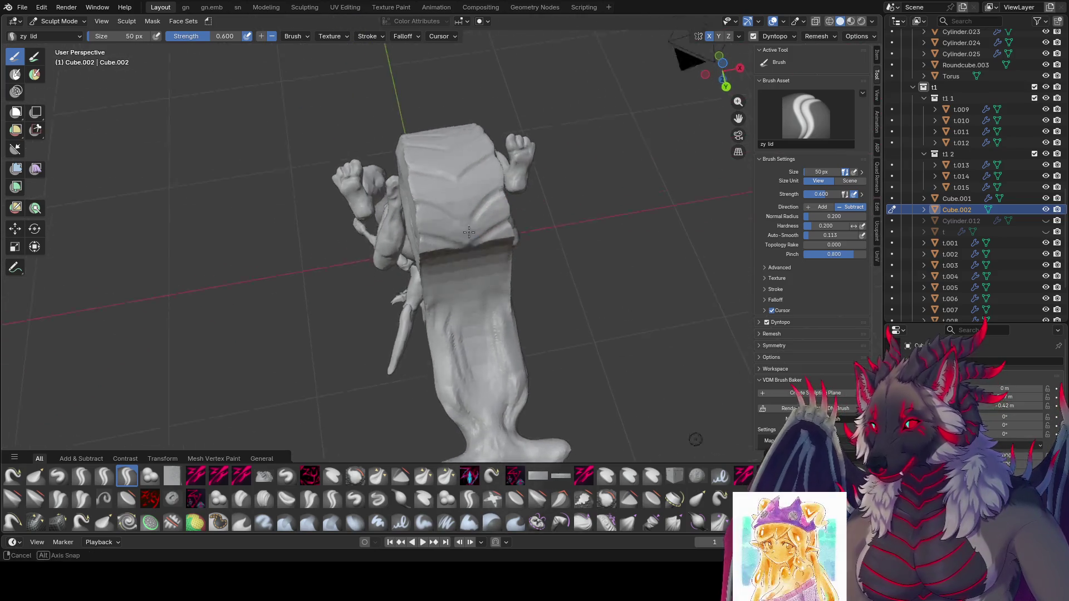
key("bracketright")
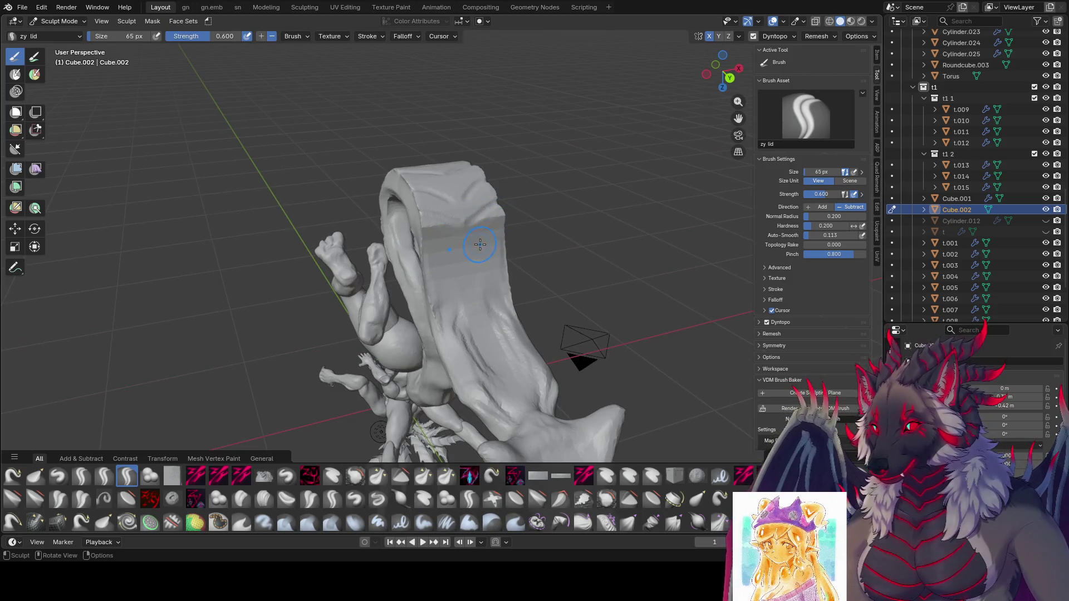
key("bracketleft")
key("bracketleft")
key("bracketleft")
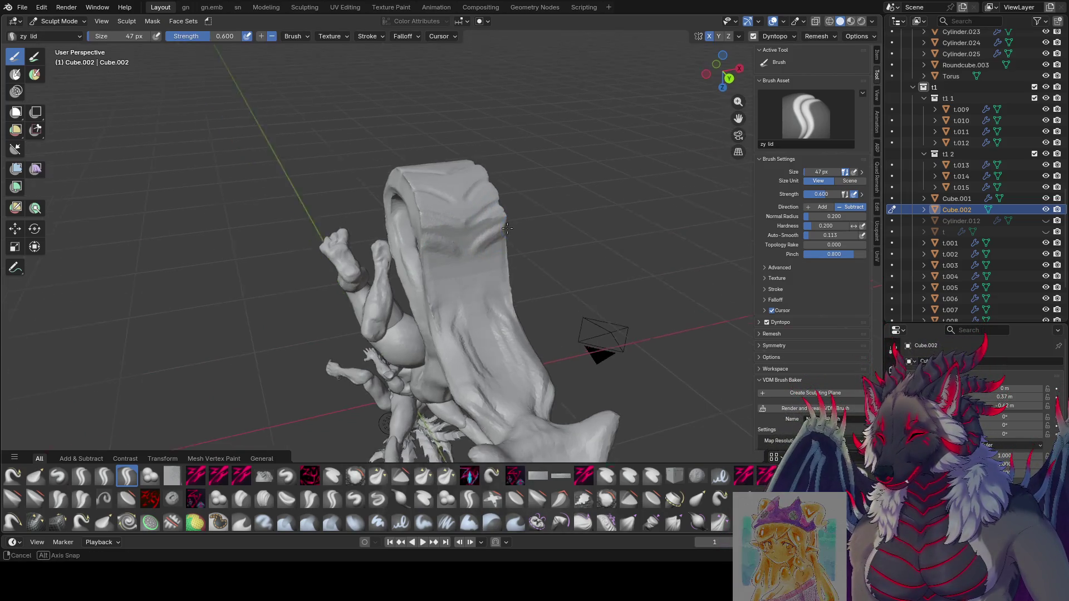
middle_click_drag(499, 231, 478, 245)
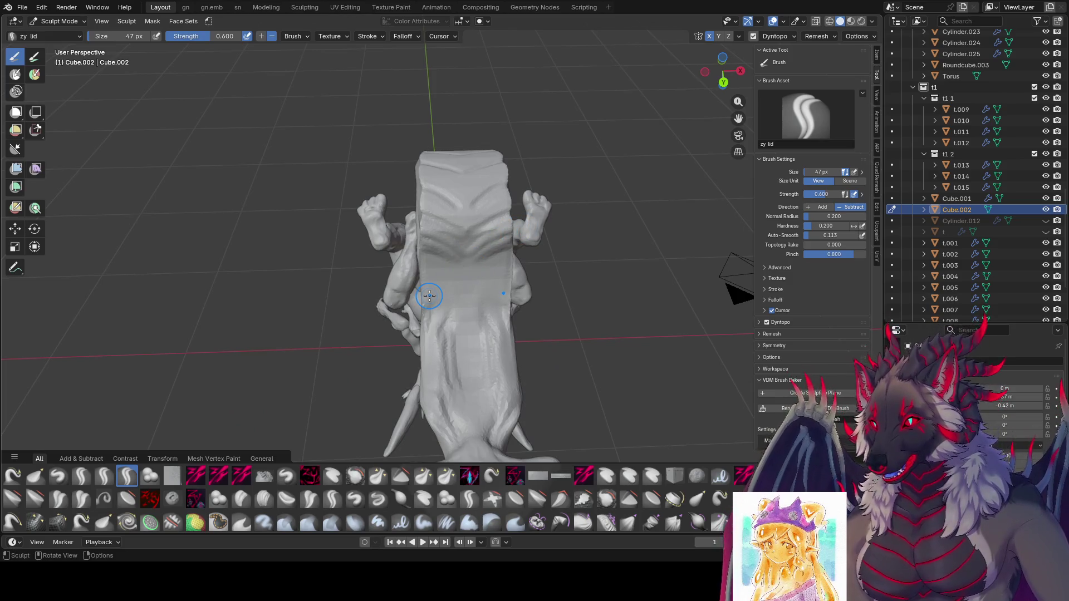
mouse_move(494, 267)
middle_mouse_down()
mouse_move(511, 238)
mouse_move(488, 236)
middle_mouse_up()
key("bracketright")
key("bracketright")
key("bracketright")
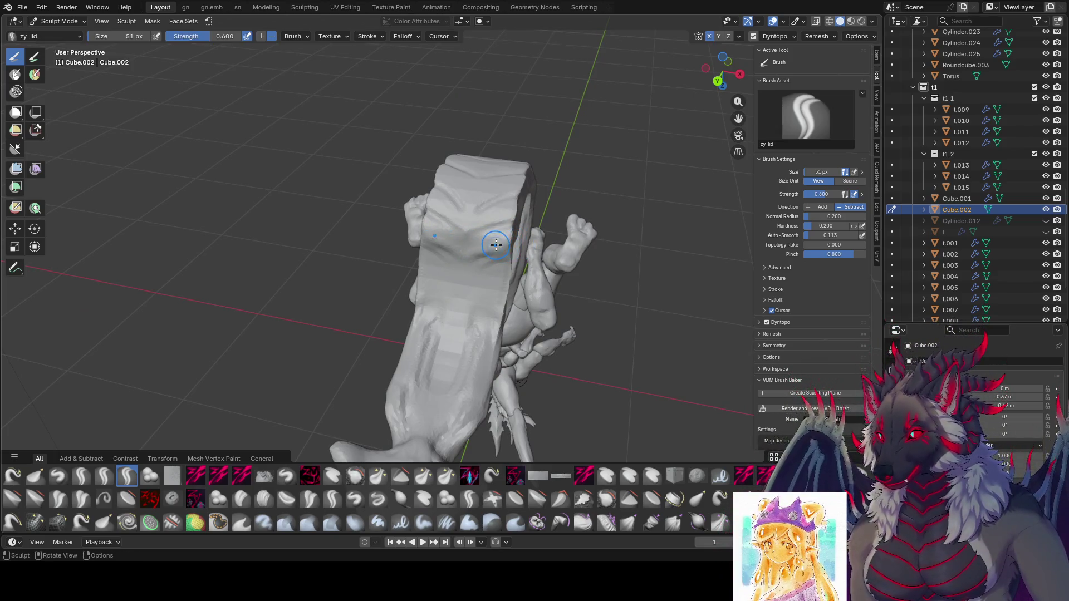
middle_click_drag(460, 262, 490, 241)
key("bracketleft")
key("bracketleft")
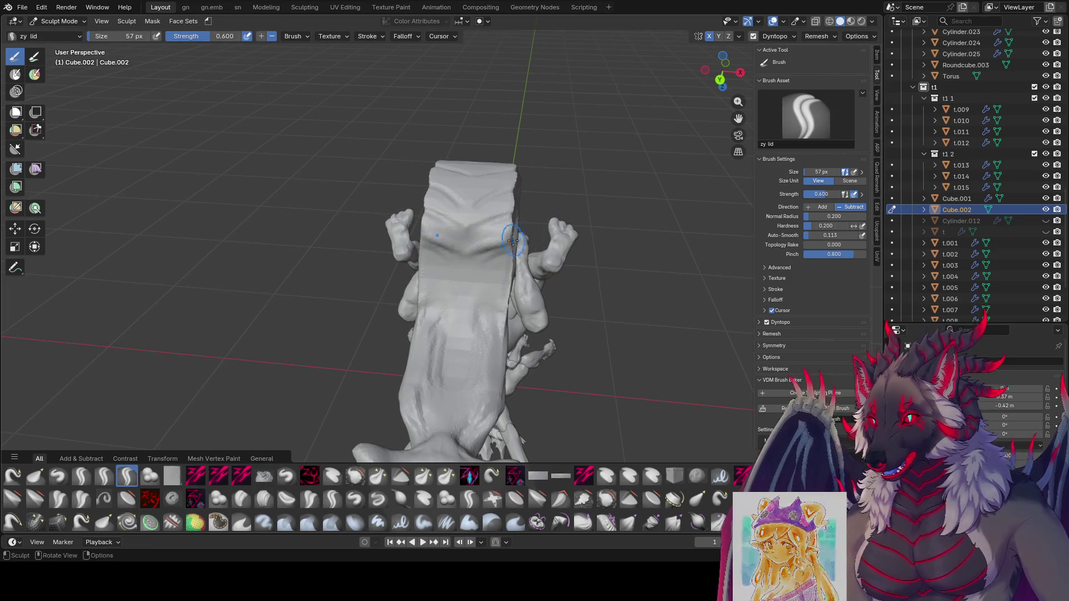
middle_click_drag(474, 248, 497, 242)
Save the sculpt file and pick the zy panelize brush for the next pass.
mouse_move(477, 260)
middle_mouse_down()
mouse_move(521, 272)
mouse_move(558, 317)
mouse_move(405, 226)
mouse_move(383, 288)
mouse_move(423, 265)
middle_mouse_up()
key("ctrl+s")
left_click(468, 475)
Set the zy panelize brush to a smaller radius and carve panel grooves into the rock base.
key("f")
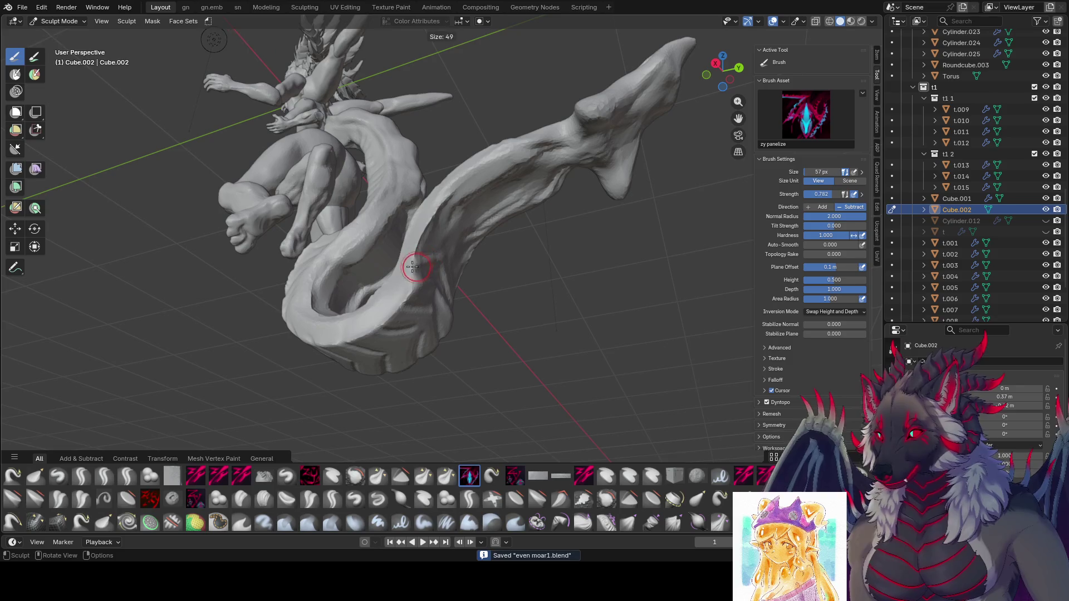
key("Escape")
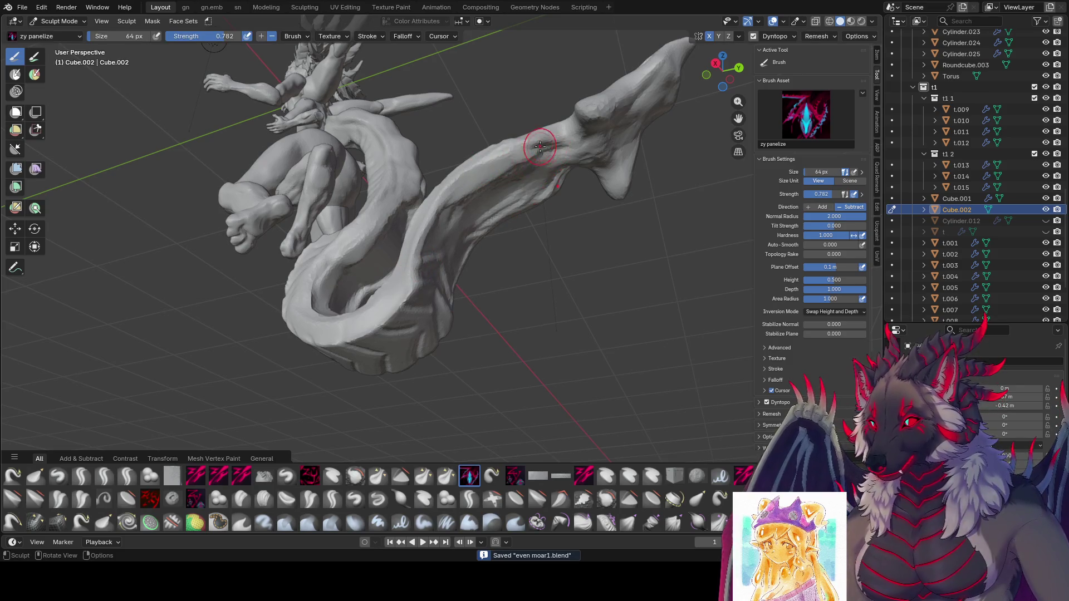
middle_click_drag(549, 148, 502, 185)
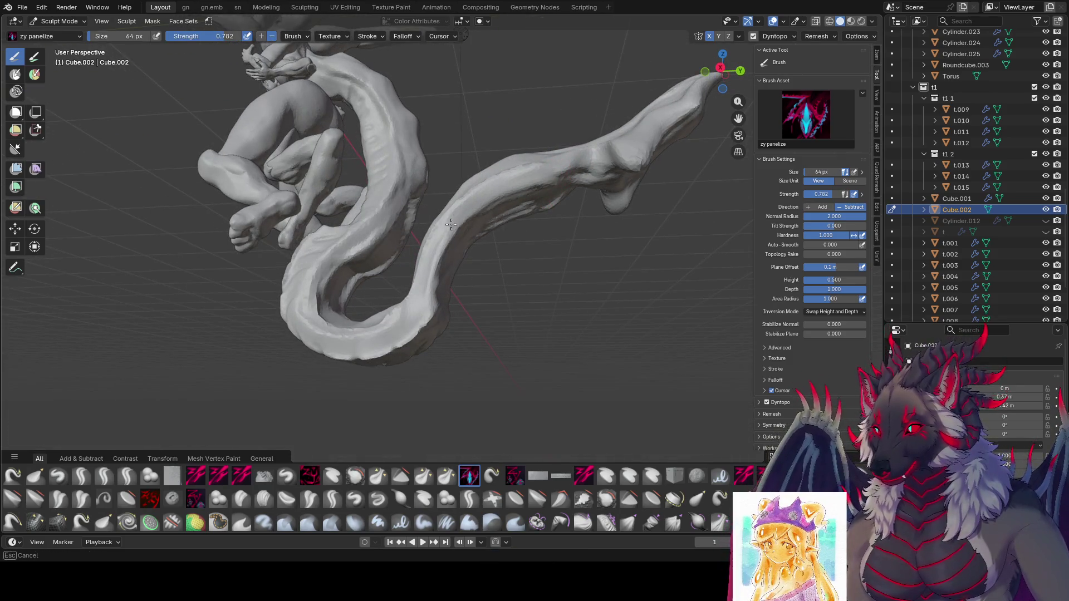
mouse_move(436, 261)
middle_mouse_down()
mouse_move(372, 267)
mouse_move(455, 315)
mouse_move(431, 325)
mouse_move(461, 306)
mouse_move(470, 330)
mouse_move(430, 250)
mouse_move(401, 270)
mouse_move(434, 300)
mouse_move(393, 317)
mouse_move(365, 267)
mouse_move(578, 274)
mouse_move(437, 279)
mouse_move(426, 246)
mouse_move(402, 255)
middle_mouse_up()
key("f")
left_click(446, 315)
left_click(454, 316)
scroll(450, 323, "up", 3)
left_click_drag(403, 255, 401, 310)
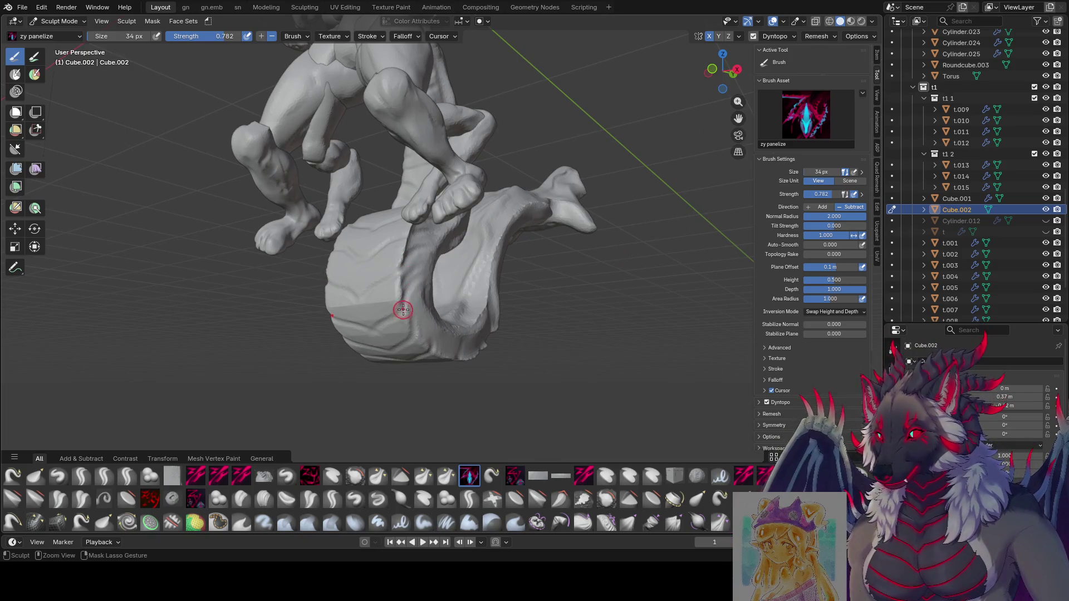
key("ctrl+s")
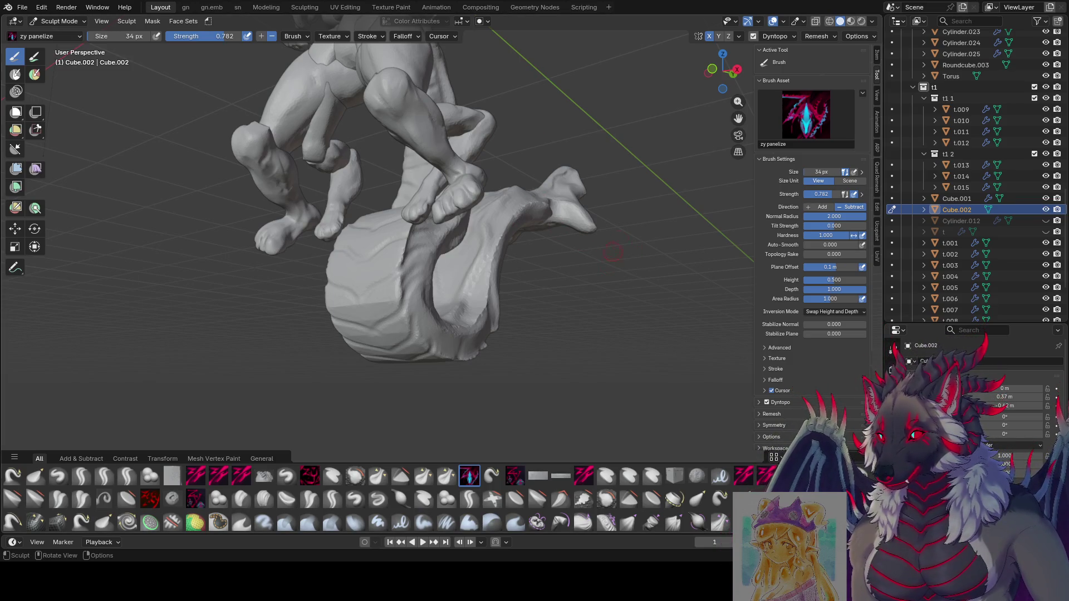
mouse_move(592, 326)
middle_mouse_down()
mouse_move(430, 281)
mouse_move(354, 287)
mouse_move(394, 286)
mouse_move(401, 303)
mouse_move(402, 280)
mouse_move(388, 287)
middle_mouse_up()
Save, tune the panelize brush radius, and cut the first ridged scale bands across the base front.
key("ctrl+s")
key("f")
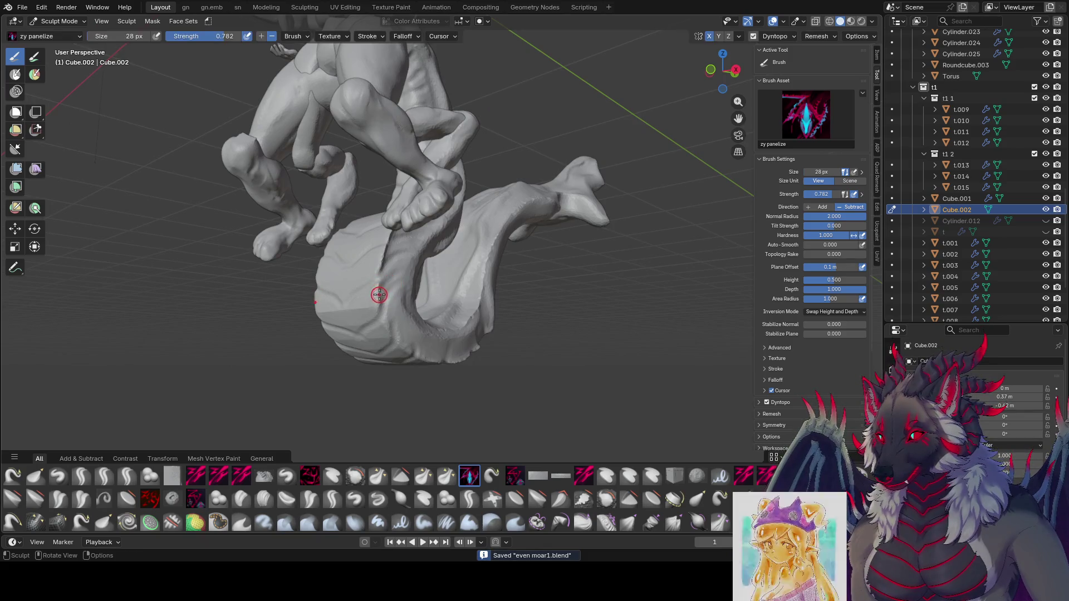
key("Escape")
middle_click_drag(381, 287, 409, 287)
key("f")
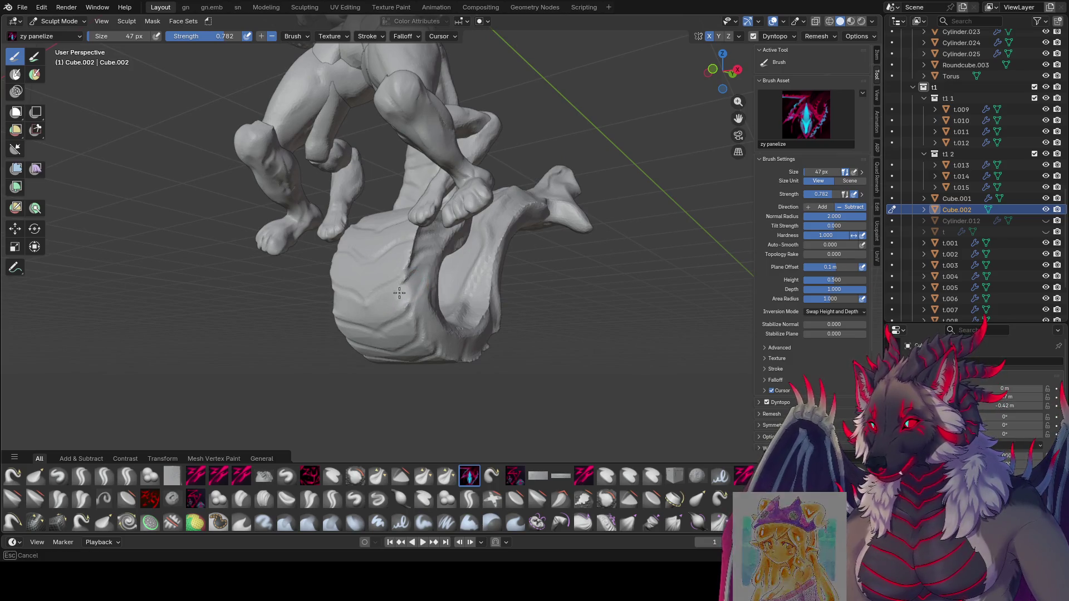
middle_click_drag(402, 296, 432, 282)
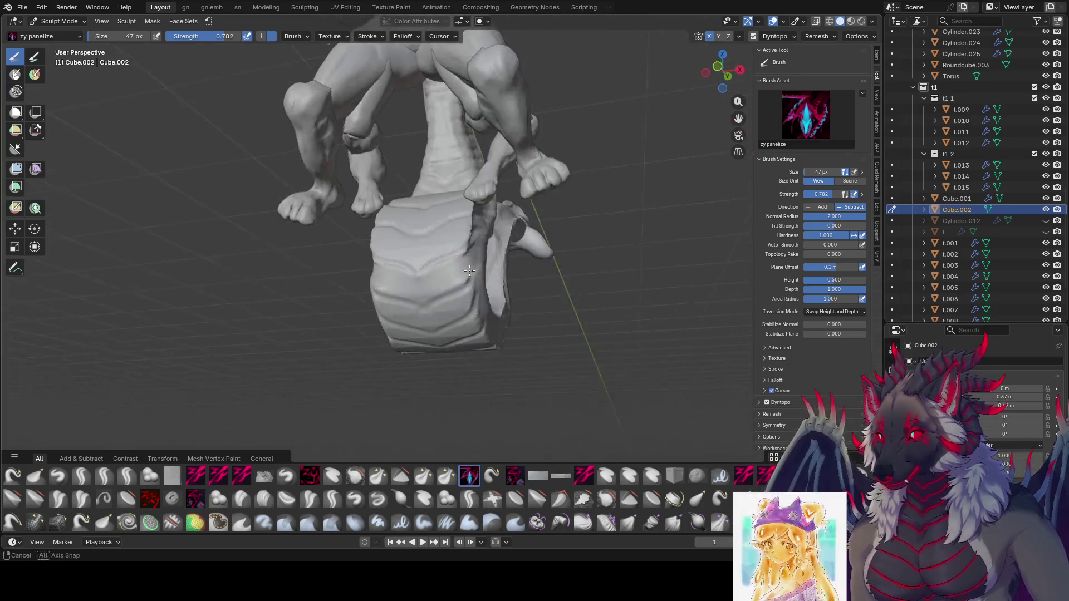
key("f")
left_click(433, 281)
middle_click_drag(433, 282, 372, 308)
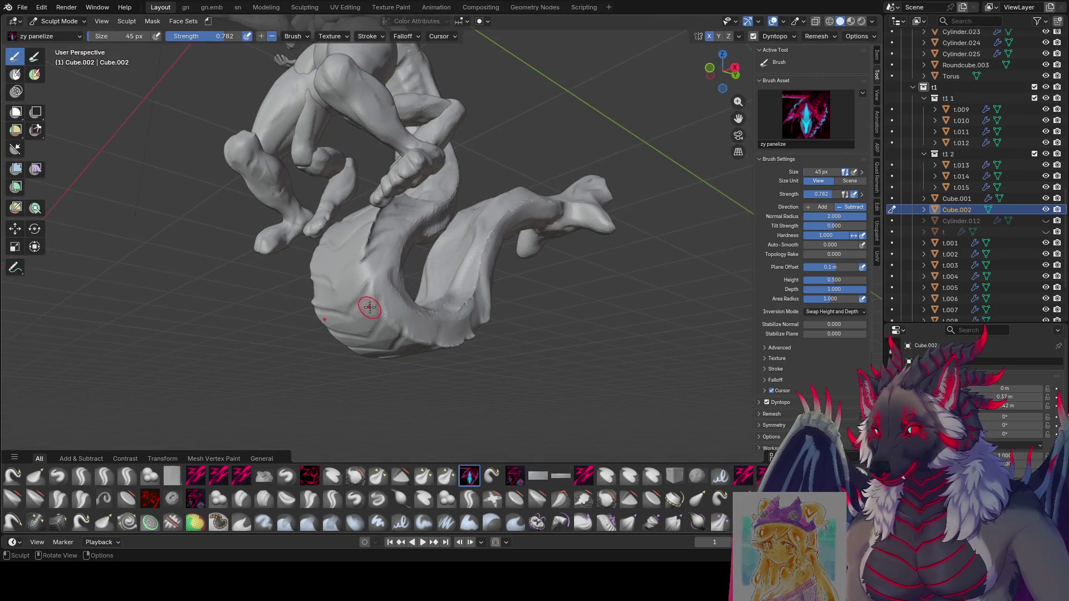
mouse_move(355, 326)
middle_mouse_down()
mouse_move(441, 299)
mouse_move(363, 262)
mouse_move(370, 255)
middle_mouse_up()
Stack more chevron-like panel grooves up the front face of the base toward the feet.
key("f")
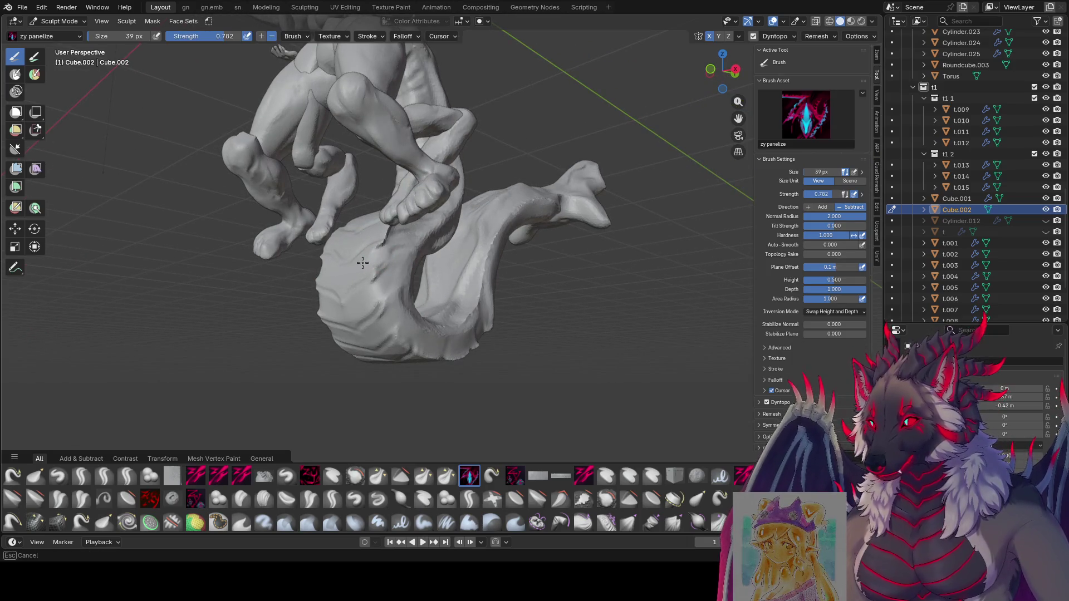
mouse_move(363, 263)
middle_mouse_down()
mouse_move(486, 275)
mouse_move(477, 291)
mouse_move(386, 265)
mouse_move(520, 264)
mouse_move(387, 290)
middle_mouse_up()
key("f")
key("f")
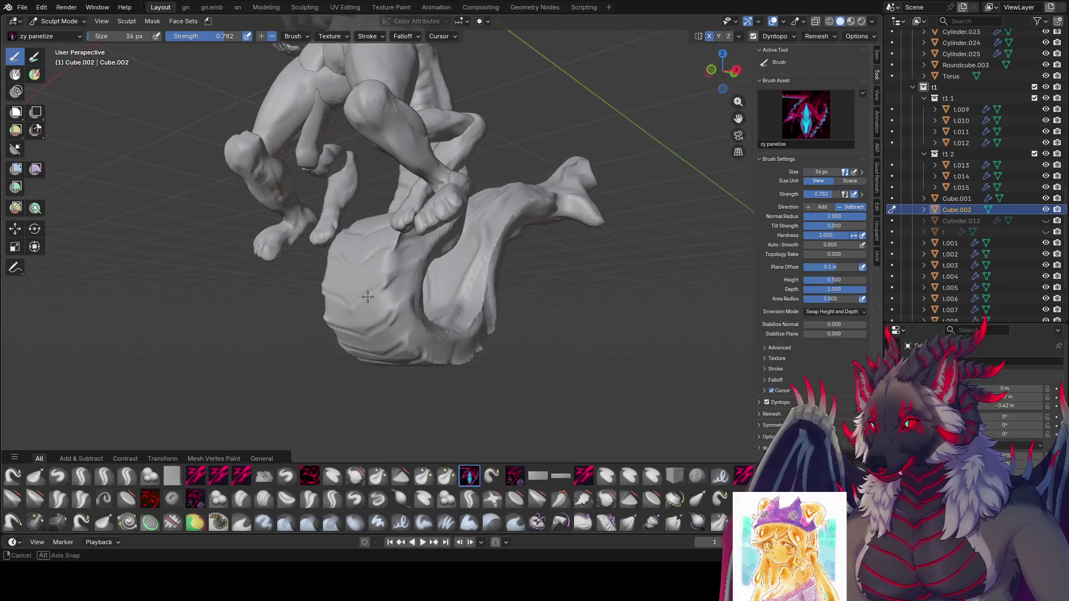
middle_click_drag(412, 280, 388, 288)
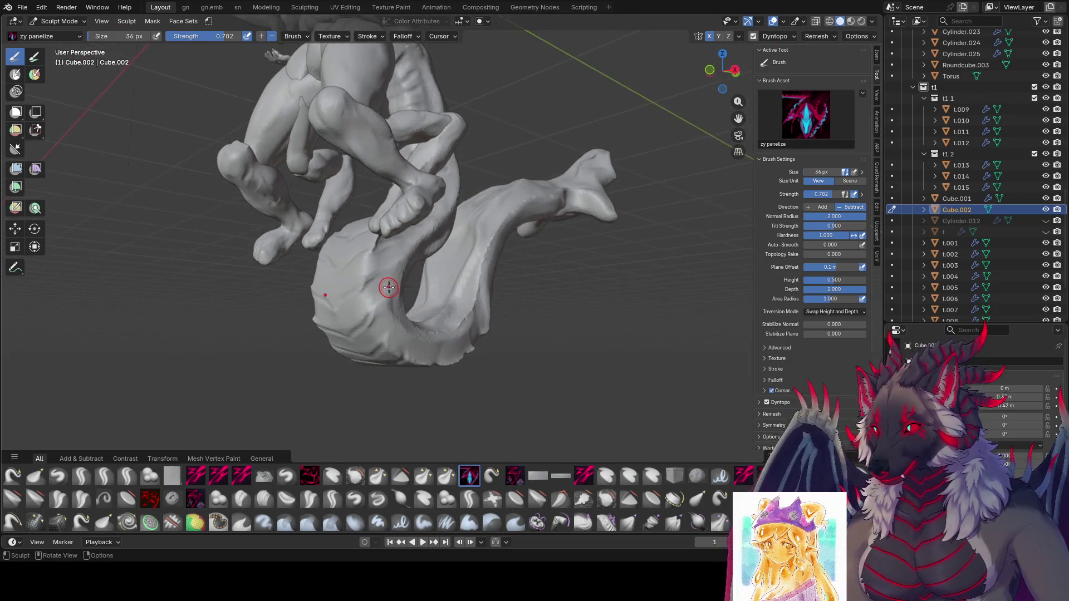
middle_click_drag(347, 321, 382, 298)
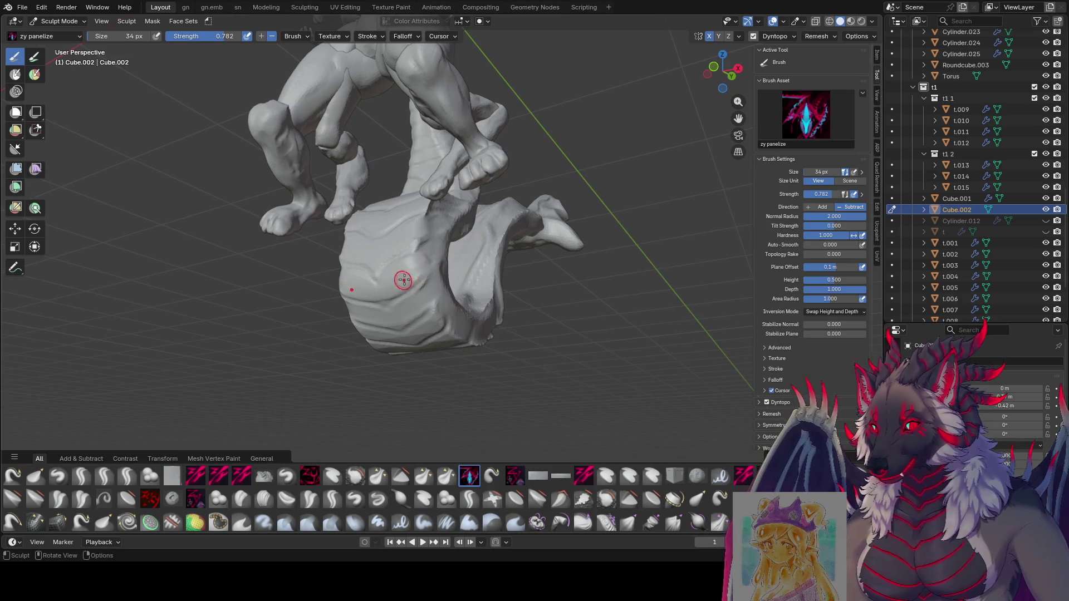
middle_click_drag(403, 280, 409, 265)
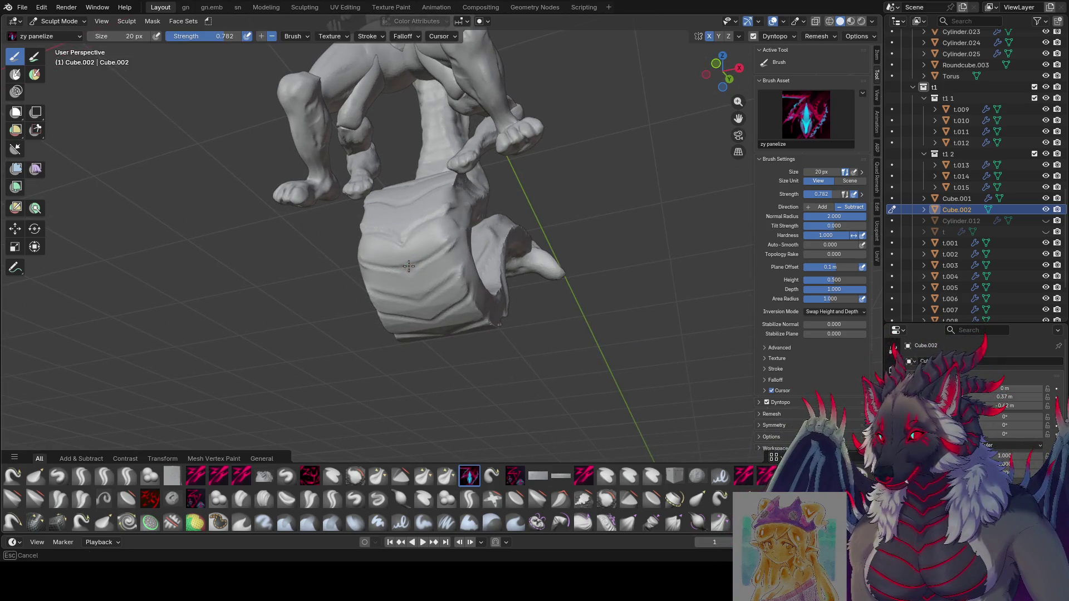
middle_click_drag(411, 255, 454, 248)
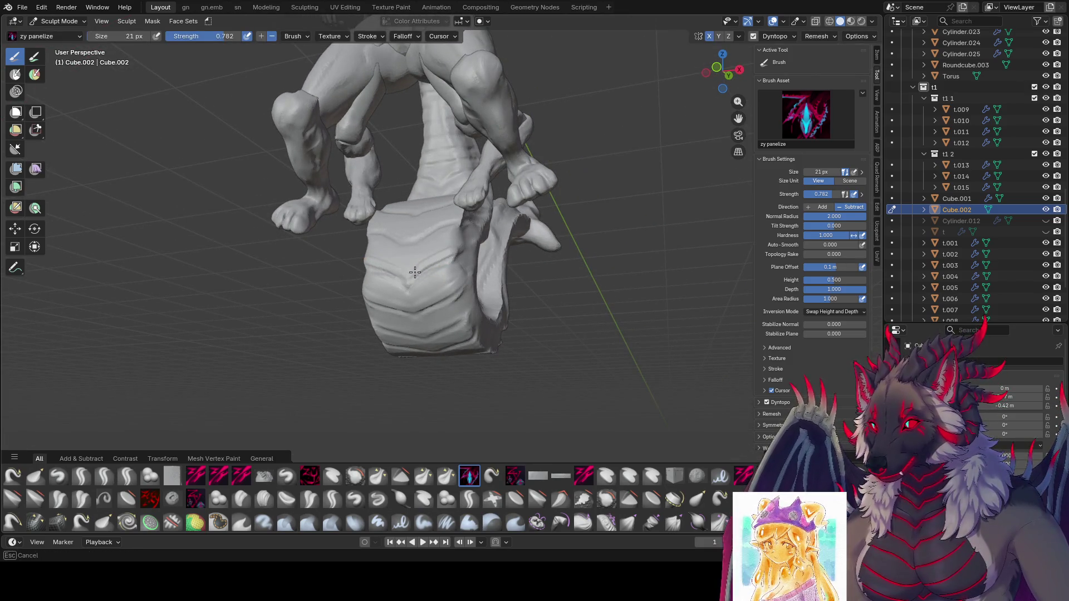
mouse_move(429, 265)
middle_mouse_down()
mouse_move(454, 251)
mouse_move(397, 275)
mouse_move(404, 290)
mouse_move(413, 274)
mouse_move(382, 277)
mouse_move(430, 265)
middle_mouse_up()
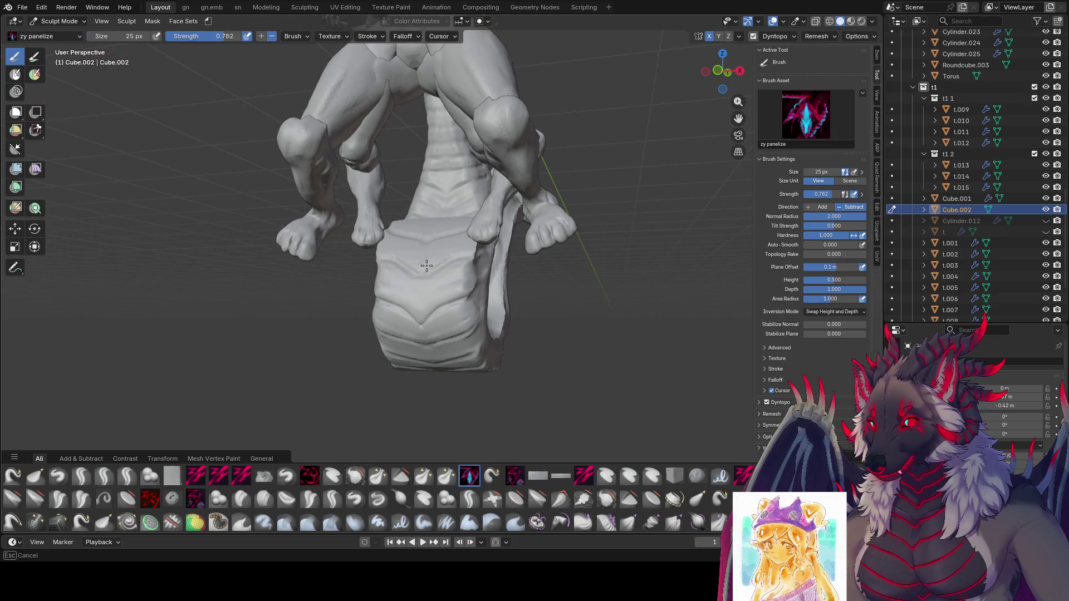
Look over the carved base and curled tail, then switch the sculpt brush to Grab.
mouse_move(464, 250)
middle_mouse_down()
mouse_move(473, 255)
mouse_move(446, 267)
mouse_move(504, 278)
mouse_move(490, 305)
mouse_move(349, 304)
middle_mouse_up()
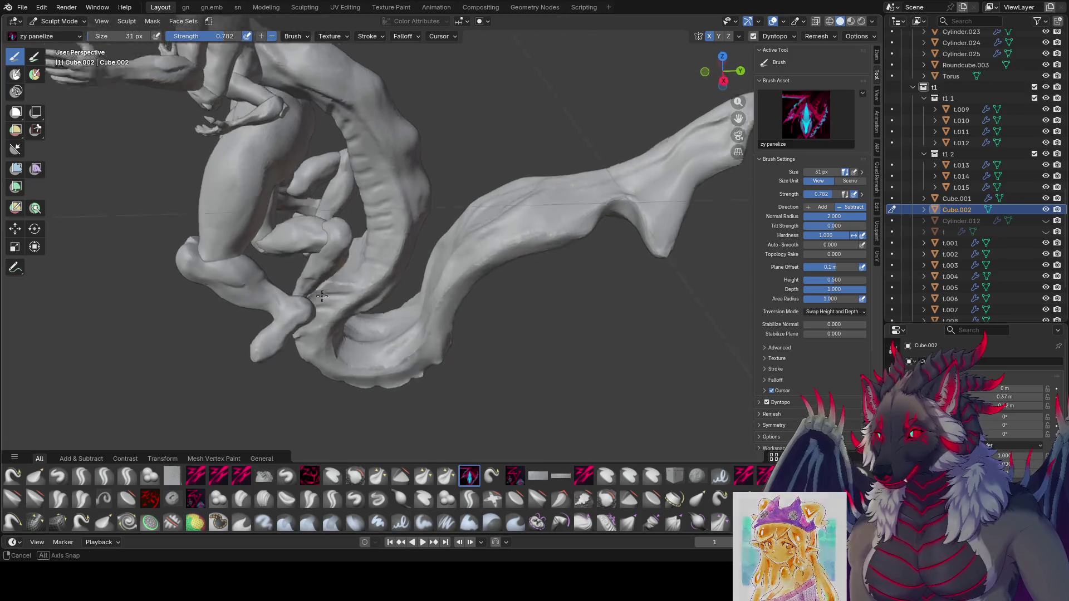
mouse_move(349, 279)
middle_mouse_down()
mouse_move(538, 245)
mouse_move(421, 234)
mouse_move(447, 160)
middle_mouse_up()
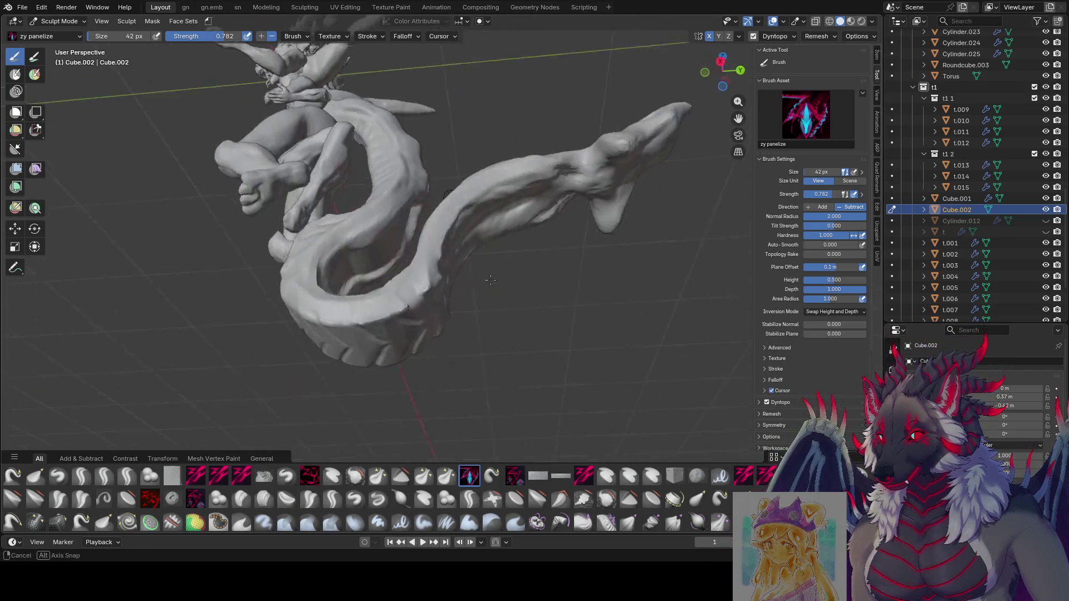
mouse_move(394, 268)
middle_mouse_down()
mouse_move(459, 235)
mouse_move(529, 292)
middle_mouse_up()
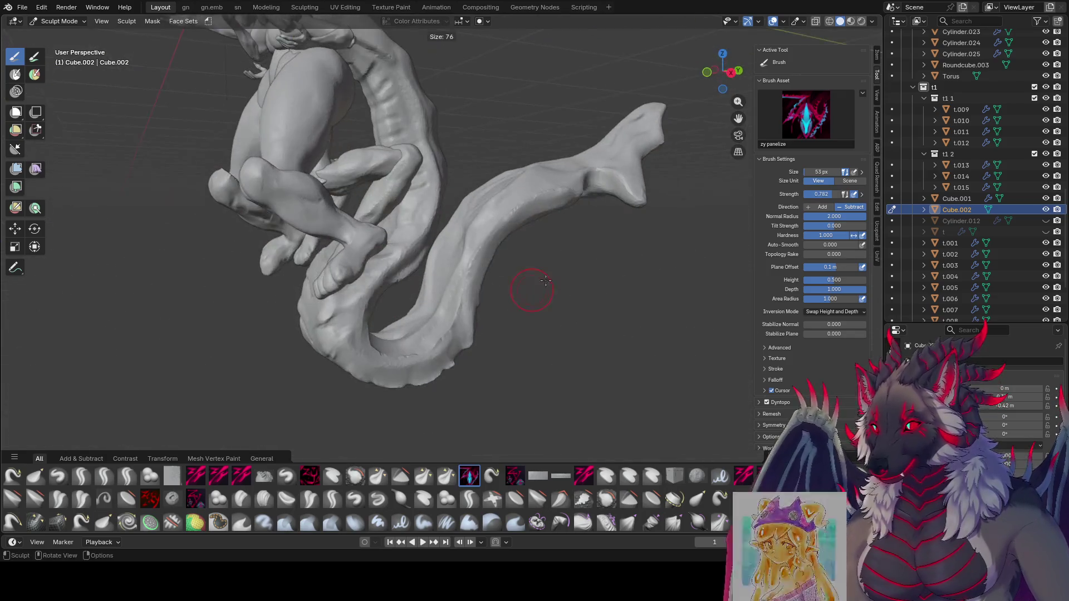
key("g")
mouse_move(509, 256)
middle_mouse_down()
mouse_move(554, 160)
mouse_move(540, 269)
mouse_move(501, 333)
middle_mouse_up()
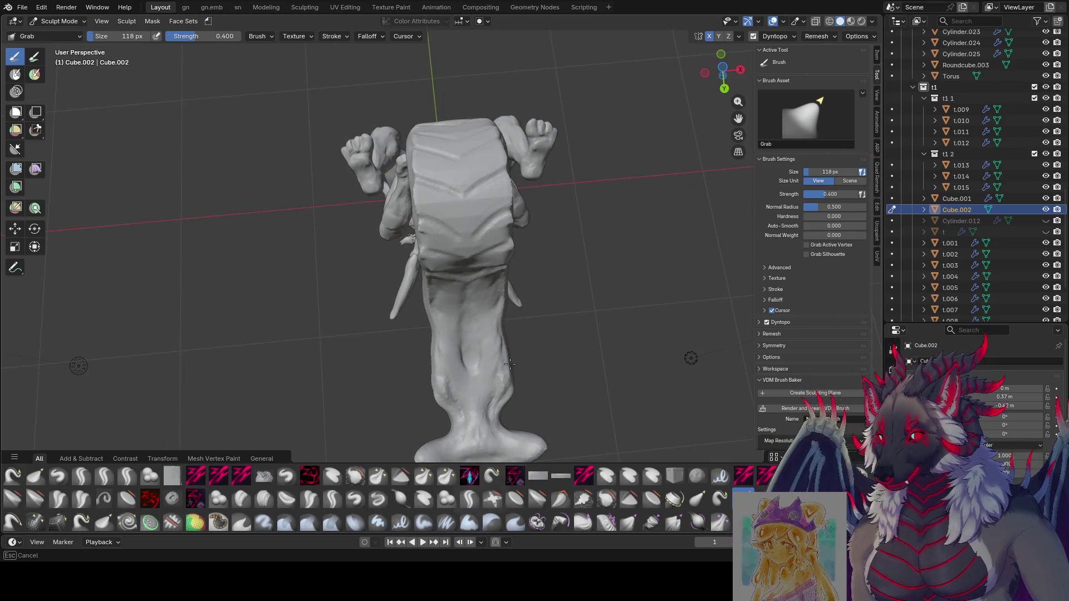
Pull the tail fin into a sleeker shape with the Grab brush, varying its radius between strokes.
mouse_move(506, 402)
middle_mouse_down()
mouse_move(525, 282)
mouse_move(515, 310)
middle_mouse_up()
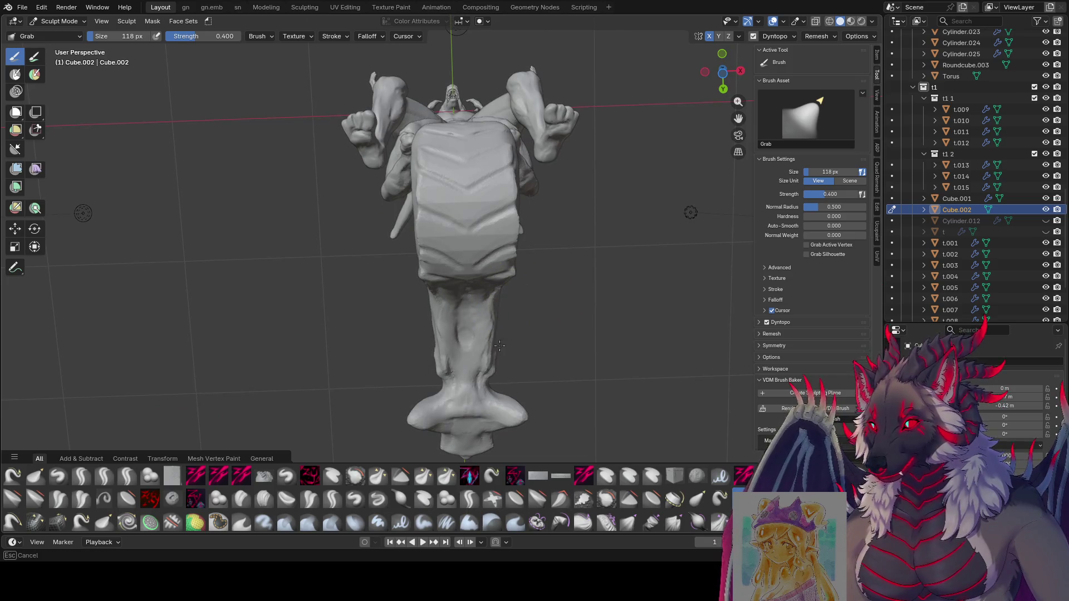
mouse_move(476, 323)
middle_mouse_down()
mouse_move(501, 310)
mouse_move(405, 304)
mouse_move(376, 234)
mouse_move(410, 183)
mouse_move(325, 187)
mouse_move(319, 151)
middle_mouse_up()
key("f")
left_click(293, 150)
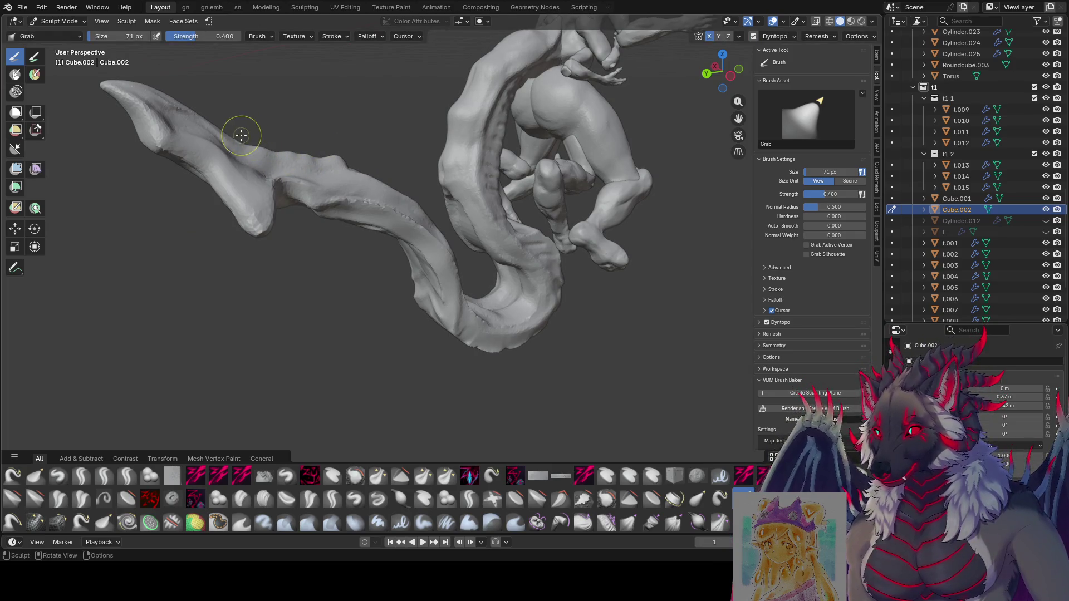
left_click(179, 94)
mouse_move(153, 90)
middle_mouse_down()
mouse_move(565, 117)
mouse_move(518, 180)
mouse_move(528, 176)
middle_mouse_up()
key("bracketleft")
key("bracketleft")
key("bracketleft")
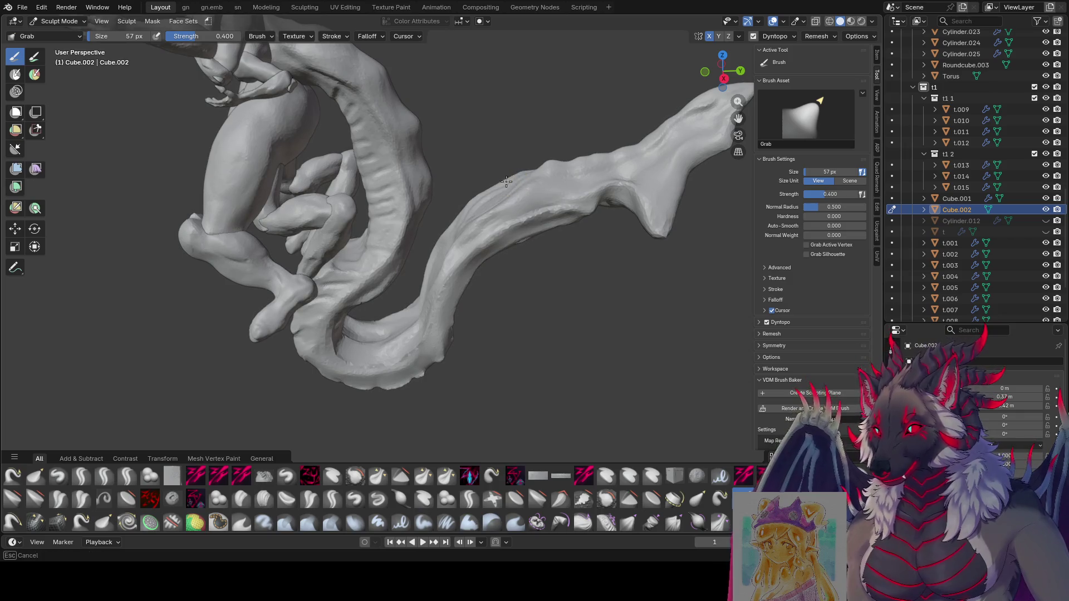
mouse_move(504, 185)
middle_mouse_down()
mouse_move(630, 158)
mouse_move(397, 250)
middle_mouse_up()
key("bracketright")
key("bracketright")
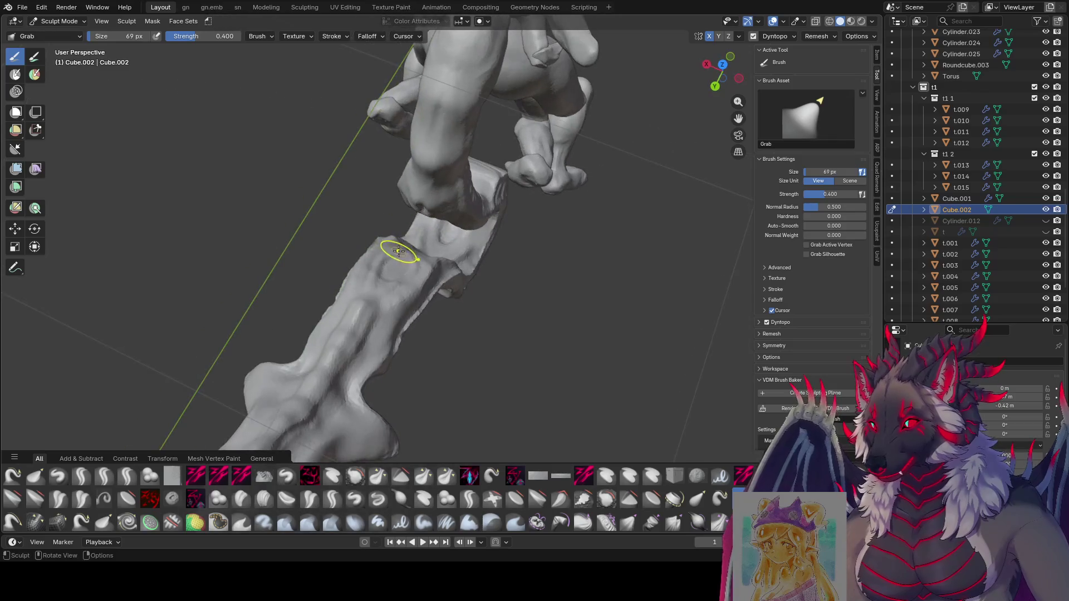
key("bracketright")
key("bracketright")
key("bracketright")
key("bracketright")
mouse_move(398, 250)
middle_mouse_down()
mouse_move(351, 223)
mouse_move(388, 224)
mouse_move(406, 209)
mouse_move(378, 195)
mouse_move(539, 171)
mouse_move(504, 186)
middle_mouse_up()
Finish reshaping the finned tail, save the file, and return to the zy lid brush at a larger radius.
key("bracketleft")
key("bracketleft")
key("bracketleft")
key("bracketright")
key("bracketright")
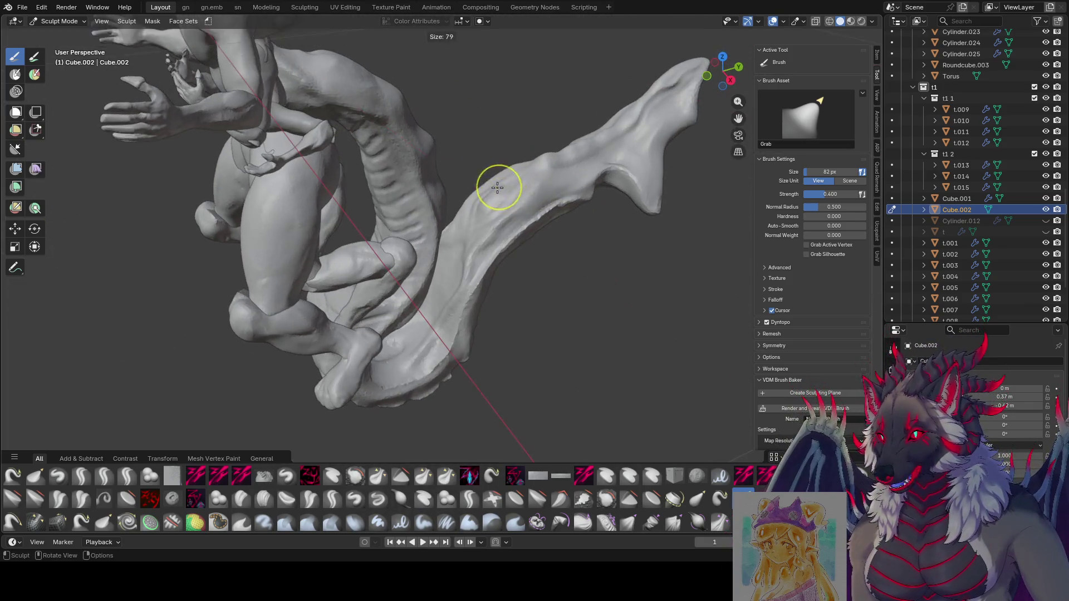
key("bracketright")
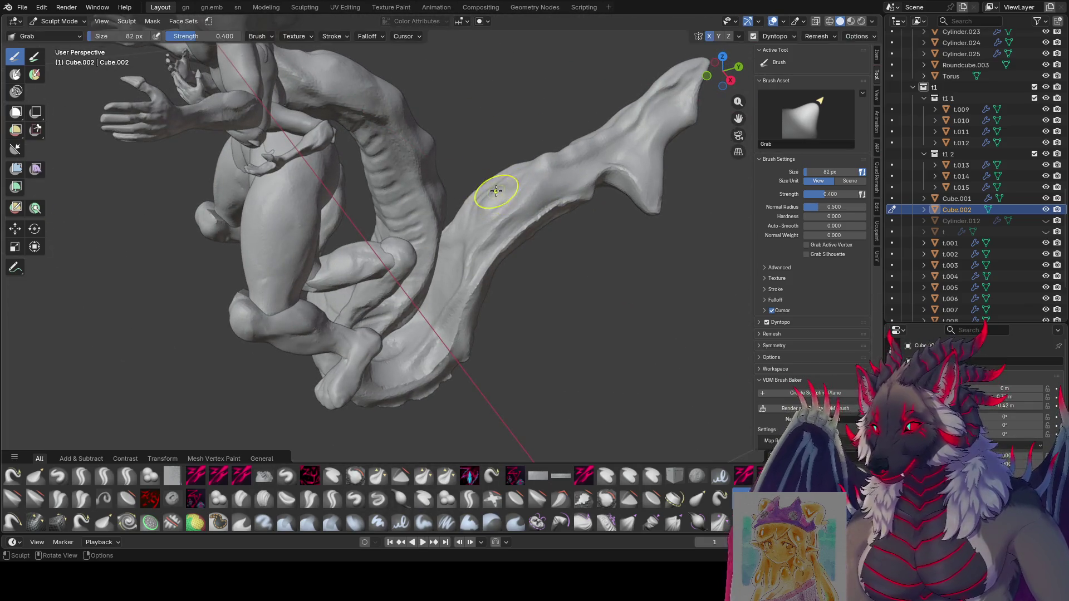
mouse_move(488, 189)
middle_mouse_down()
mouse_move(535, 203)
mouse_move(484, 231)
middle_mouse_up()
key("bracketright")
key("bracketleft")
key("bracketleft")
key("bracketleft")
key("ctrl+s")
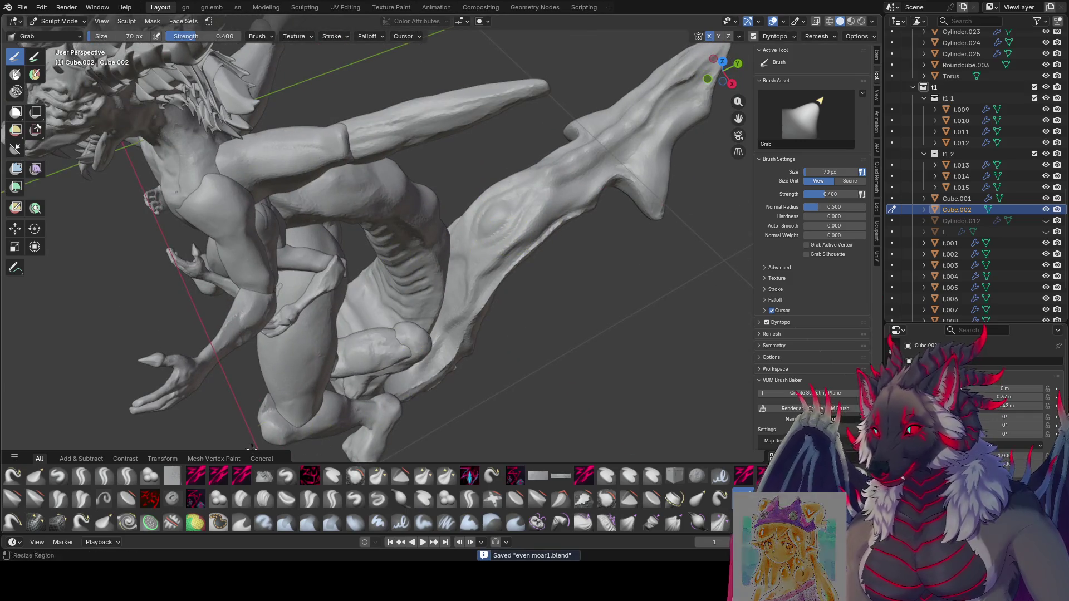
left_click(126, 475)
mouse_move(467, 251)
middle_mouse_down()
mouse_move(518, 204)
mouse_move(525, 222)
mouse_move(526, 200)
middle_mouse_up()
key("f")
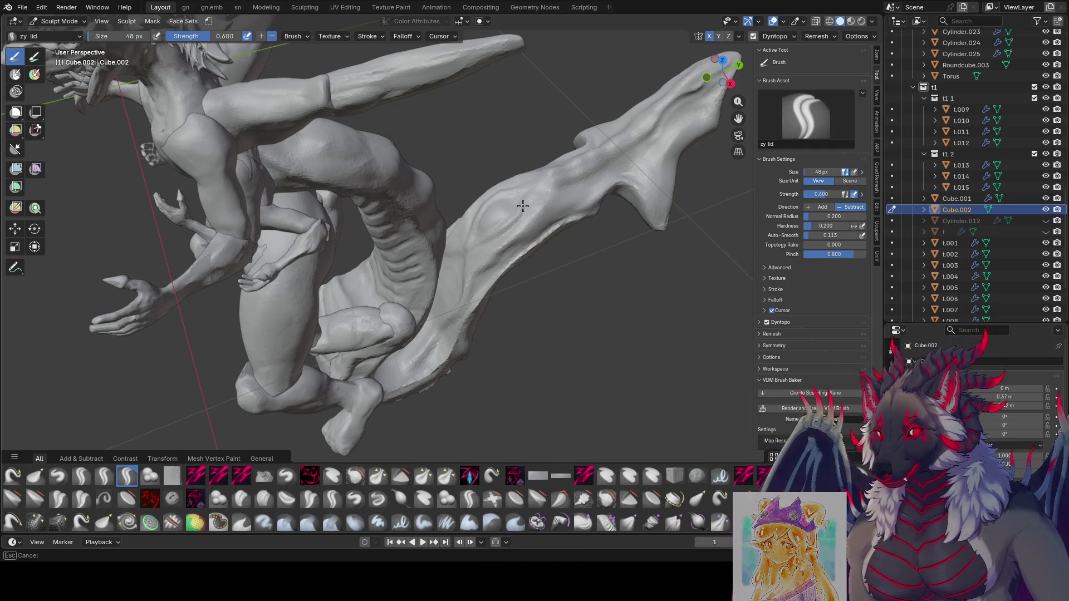
Carve lid-shaped grooves along the tail near the body with the zy lid brush, shrinking it for finer scales.
left_click(505, 225)
middle_click_drag(553, 172, 514, 185)
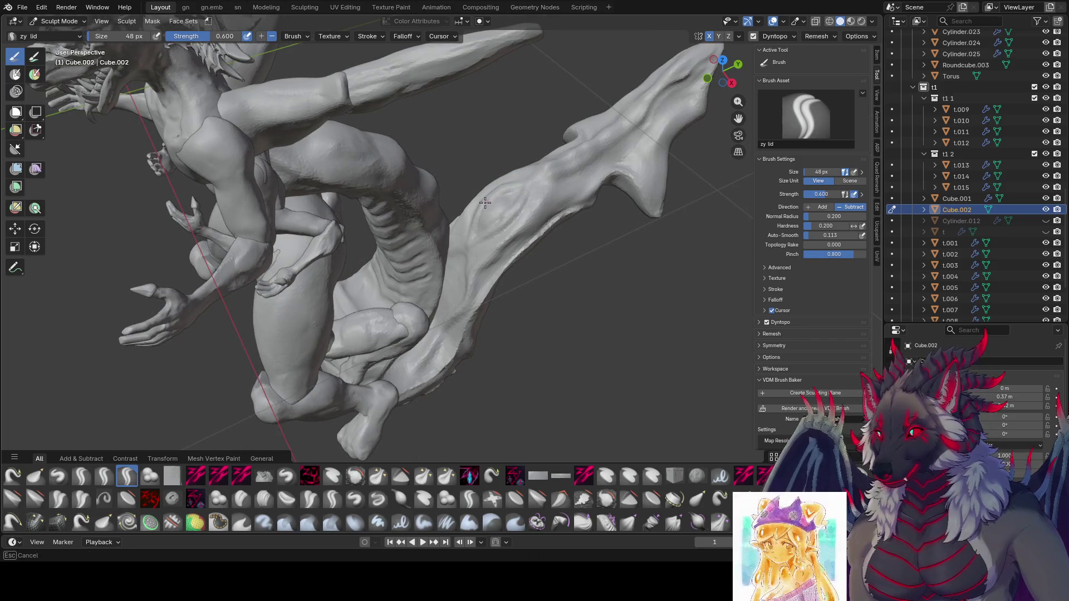
mouse_move(470, 238)
middle_mouse_down()
mouse_move(523, 247)
mouse_move(511, 204)
middle_mouse_up()
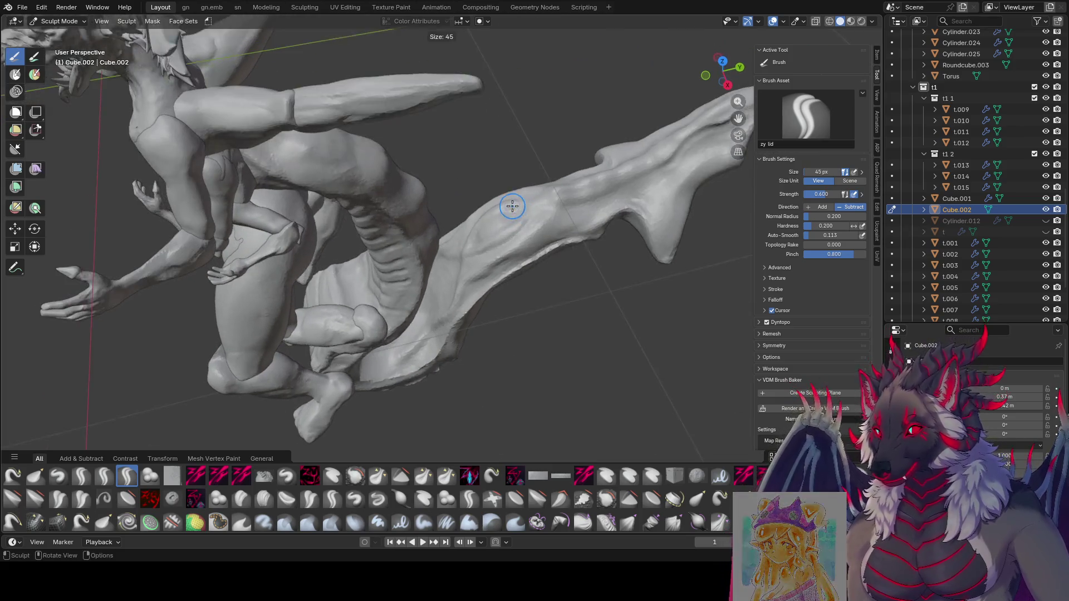
key("f")
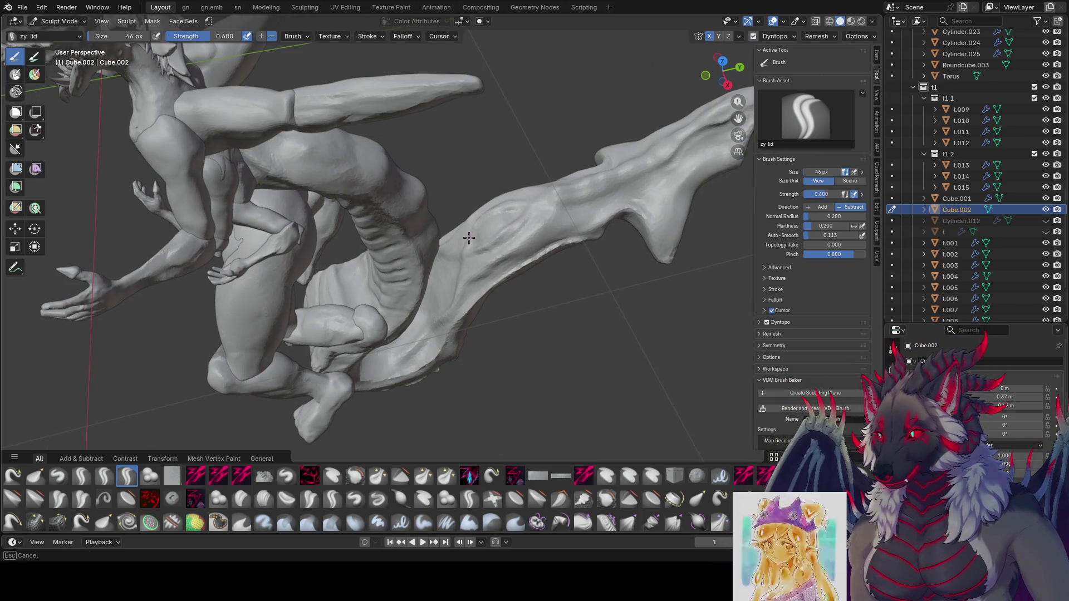
mouse_move(477, 219)
middle_mouse_down()
mouse_move(505, 233)
mouse_move(503, 206)
mouse_move(474, 242)
mouse_move(505, 192)
middle_mouse_up()
key("f")
key("f")
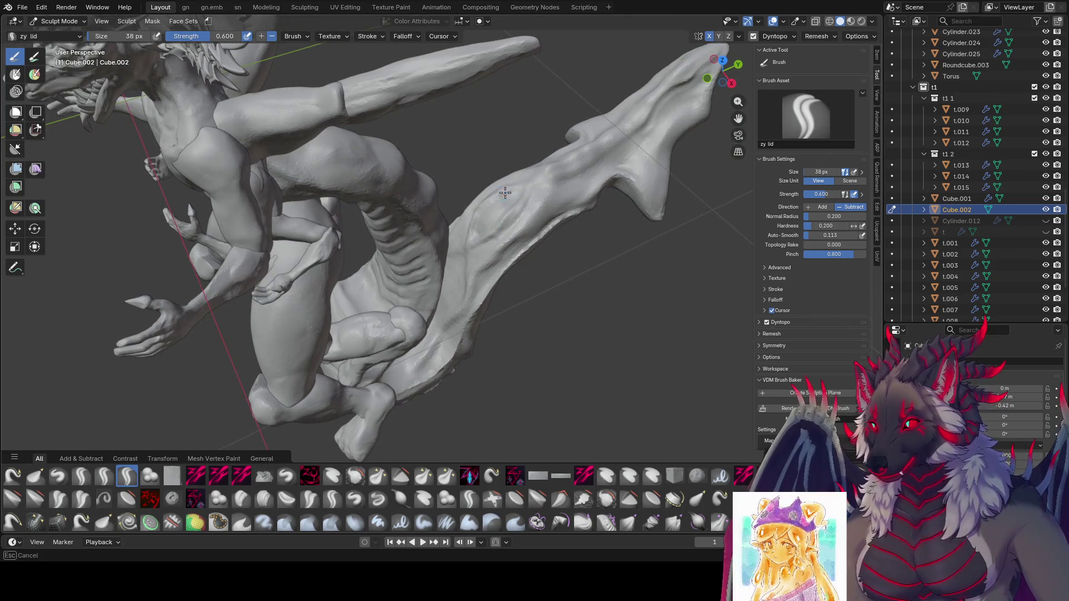
mouse_move(467, 246)
middle_mouse_down()
mouse_move(519, 251)
mouse_move(549, 308)
middle_mouse_up()
middle_click_drag(503, 262, 491, 252)
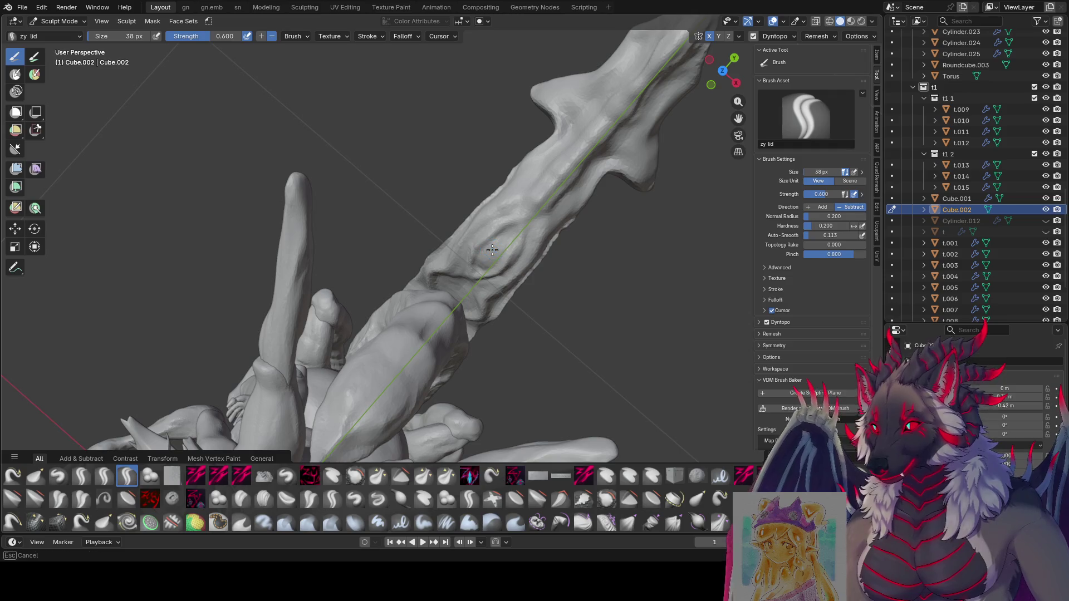
key("bracketleft")
key("bracketleft")
key("bracketleft")
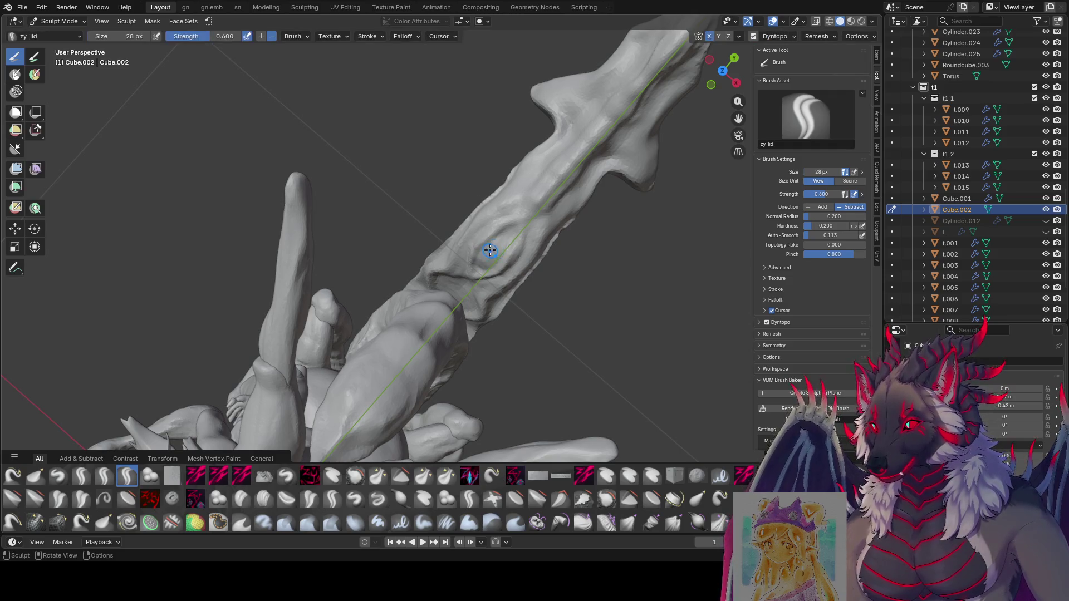
middle_click_drag(489, 239, 480, 210)
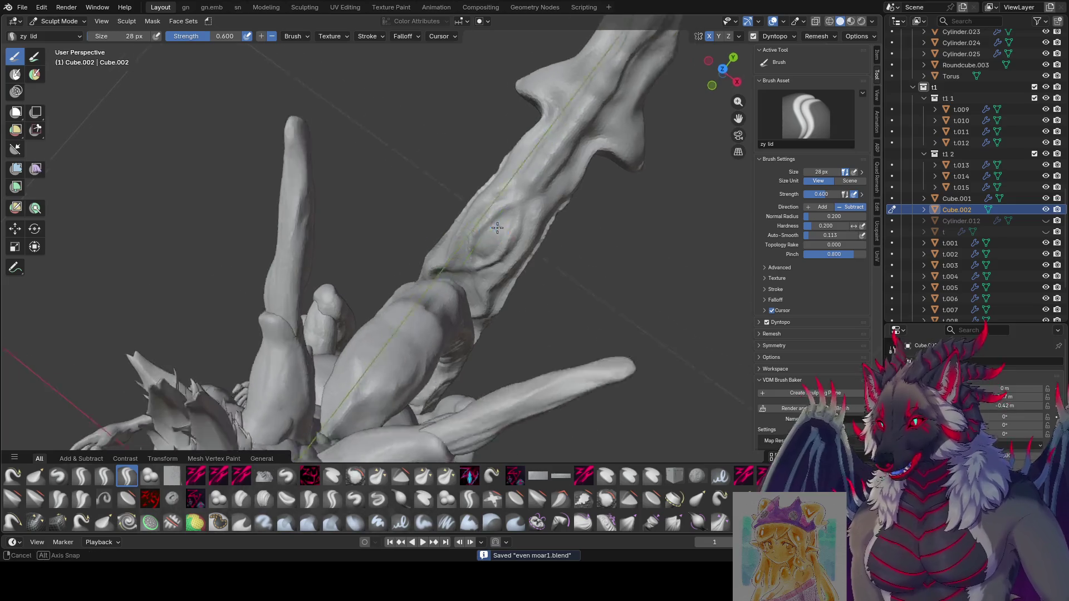
key("bracketright")
key("bracketright")
key("bracketright")
Save the sculpt, carve one deeper groove into the tail and inspect the dragon from new angles.
key("ctrl+s")
left_click_drag(480, 209, 467, 228)
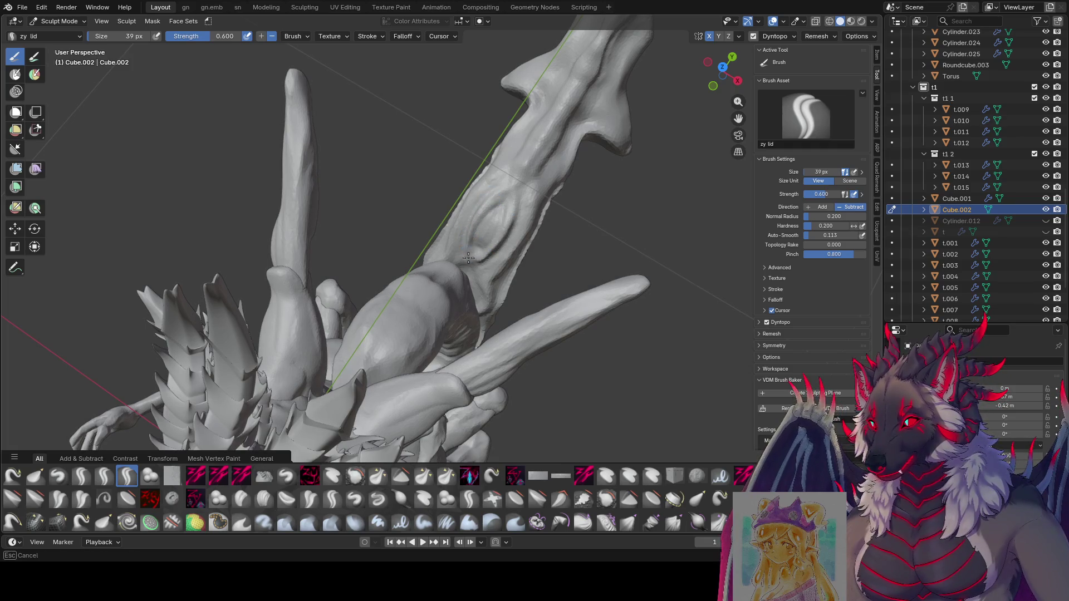
mouse_move(468, 257)
middle_mouse_down()
mouse_move(491, 203)
mouse_move(489, 224)
middle_mouse_up()
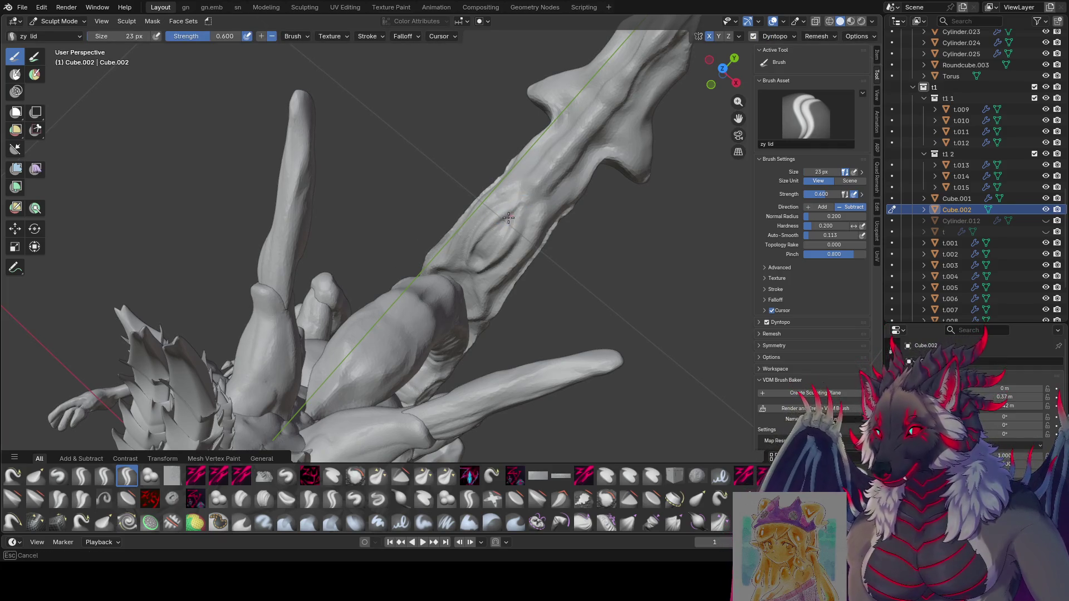
mouse_move(509, 218)
middle_mouse_down()
mouse_move(507, 209)
mouse_move(501, 231)
mouse_move(510, 221)
middle_mouse_up()
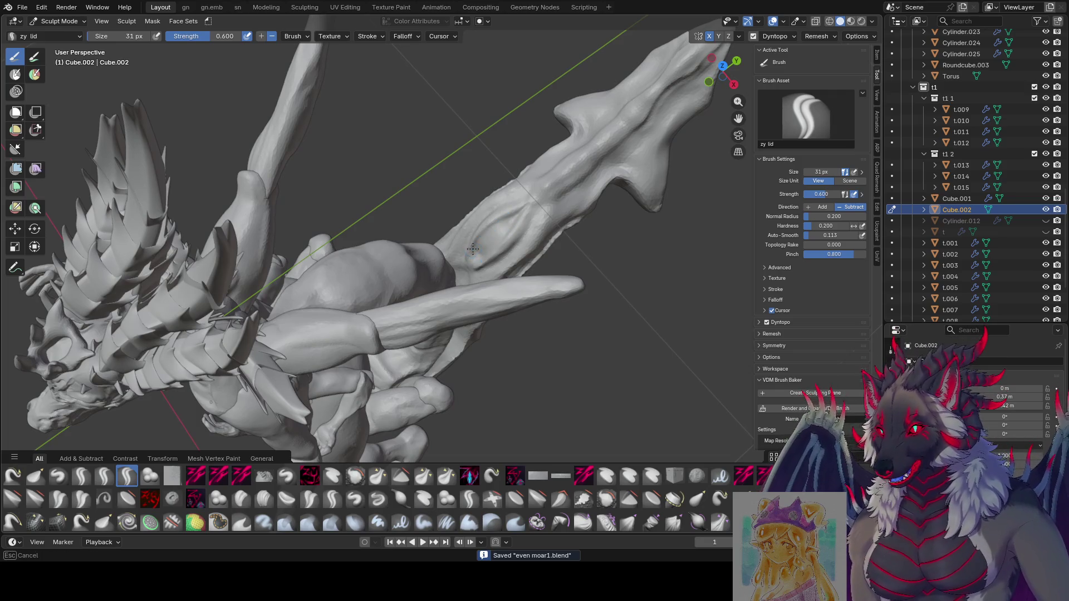
middle_click_drag(477, 257, 511, 210)
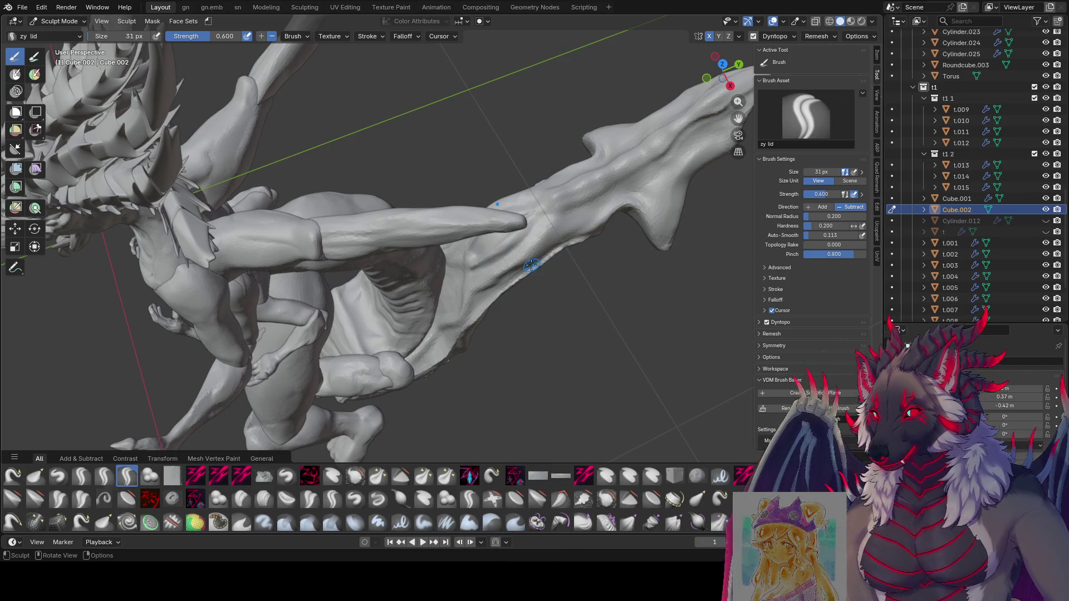
left_click_drag(542, 260, 539, 244)
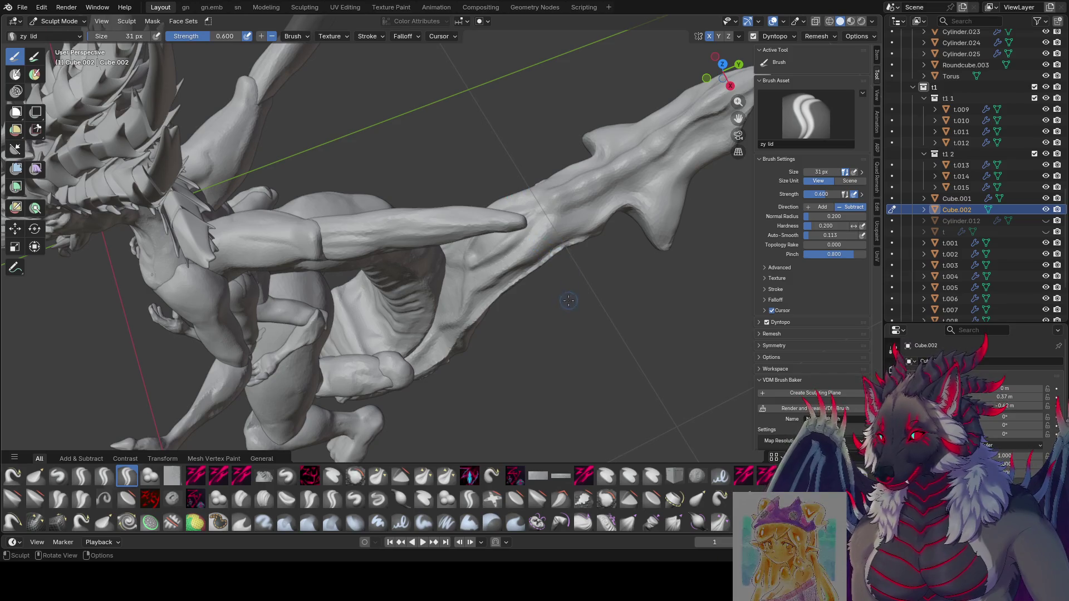
mouse_move(574, 251)
middle_mouse_down()
mouse_move(554, 169)
mouse_move(559, 206)
mouse_move(567, 201)
mouse_move(537, 211)
middle_mouse_up()
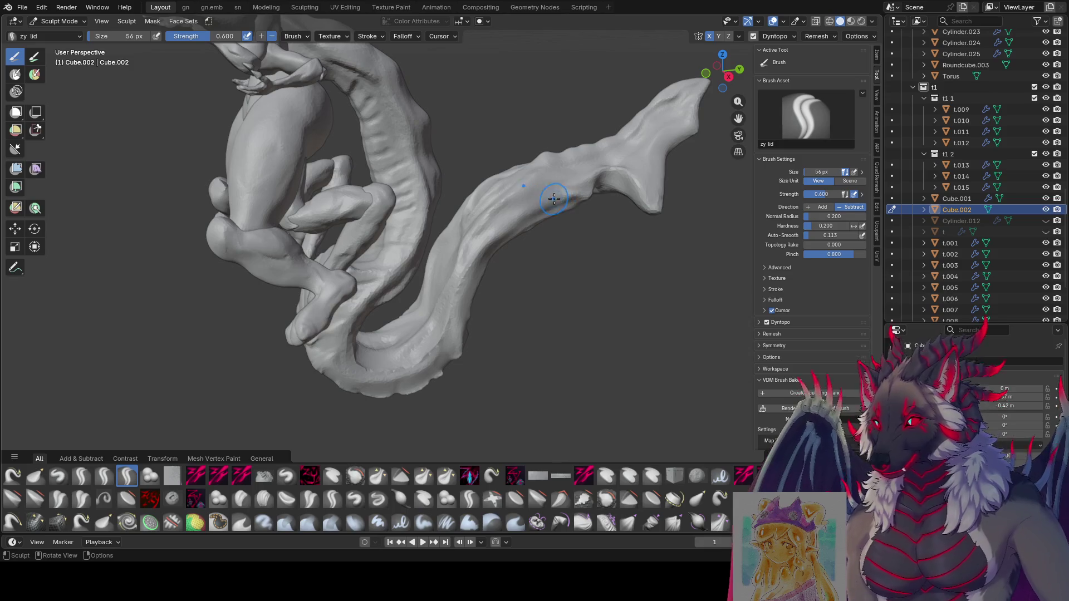
Bring the curled tail's oval scale into view and enlarge the zy lid brush slightly.
mouse_move(553, 204)
middle_mouse_down()
mouse_move(559, 234)
mouse_move(501, 281)
mouse_move(518, 256)
middle_mouse_up()
scroll(514, 226, "up", 3)
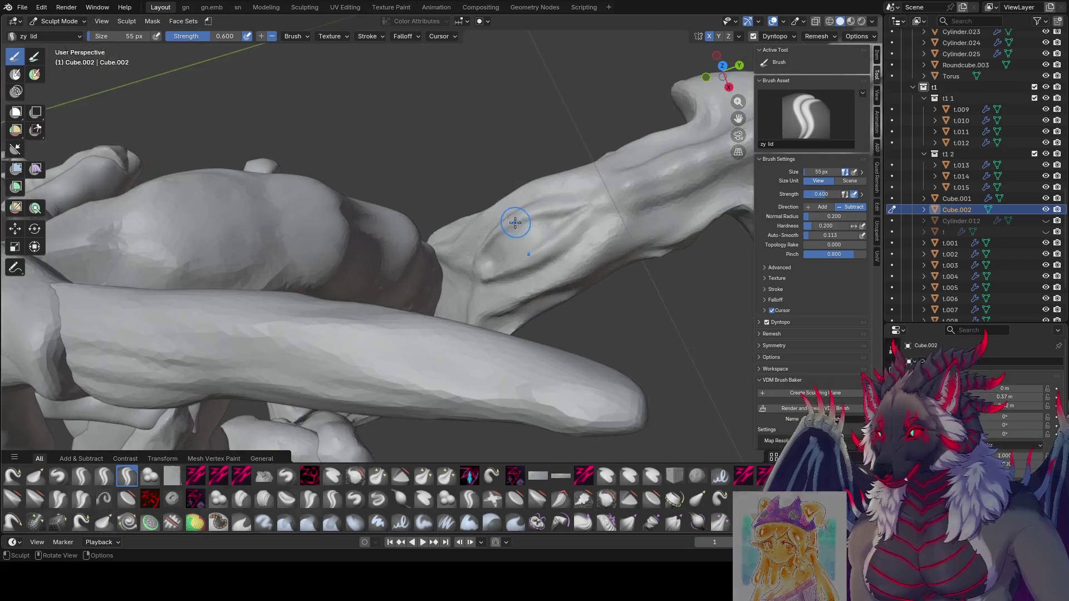
middle_click_drag(446, 342, 524, 261)
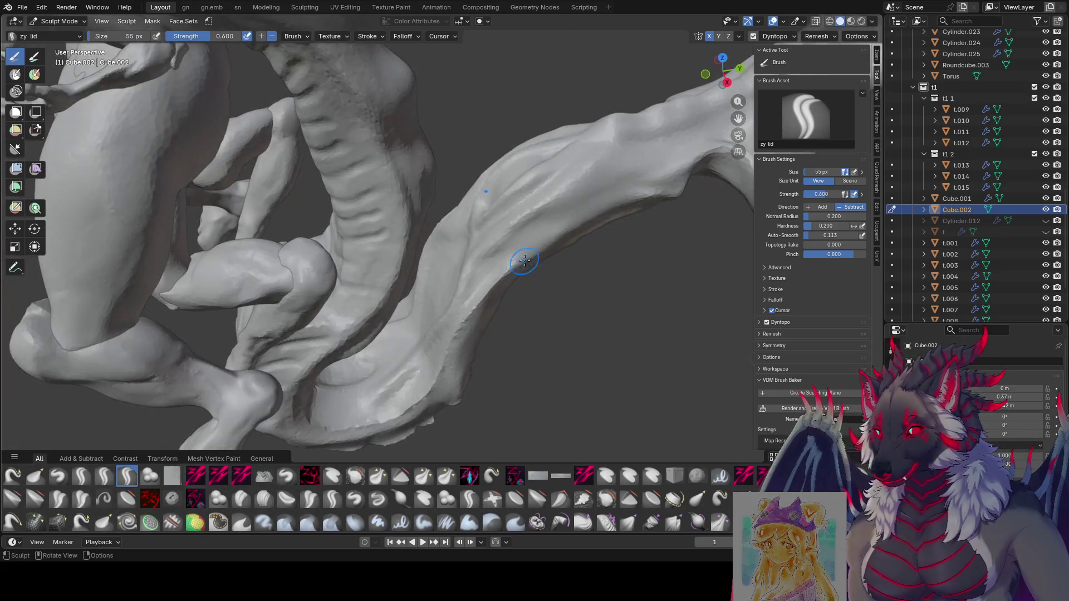
middle_click_drag(461, 141, 525, 143)
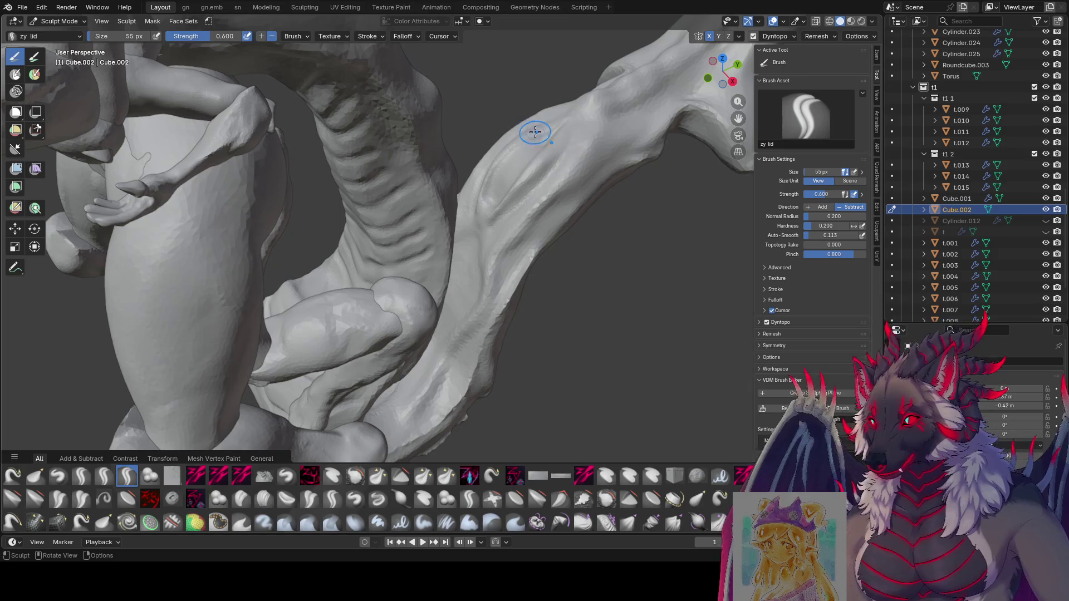
key("f")
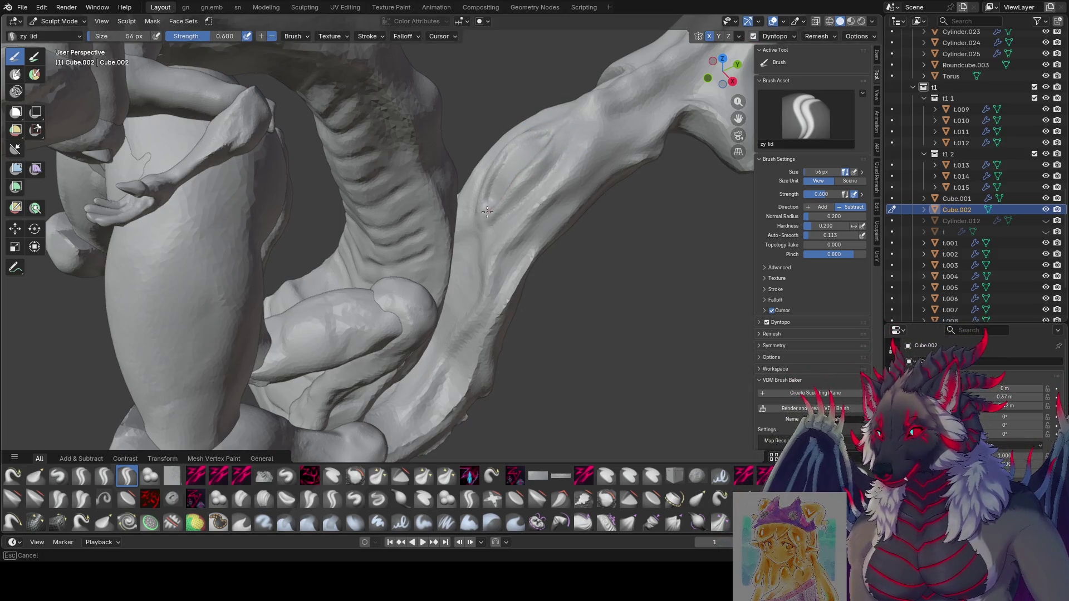
scroll(489, 205, "up", 2)
scroll(488, 203, "up", 2)
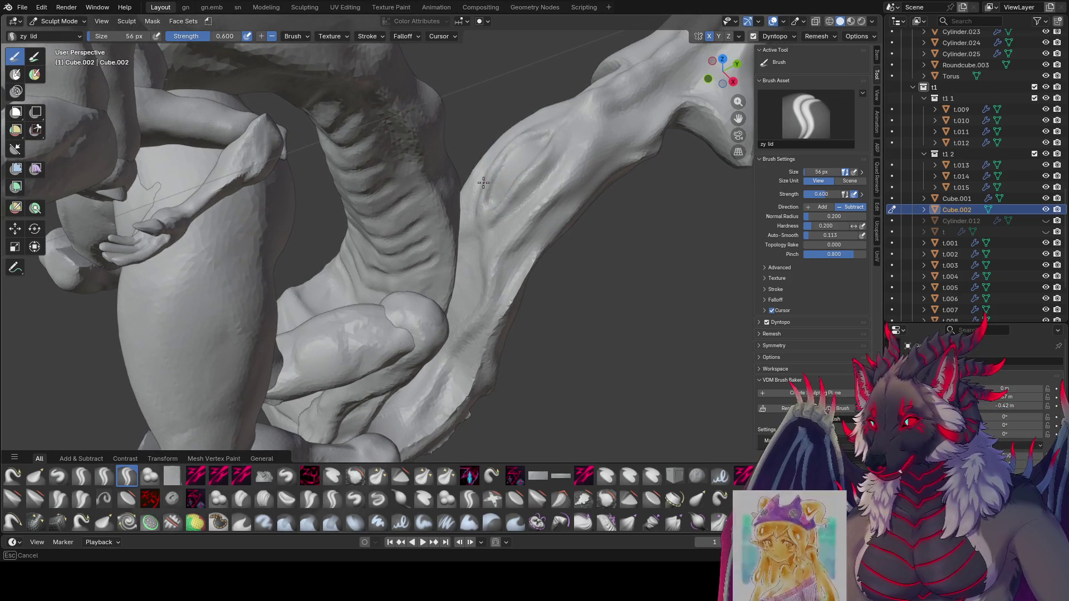
mouse_move(543, 137)
middle_mouse_down()
mouse_move(559, 129)
mouse_move(504, 173)
mouse_move(539, 167)
middle_mouse_up()
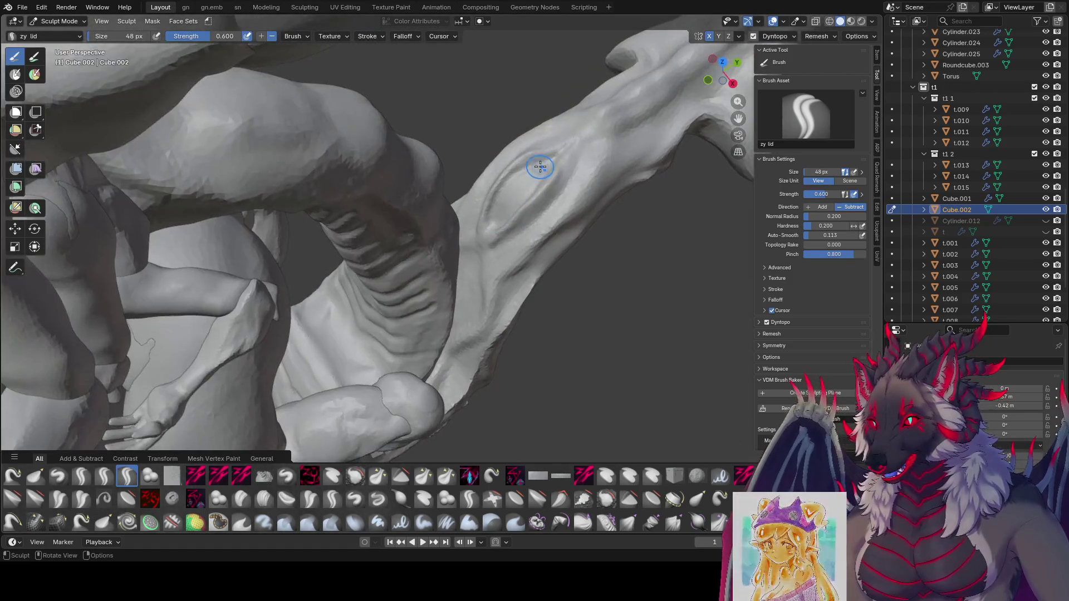
mouse_move(495, 196)
middle_mouse_down()
mouse_move(520, 205)
mouse_move(494, 213)
mouse_move(490, 227)
mouse_move(486, 212)
mouse_move(487, 247)
mouse_move(484, 226)
middle_mouse_up()
key("f")
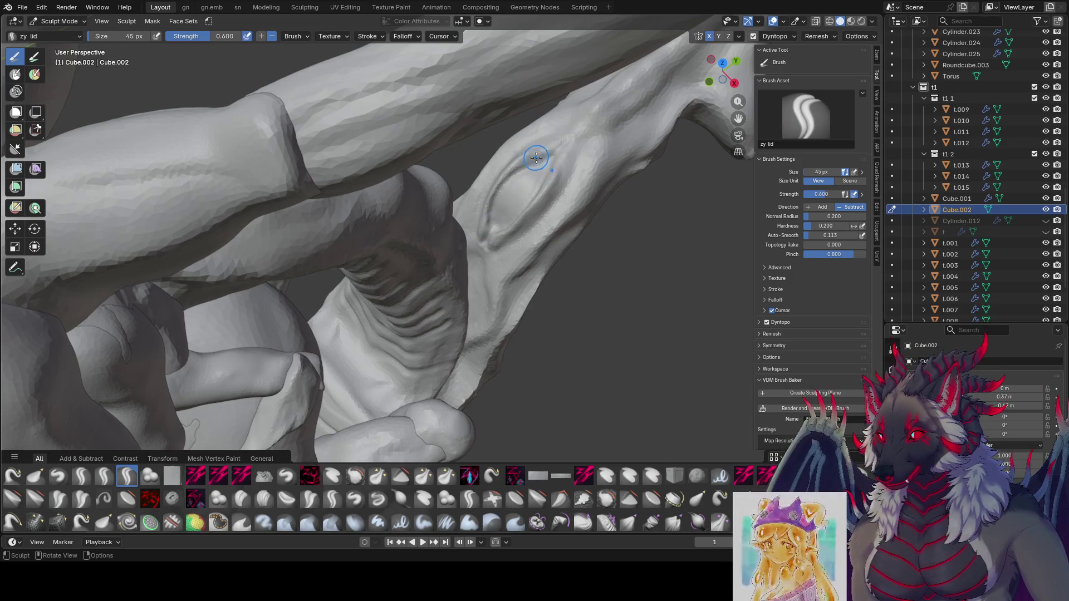
left_click(520, 158)
Resize the brush and carve a stroke along the groove around the oval scale.
mouse_move(520, 158)
middle_mouse_down()
mouse_move(544, 162)
mouse_move(501, 191)
mouse_move(518, 210)
mouse_move(530, 162)
middle_mouse_up()
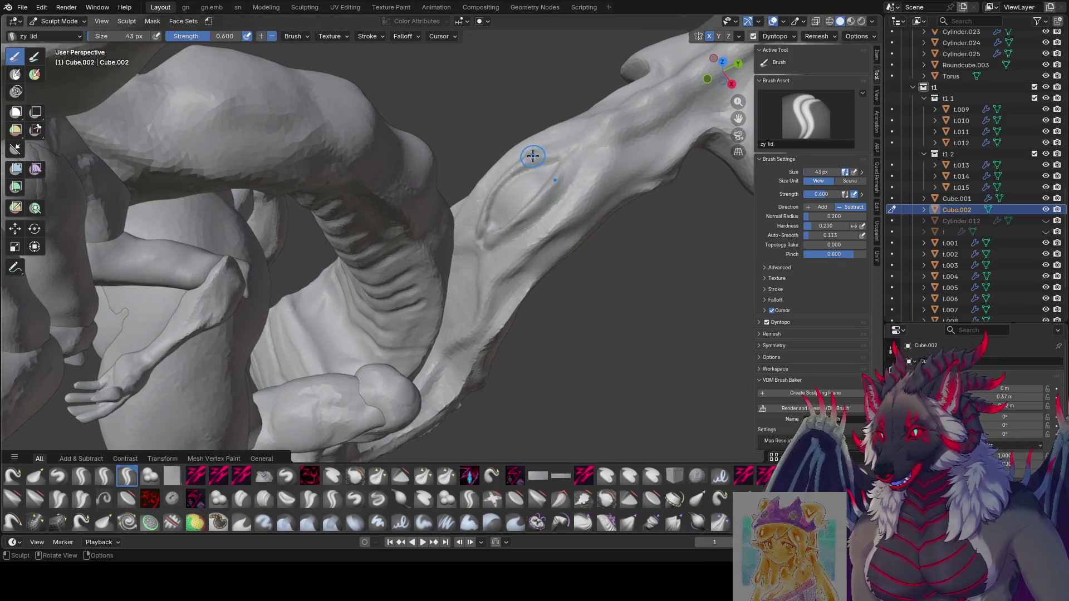
key("f")
left_click(528, 154)
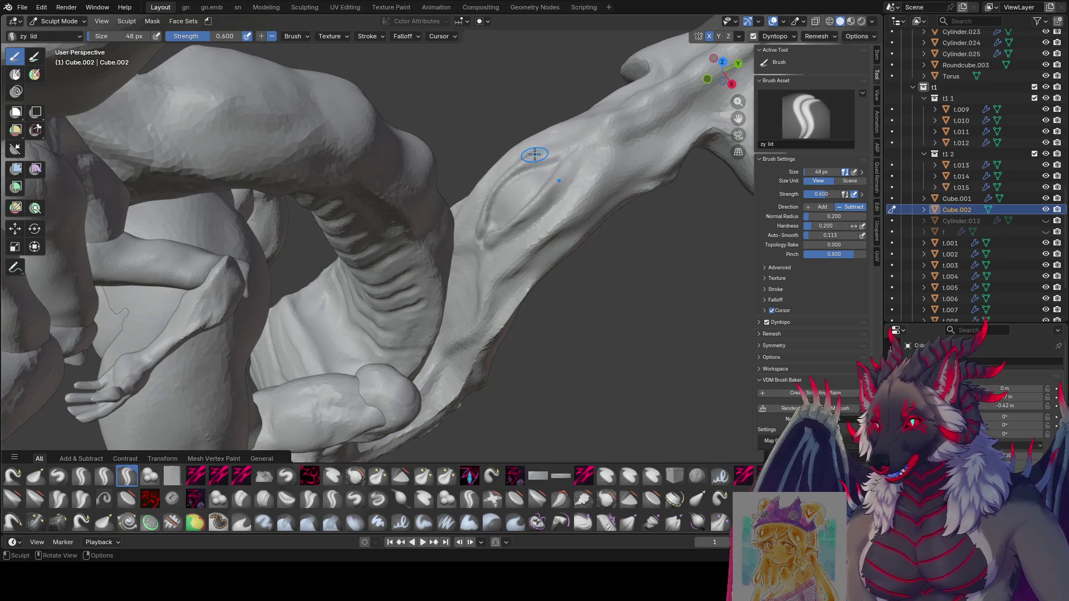
key("f")
left_click(522, 159)
middle_click_drag(521, 162, 569, 155)
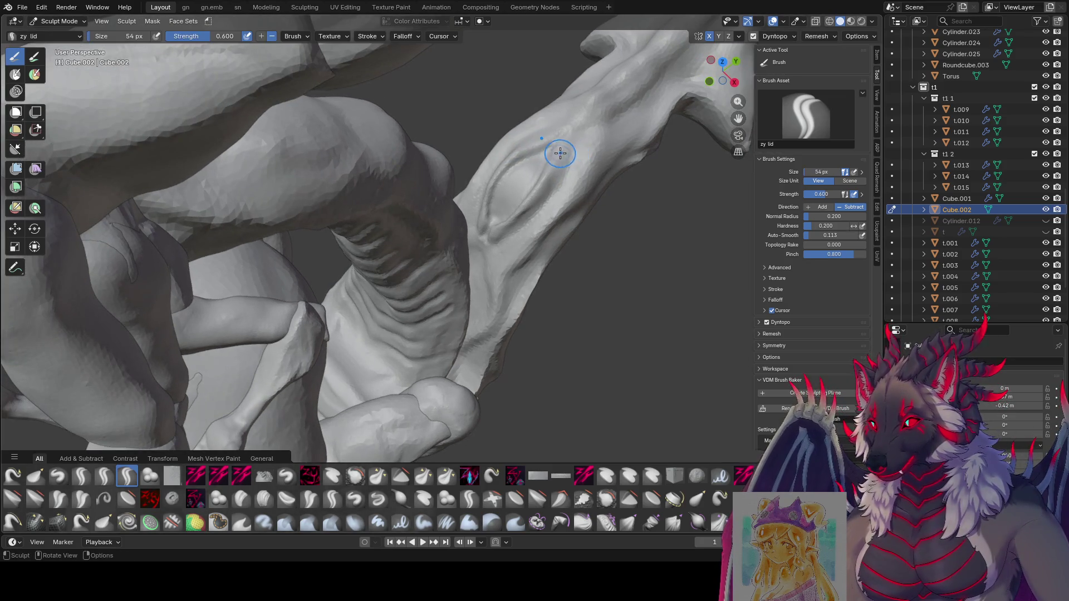
left_click_drag(570, 142, 564, 160)
left_click(545, 200)
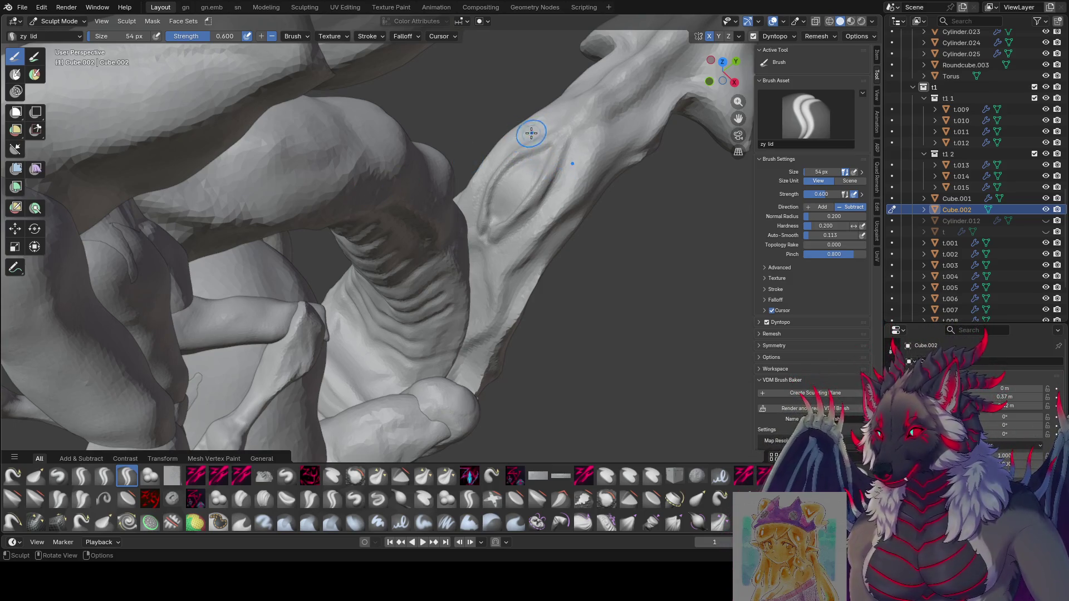
key("f")
left_click(525, 156)
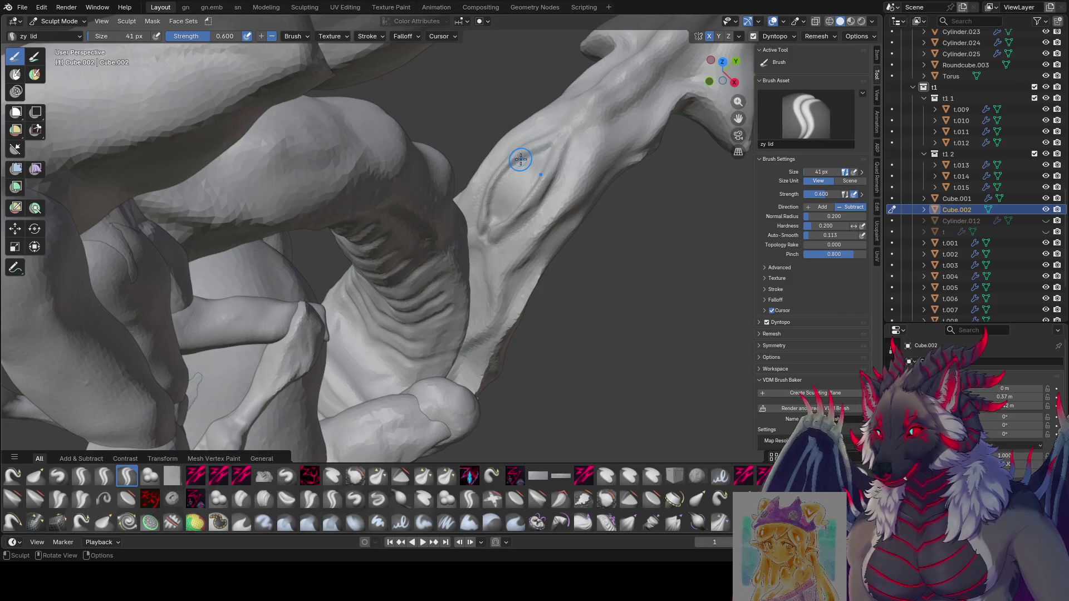
Deepen the groove around the eye-shaped scale with a 30 px brush and carve inside it.
mouse_move(513, 165)
left_mouse_down()
mouse_move(501, 180)
mouse_move(551, 137)
left_mouse_up()
left_click(550, 140)
middle_click_drag(543, 142, 539, 143)
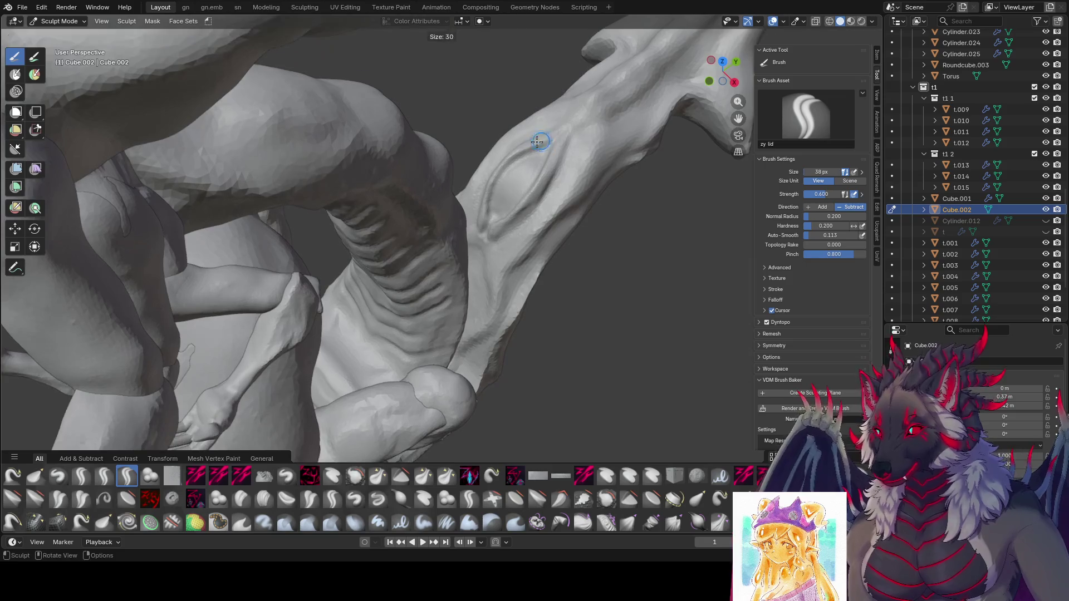
left_click_drag(543, 143, 507, 158)
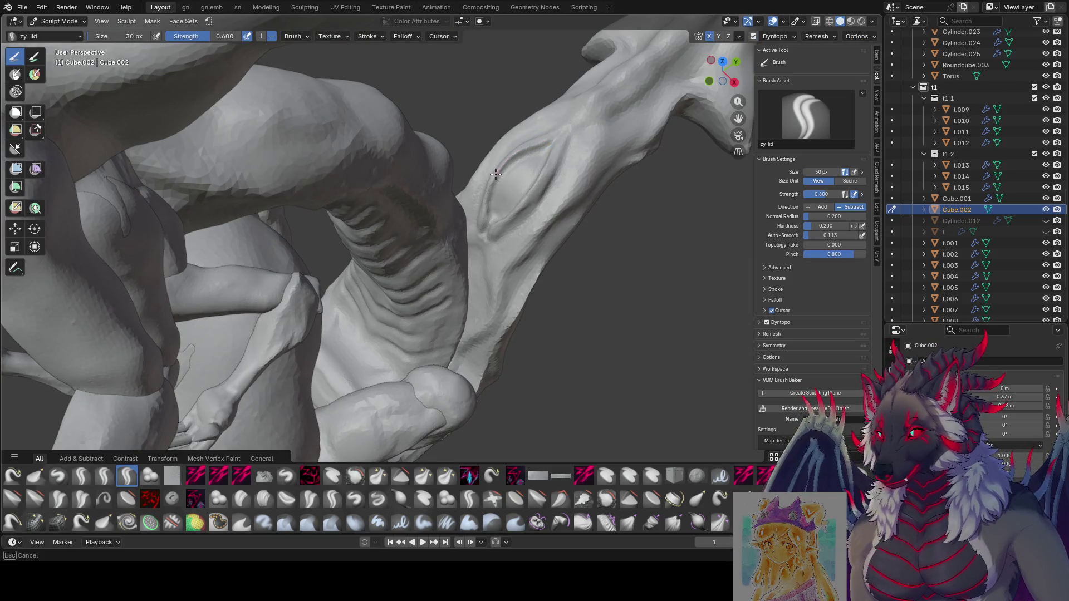
middle_click_drag(486, 219, 505, 179)
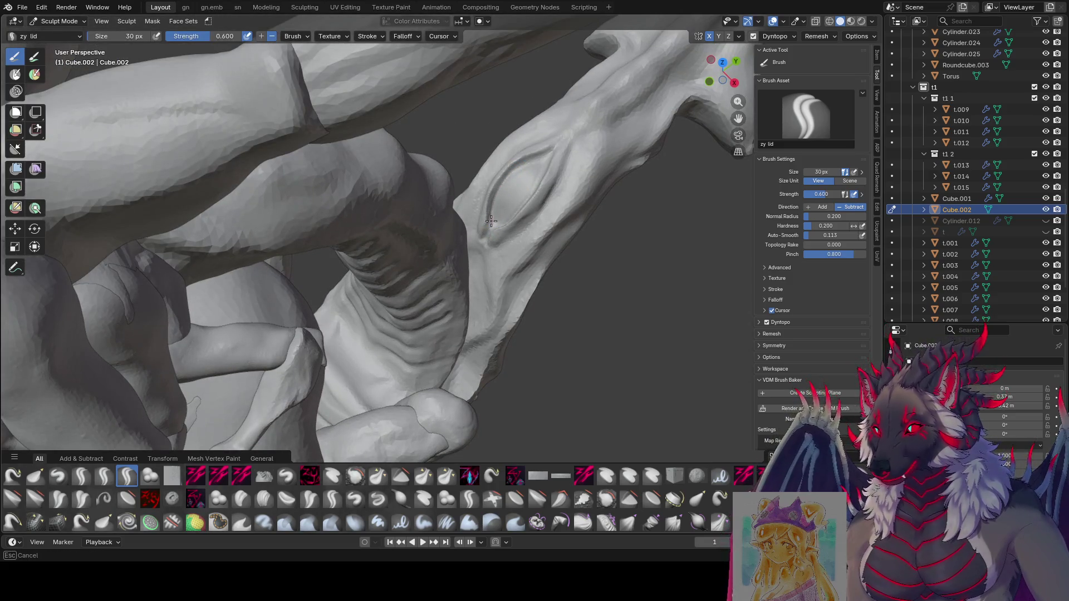
middle_click_drag(491, 219, 517, 162)
mouse_move(507, 199)
middle_mouse_down()
mouse_move(521, 192)
mouse_move(495, 180)
mouse_move(512, 186)
middle_mouse_up()
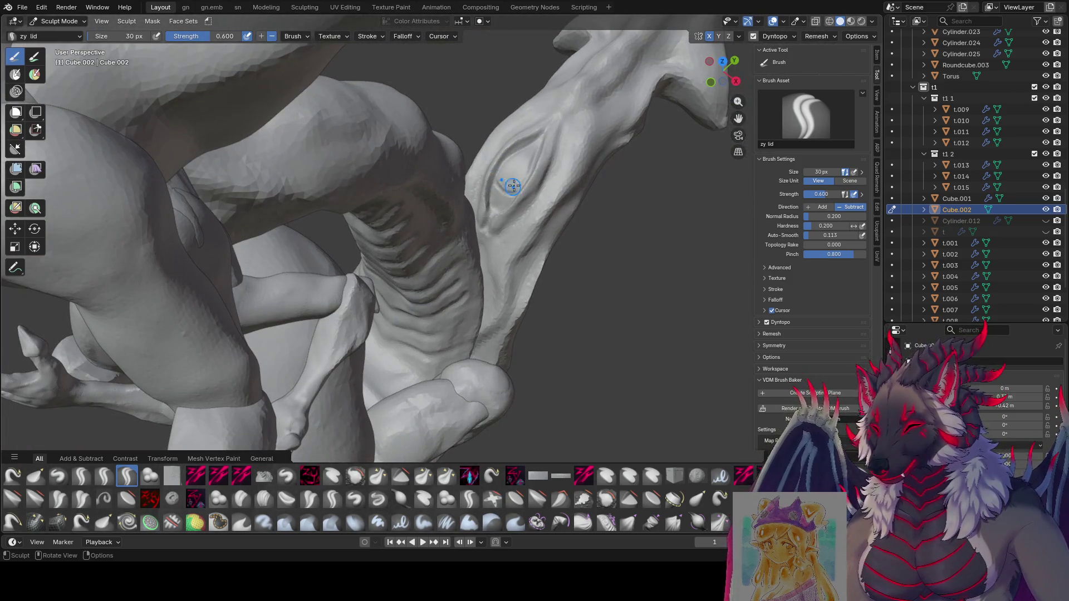
middle_click_drag(521, 150, 510, 101)
scroll(555, 84, "down", 10)
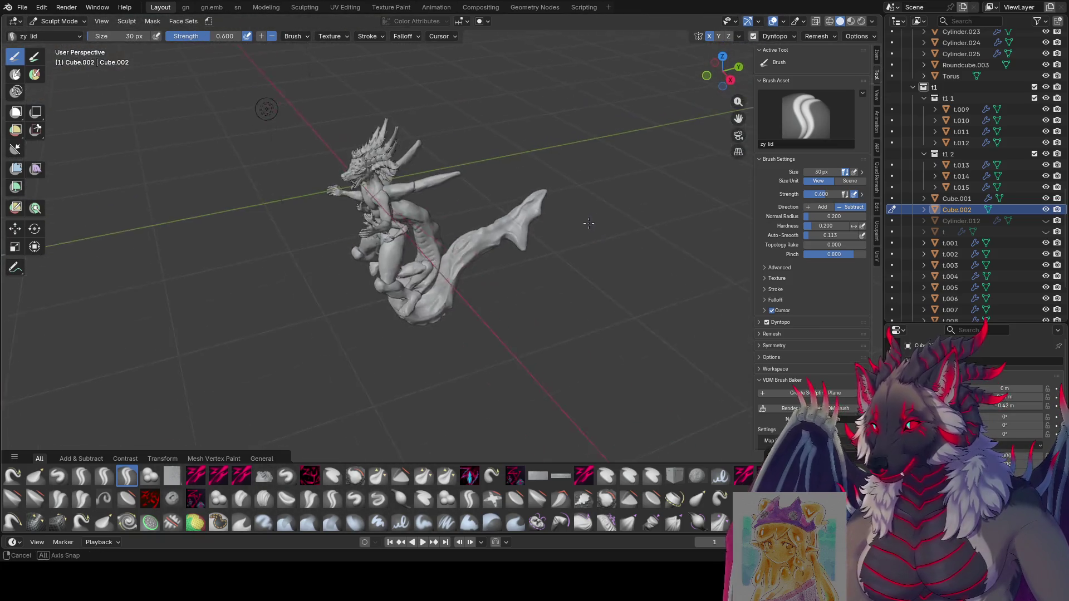
scroll(299, 139, "up", 5)
Save the sculpt as even moar1.blend and enlarge the brush slightly while viewing the carved tail.
mouse_move(298, 139)
middle_mouse_down()
mouse_move(328, 334)
mouse_move(161, 290)
middle_mouse_up()
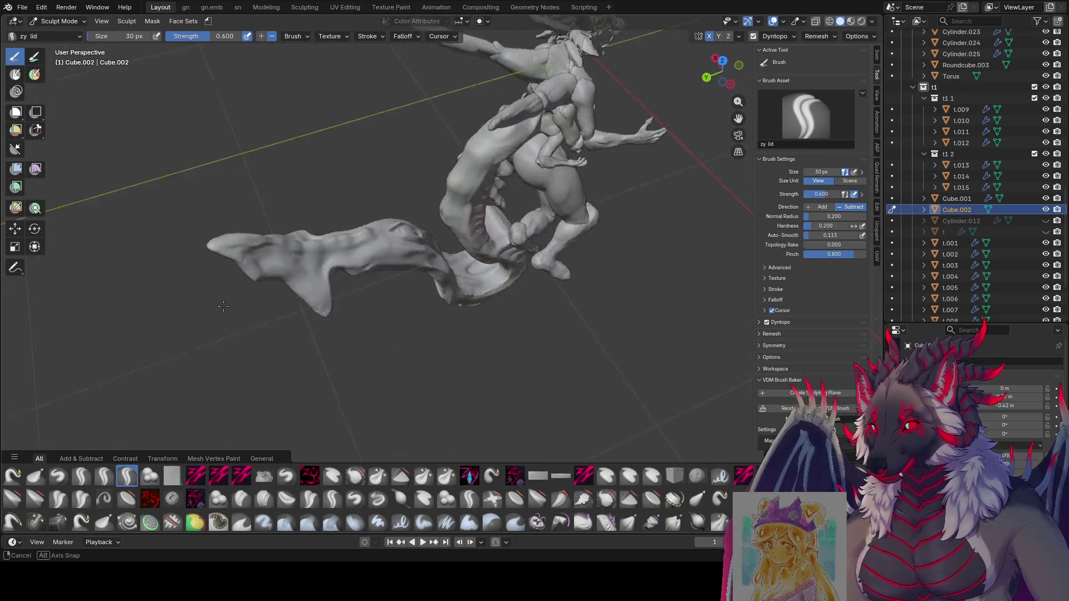
key("ctrl+s")
scroll(445, 240, "up", 6)
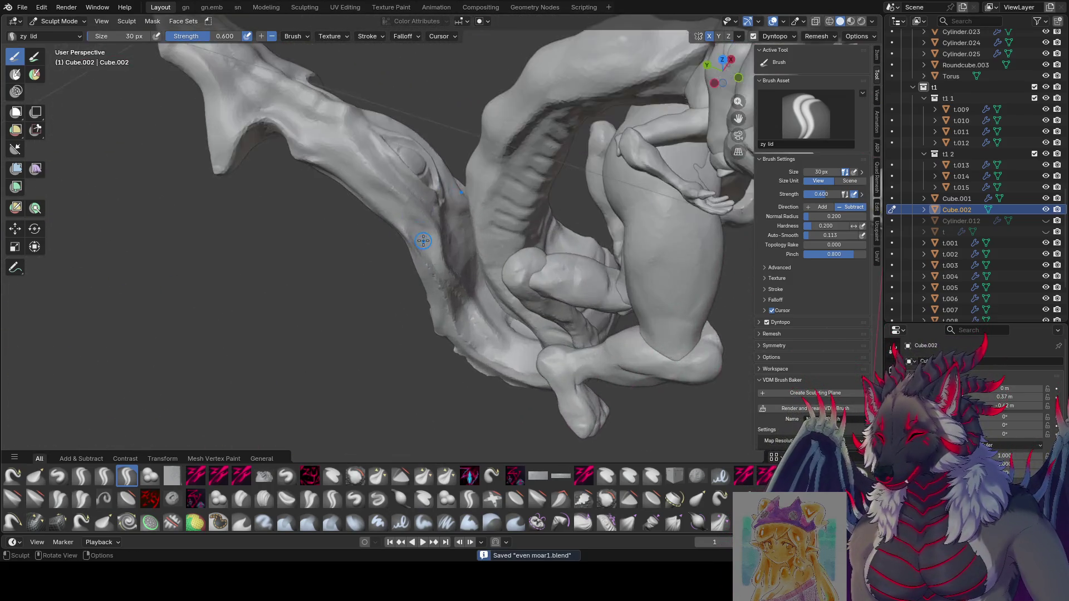
middle_click_drag(444, 239, 471, 312)
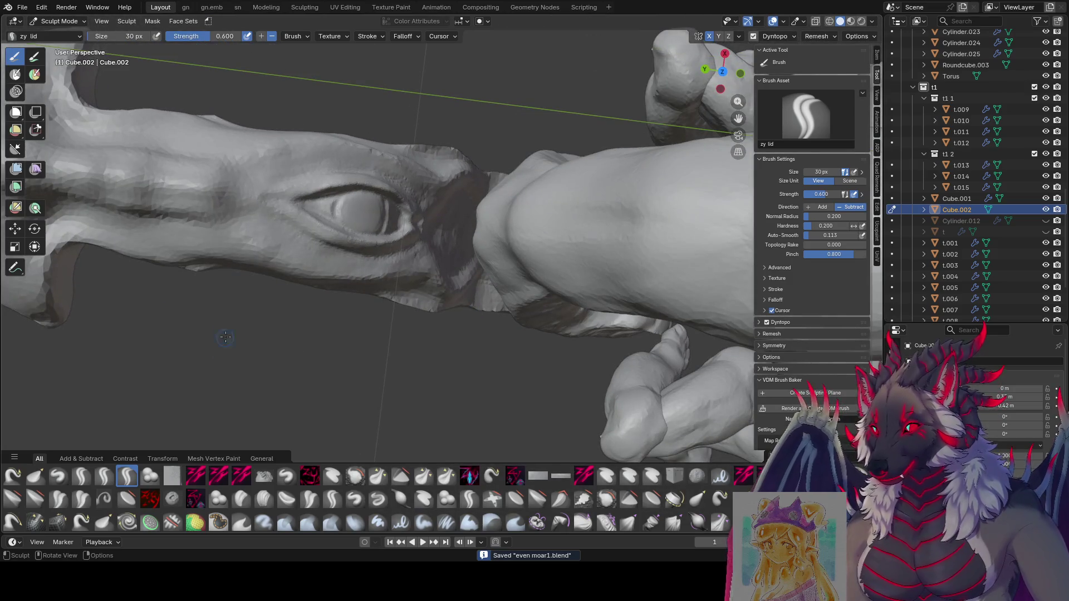
middle_click_drag(225, 337, 350, 118)
key("f")
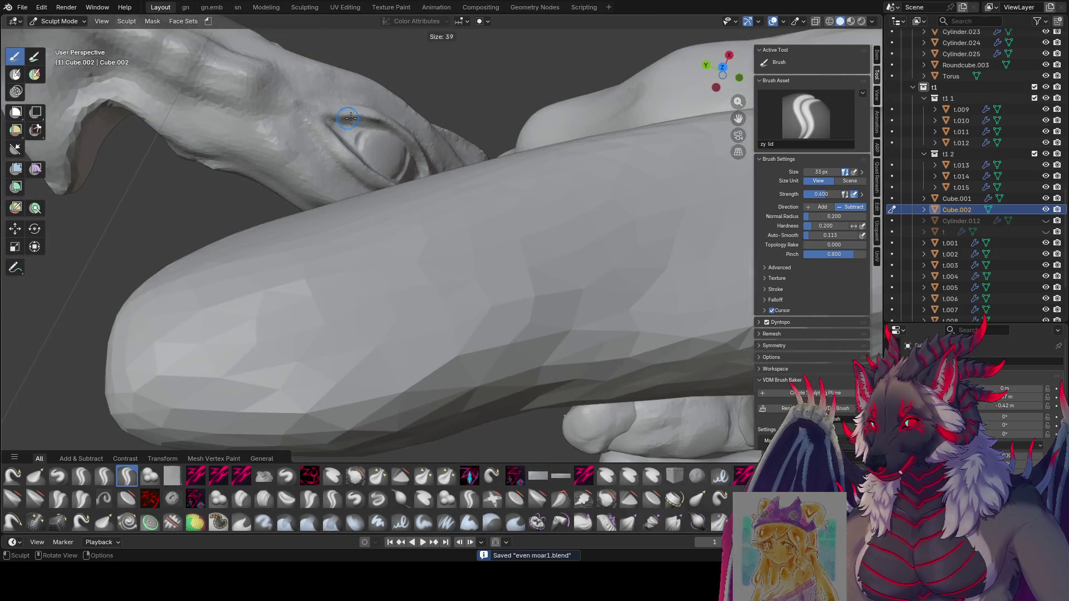
left_click(368, 123)
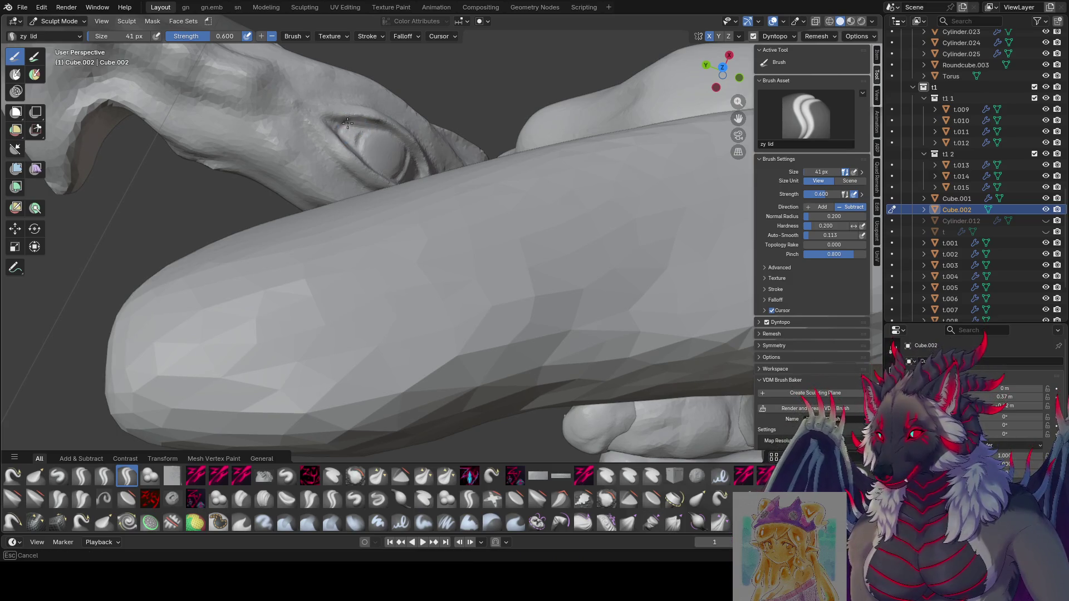
key("f")
mouse_move(347, 123)
middle_mouse_down()
mouse_move(381, 126)
mouse_move(352, 96)
mouse_move(491, 88)
mouse_move(181, 281)
middle_mouse_up()
left_click(359, 126)
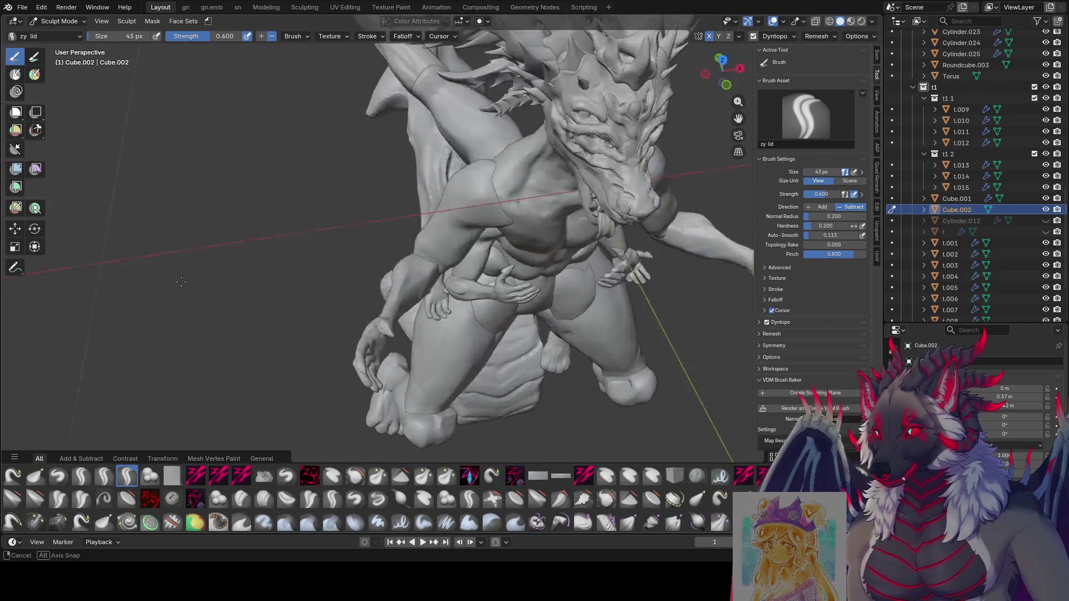
mouse_move(181, 281)
middle_mouse_down()
mouse_move(636, 207)
mouse_move(487, 222)
mouse_move(286, 353)
middle_mouse_up()
scroll(487, 223, "up", 2)
Save again, then carve and lengthen a new groove into the tail fin with an enlarged brush.
key("ctrl+s")
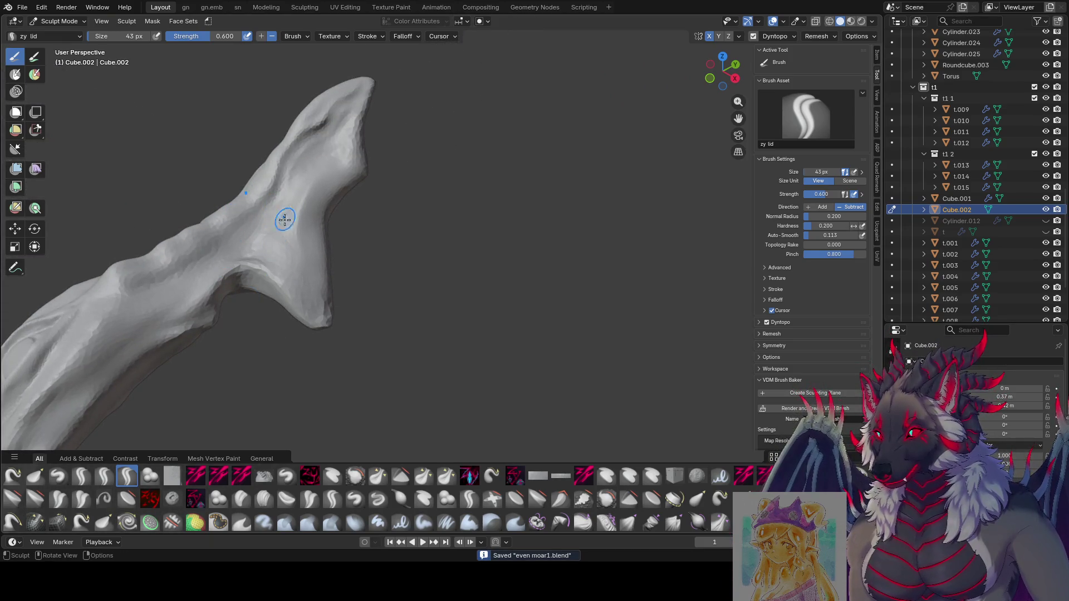
key("bracketright")
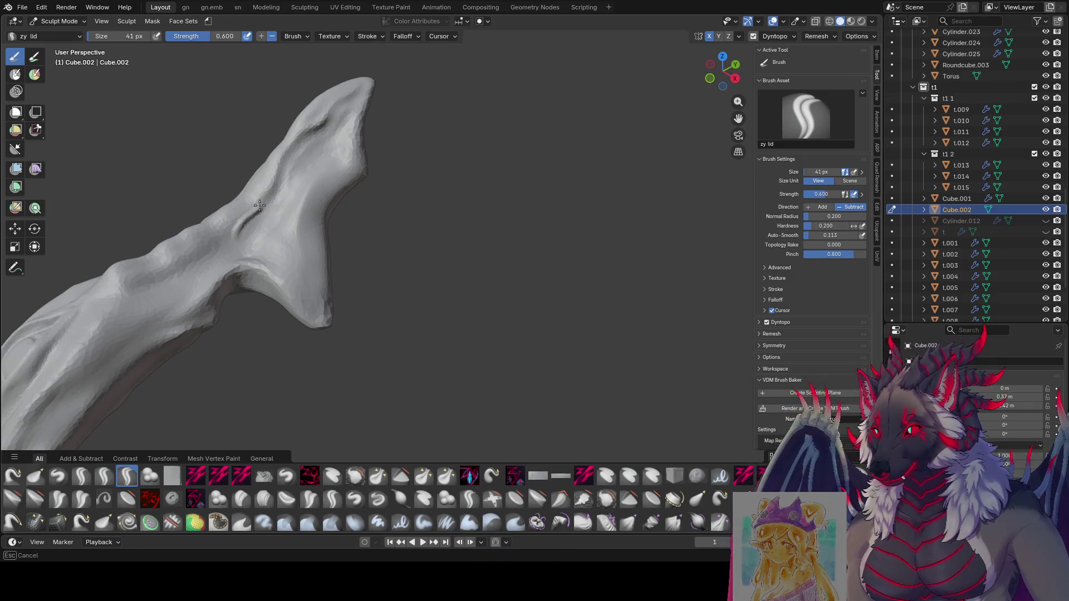
left_click_drag(240, 242, 262, 236)
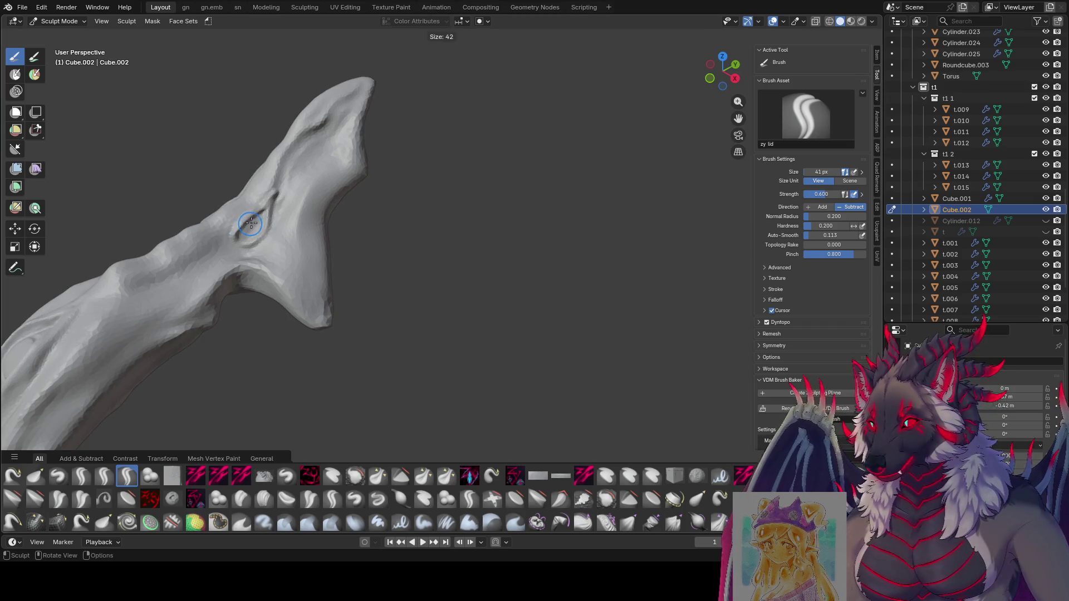
left_click(251, 228)
key("bracketright")
key("bracketright")
key("bracketright")
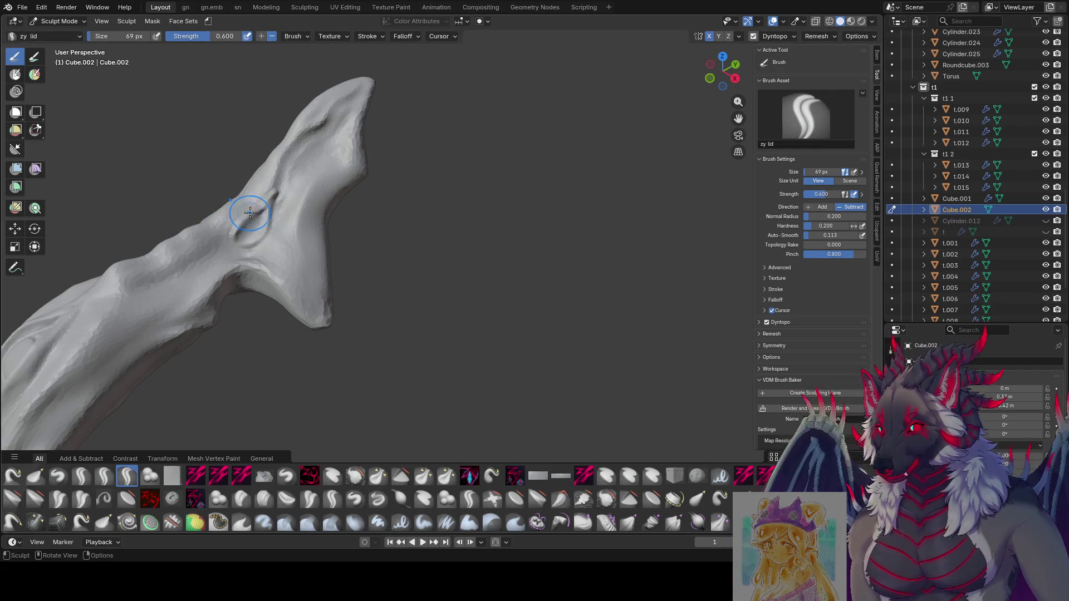
key("bracketleft")
key("bracketleft")
key("bracketleft")
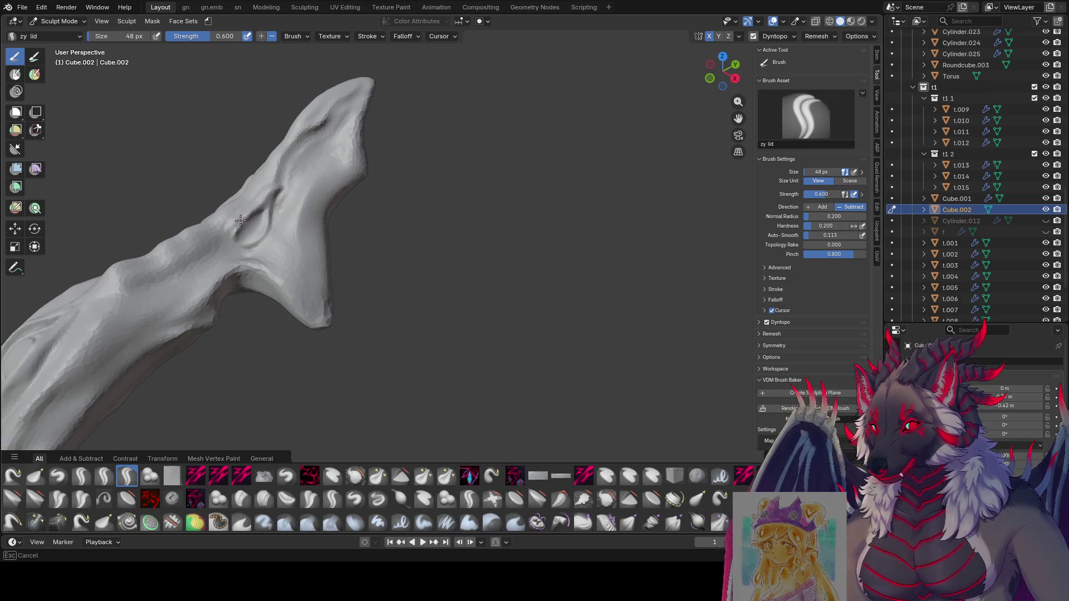
left_click(240, 220)
left_click_drag(242, 230, 242, 217)
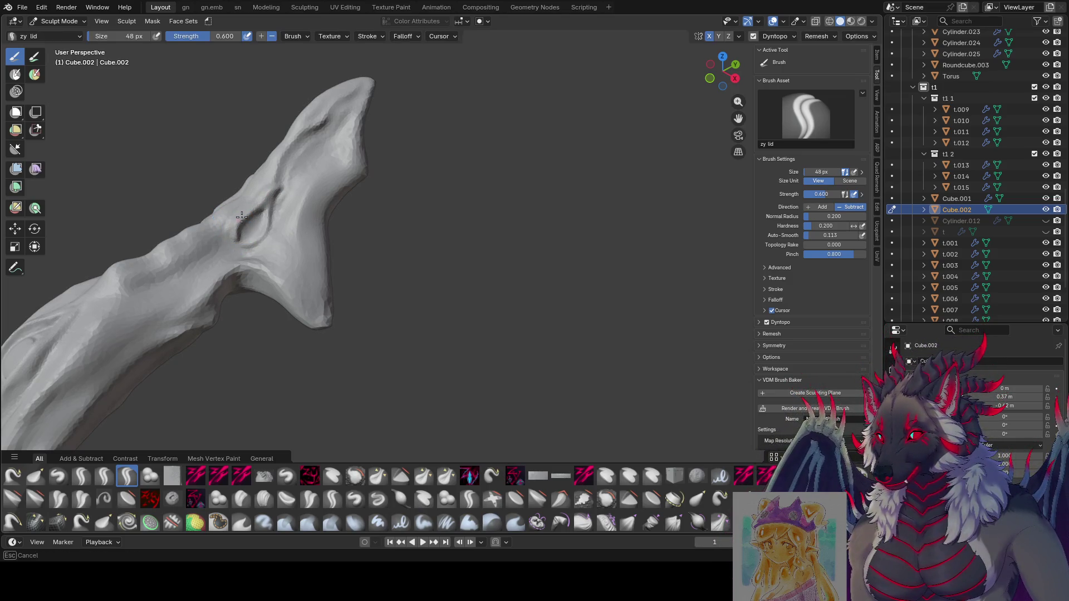
Shrink the brush and carve ridges around the eye-shaped socket near the fin tip.
middle_click_drag(250, 210, 276, 208)
key("bracketleft")
key("bracketleft")
key("bracketleft")
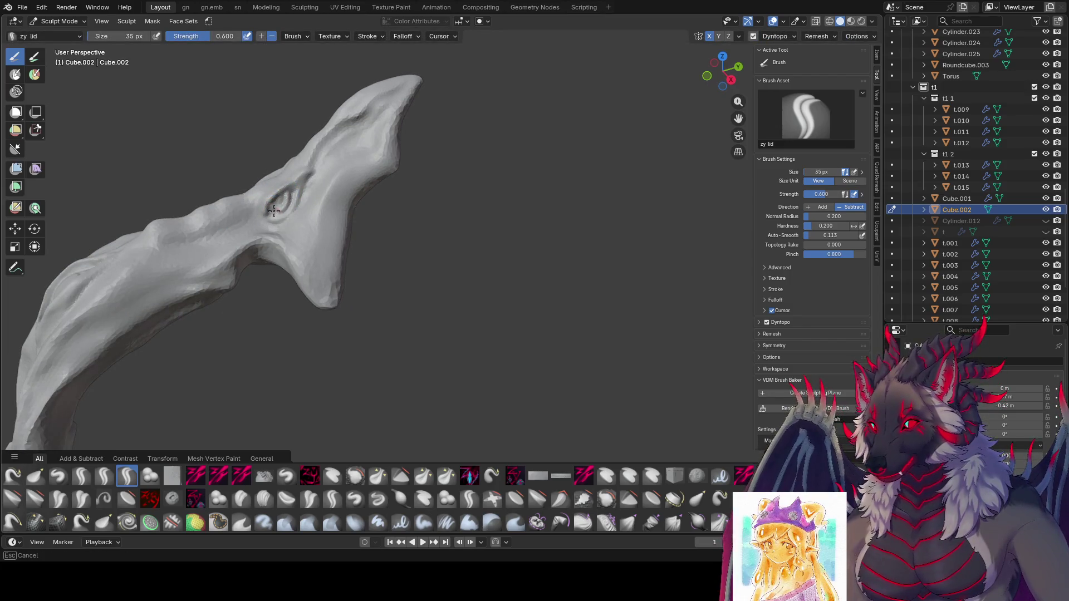
mouse_move(285, 203)
middle_mouse_down()
mouse_move(268, 217)
mouse_move(287, 205)
middle_mouse_up()
key("bracketleft")
key("bracketleft")
key("bracketleft")
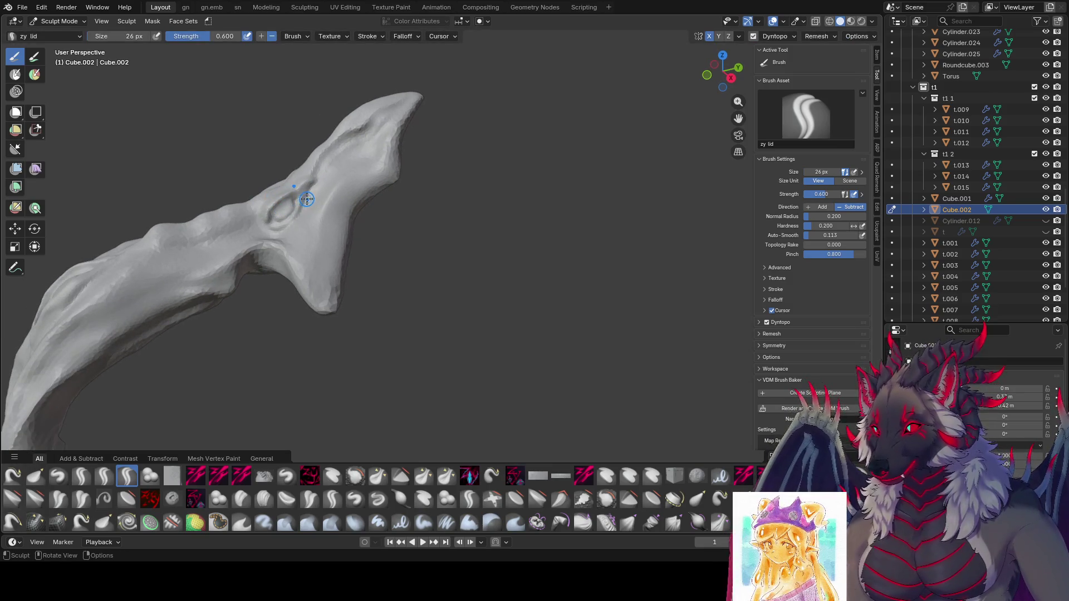
left_click_drag(306, 197, 289, 227)
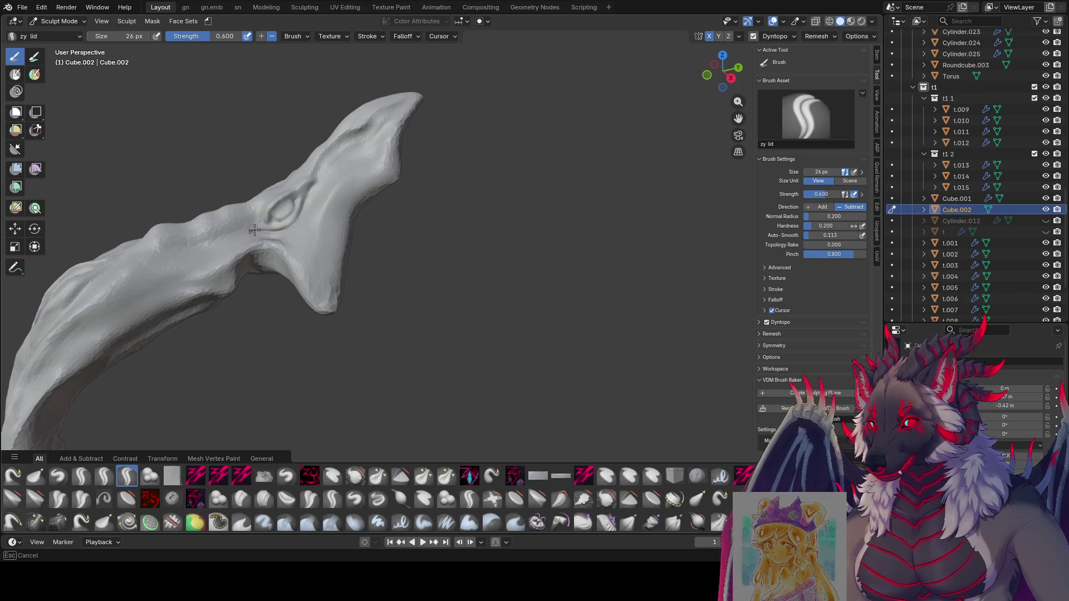
key("bracketright")
key("bracketright")
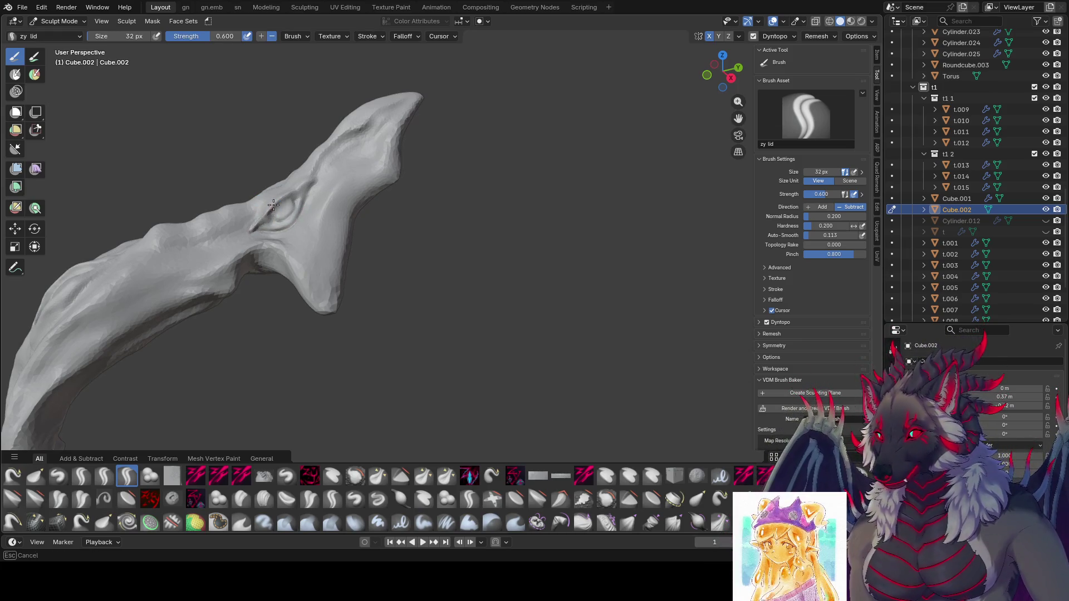
middle_click_drag(284, 179, 274, 203)
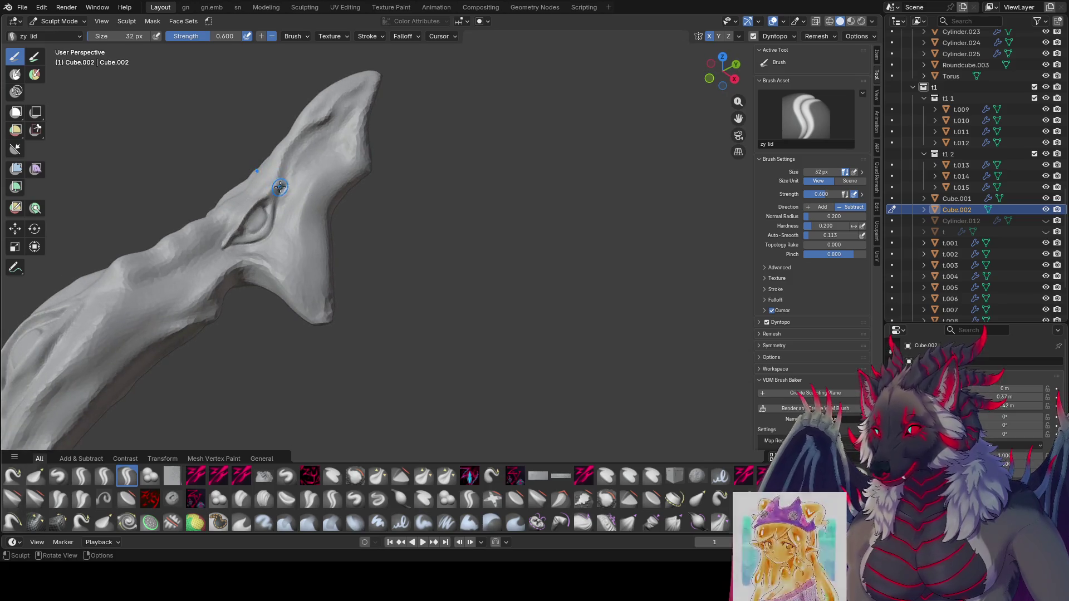
key("bracketleft")
left_click_drag(280, 187, 255, 198)
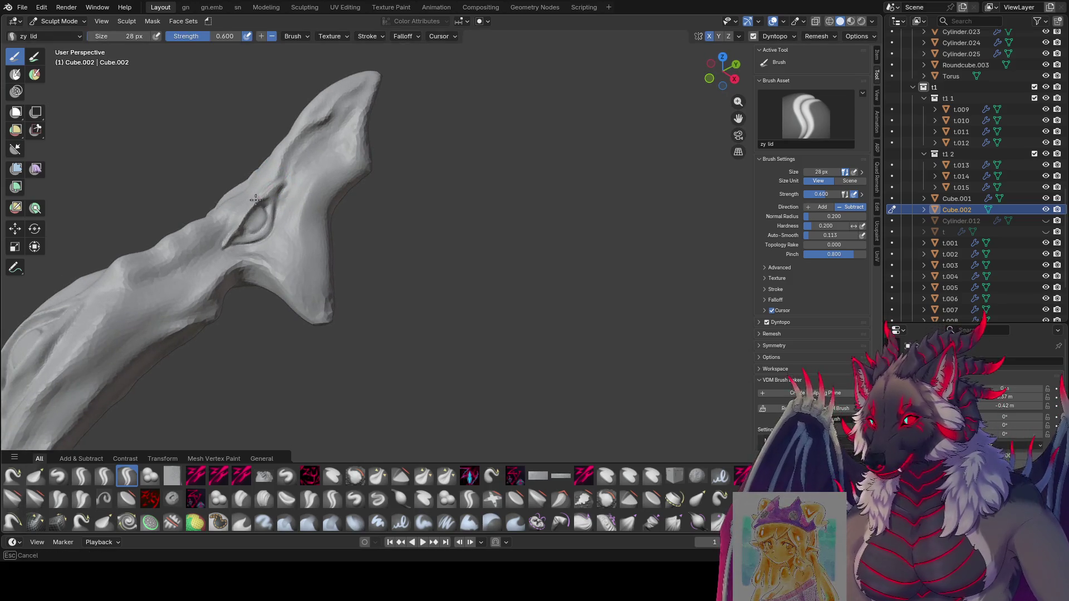
mouse_move(255, 198)
middle_mouse_down()
mouse_move(264, 201)
mouse_move(226, 240)
middle_mouse_up()
key("bracketright")
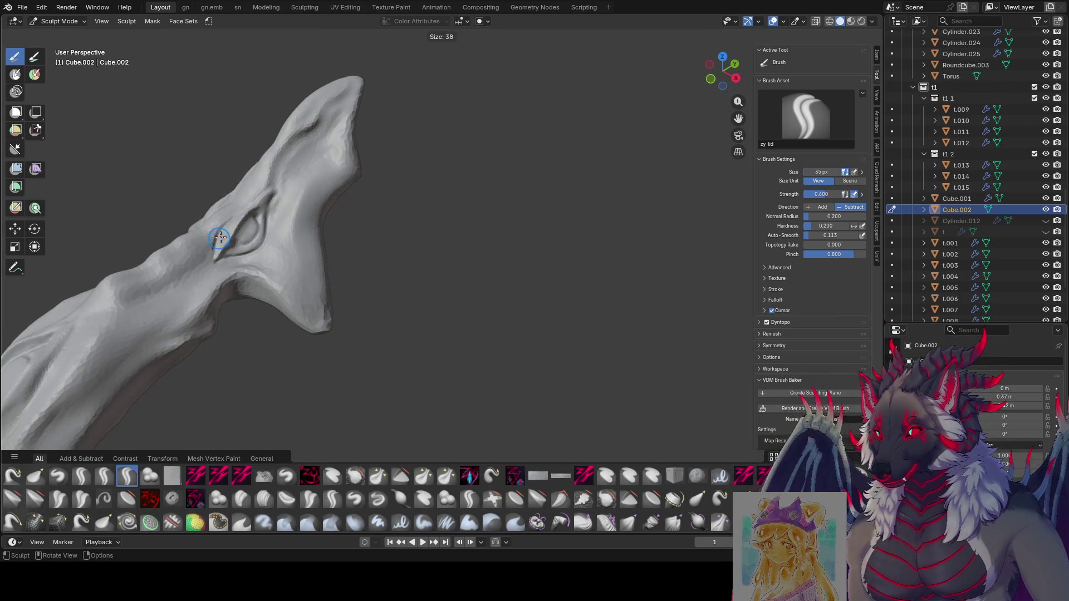
left_click_drag(227, 239, 219, 244)
middle_click_drag(246, 207, 289, 198)
key("bracketright")
key("bracketleft")
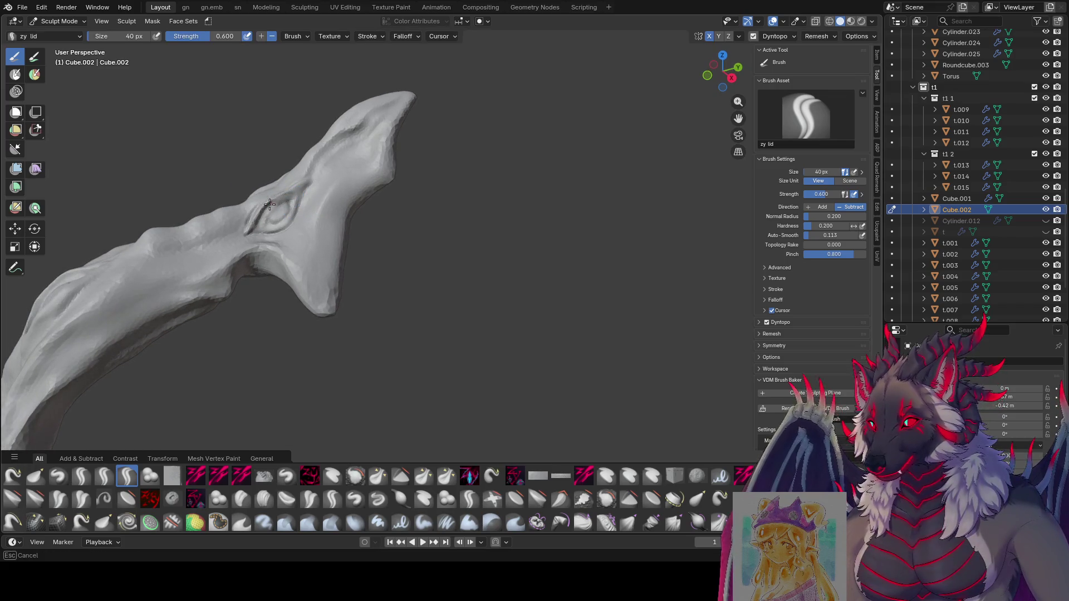
Inspect the fin from several angles, zoom out to the whole dragon and save the file.
middle_click_drag(248, 233, 263, 224)
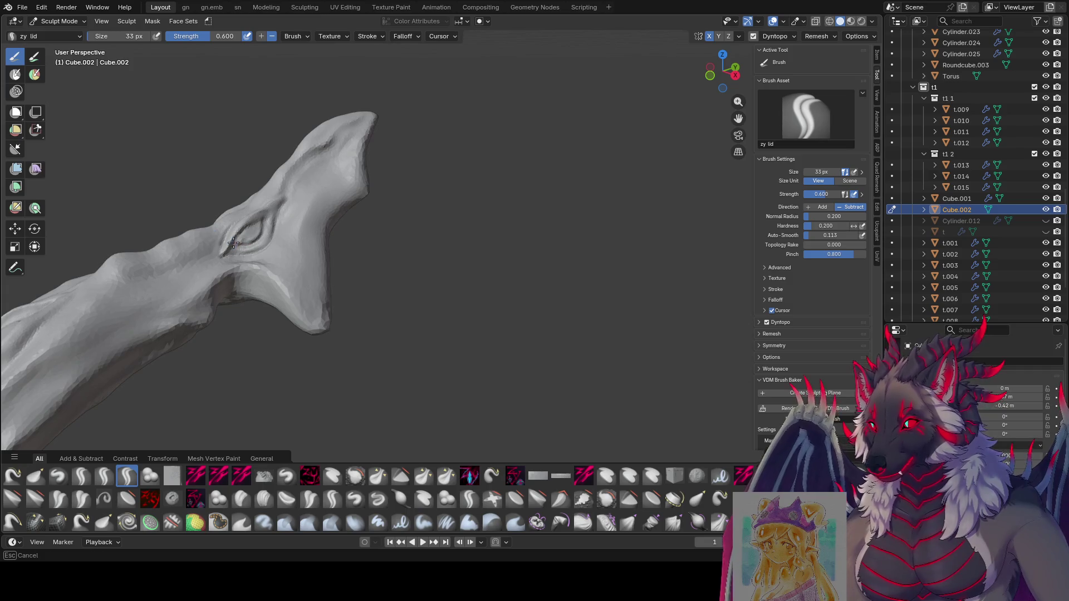
middle_click_drag(234, 243, 271, 217)
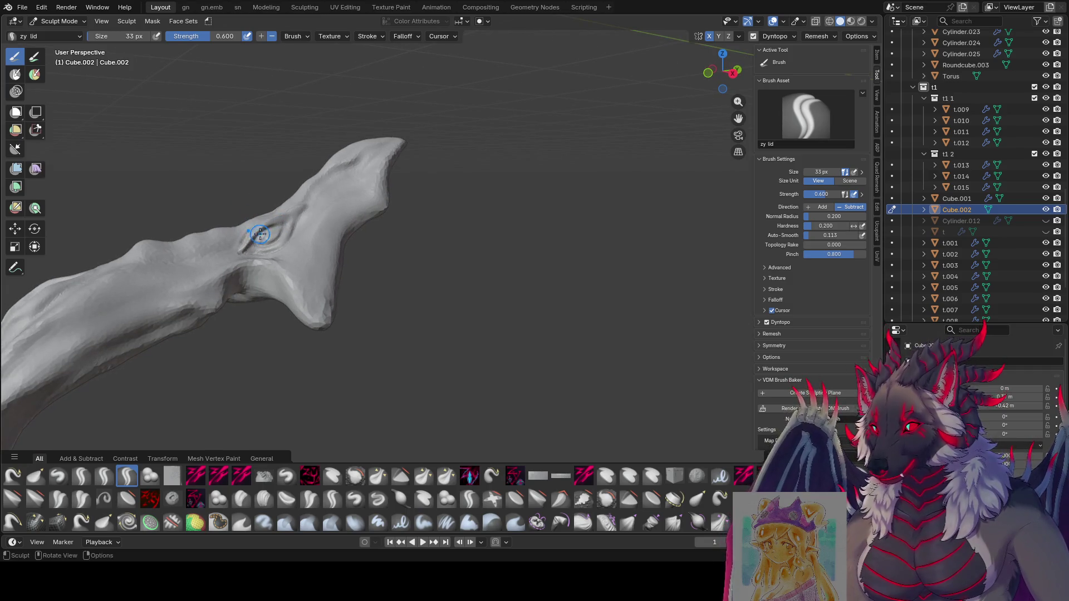
mouse_move(306, 203)
middle_mouse_down()
mouse_move(261, 217)
mouse_move(279, 210)
mouse_move(275, 246)
mouse_move(203, 261)
middle_mouse_up()
key("bracketleft")
key("bracketright")
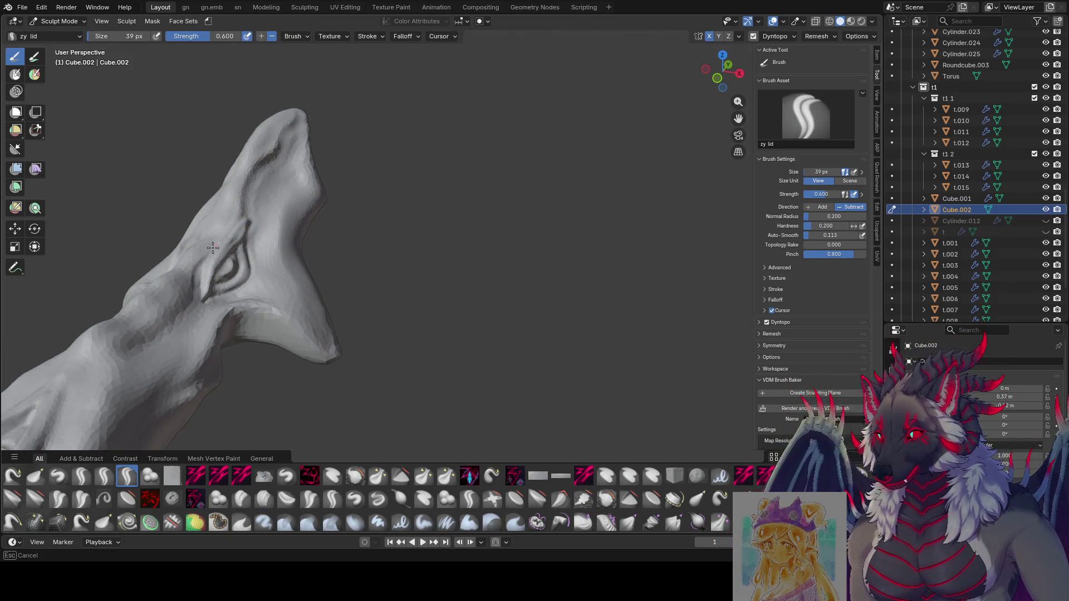
middle_click_drag(196, 310, 215, 269)
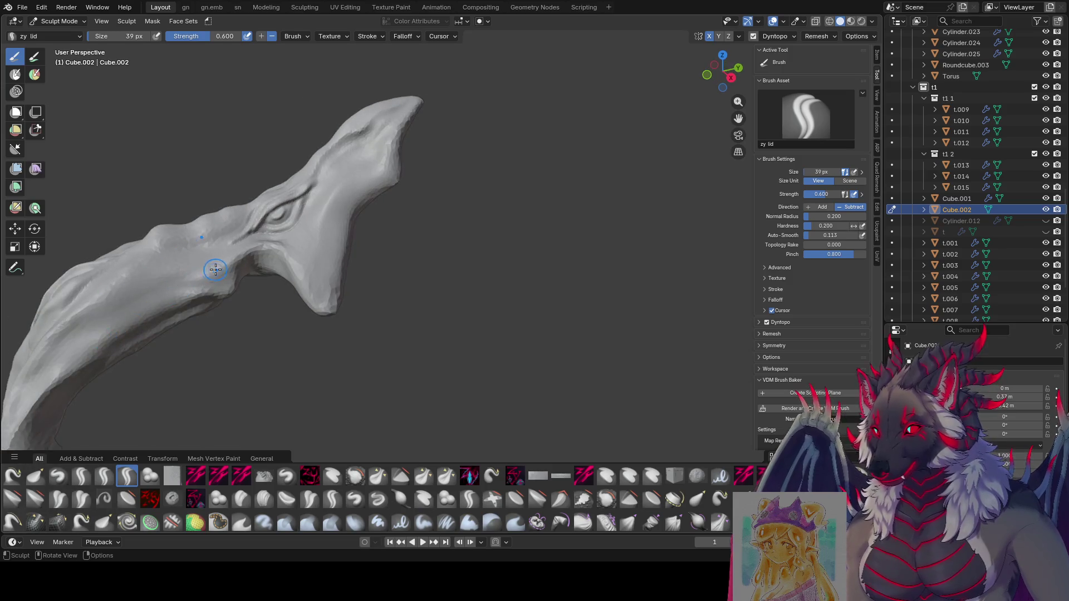
mouse_move(244, 216)
middle_mouse_down("ctrl")
mouse_move(365, 214)
mouse_move(213, 146)
mouse_move(17, 185)
middle_mouse_up("ctrl")
key("ctrl+s")
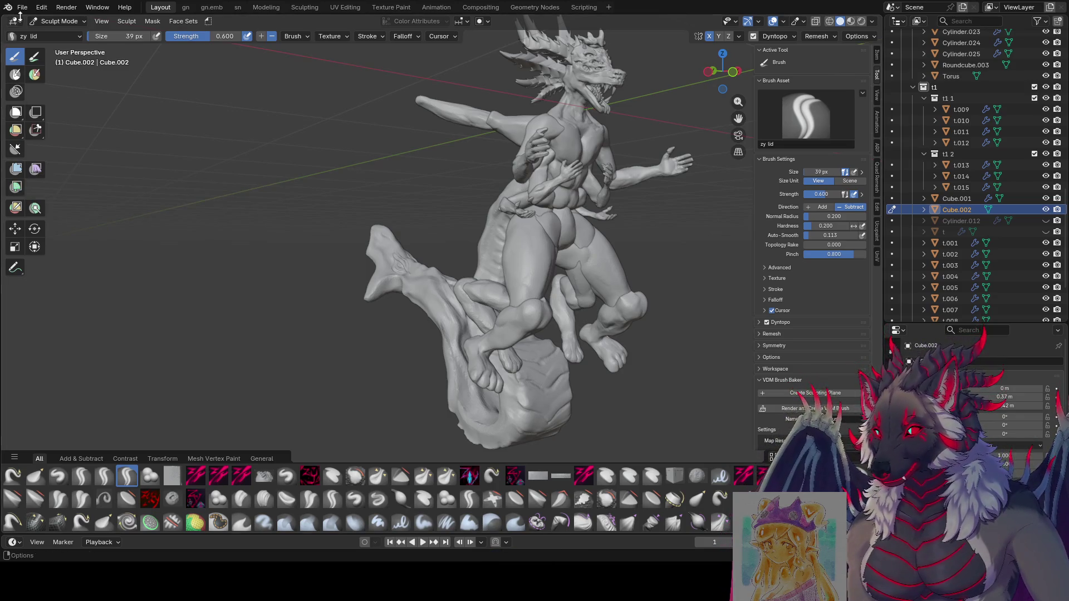
Save the file and press a small dent into the tail fin tip with the zy lld brush.
mouse_move(323, 172)
middle_mouse_down()
mouse_move(409, 238)
mouse_move(466, 319)
mouse_move(441, 299)
middle_mouse_up()
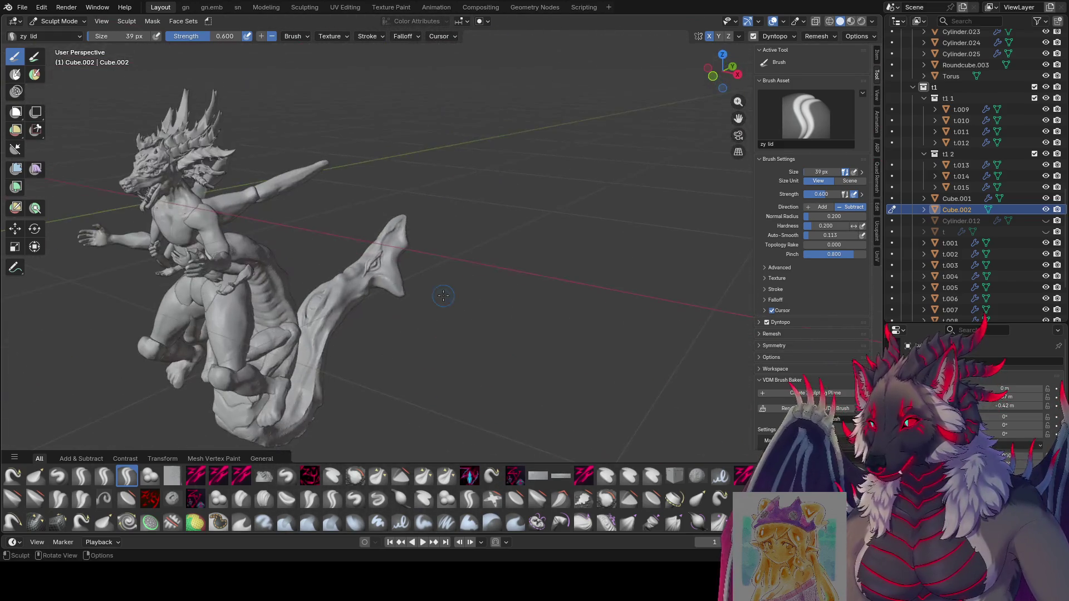
scroll(441, 298, "up", 5)
scroll(360, 274, "up", 2)
scroll(360, 275, "up", 2)
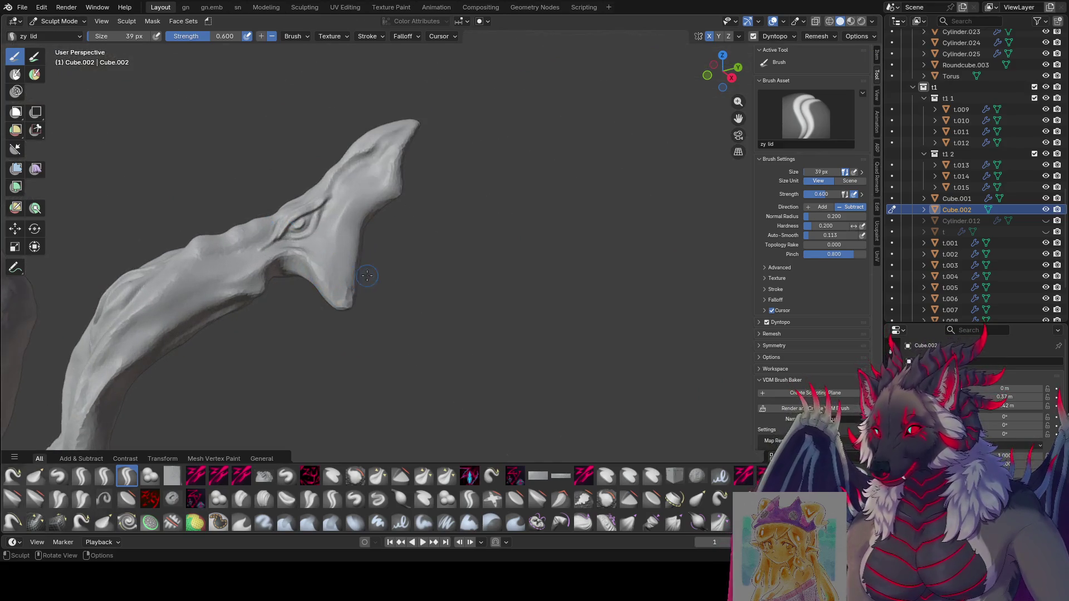
middle_click_drag(360, 275, 425, 270)
key("ctrl+s")
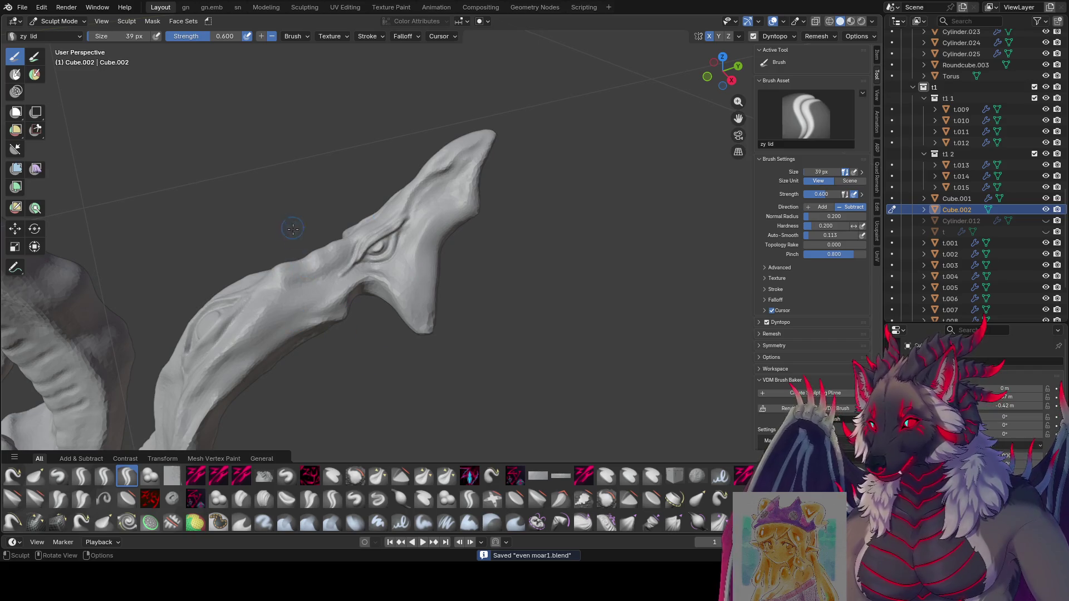
mouse_move(341, 287)
middle_mouse_down()
mouse_move(299, 278)
mouse_move(298, 292)
mouse_move(319, 274)
mouse_move(330, 282)
middle_mouse_up()
left_click(298, 292)
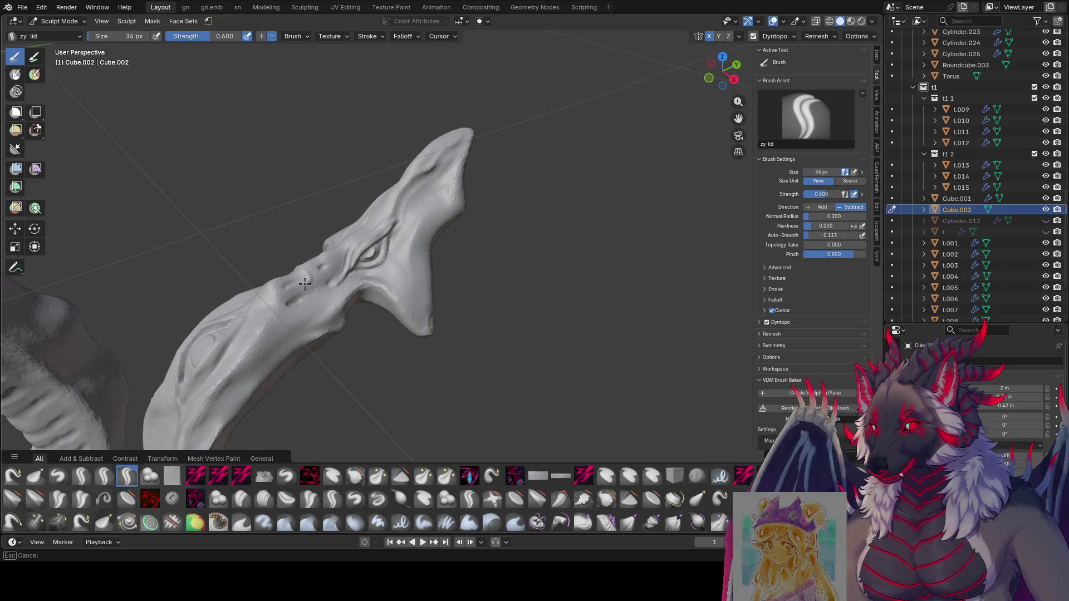
Resize the brush larger then smaller while studying the carved fin from below.
middle_click_drag(294, 310, 295, 298)
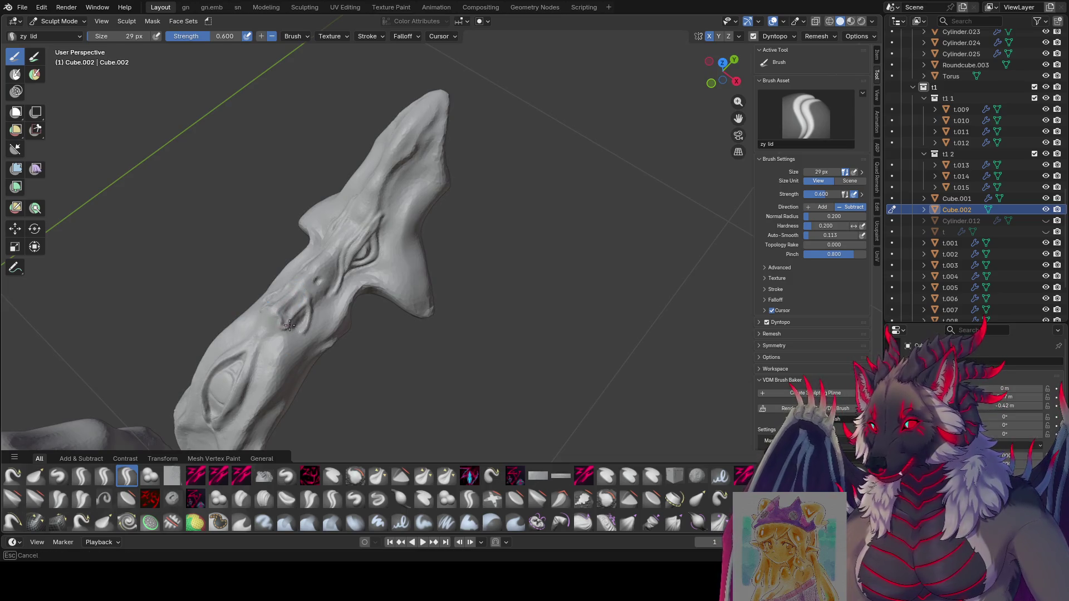
middle_click_drag(287, 324, 278, 313)
mouse_move(276, 328)
middle_mouse_down()
mouse_move(304, 332)
mouse_move(495, 234)
middle_mouse_up()
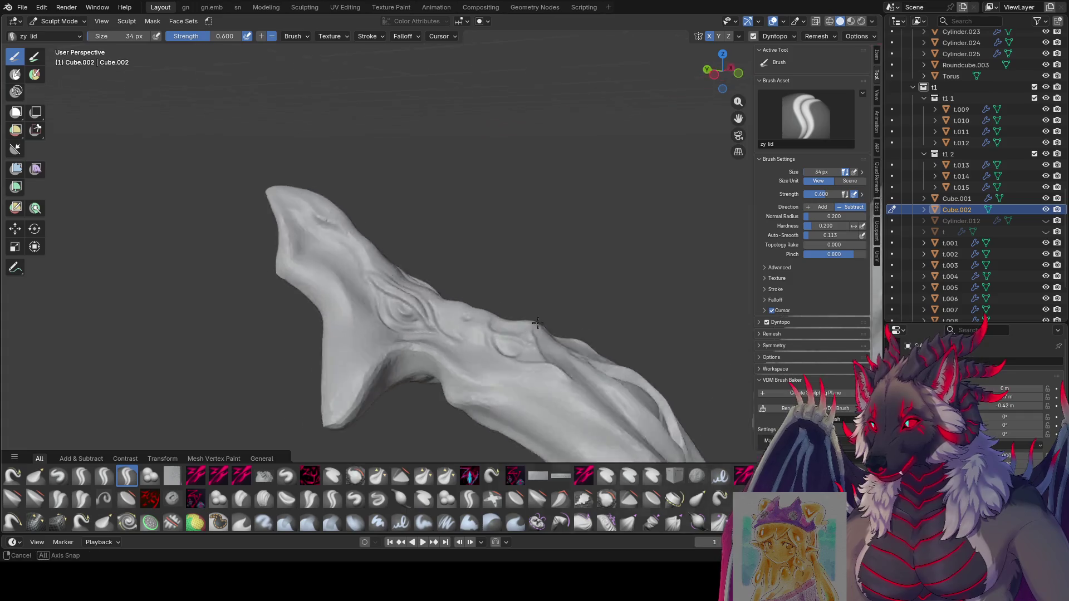
mouse_move(496, 235)
middle_mouse_down()
mouse_move(351, 316)
mouse_move(460, 227)
mouse_move(422, 205)
mouse_move(460, 234)
middle_mouse_up()
key("f")
left_click(368, 297)
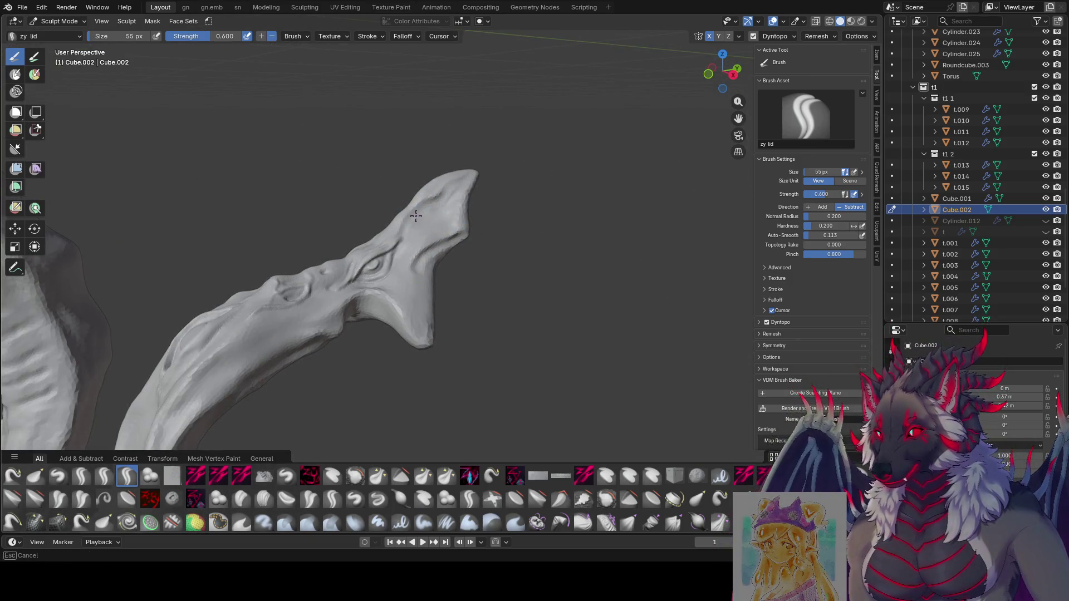
left_click(421, 214)
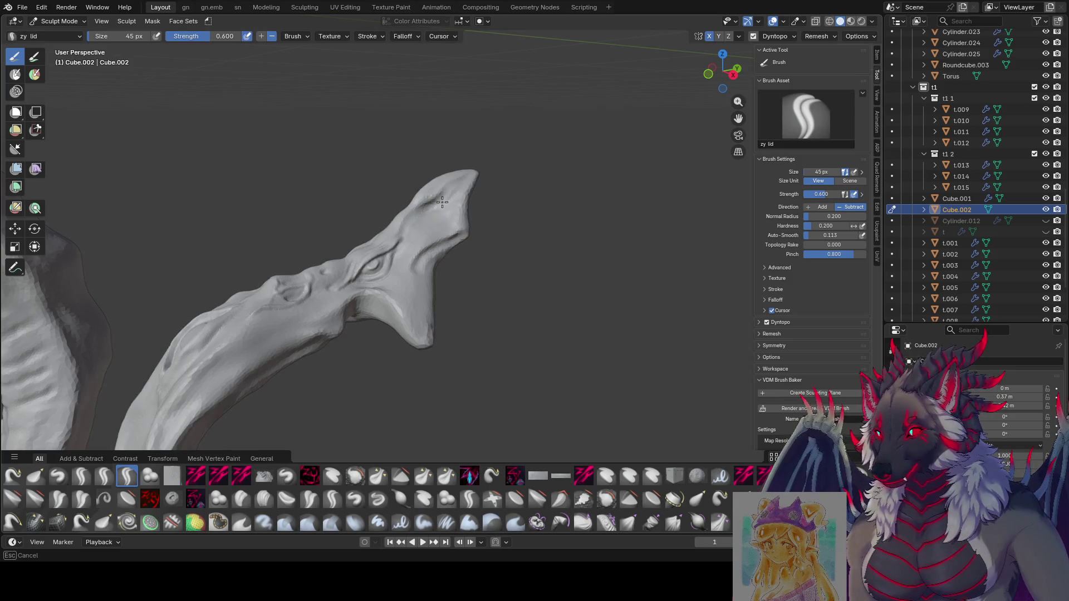
middle_click_drag(442, 203, 425, 203)
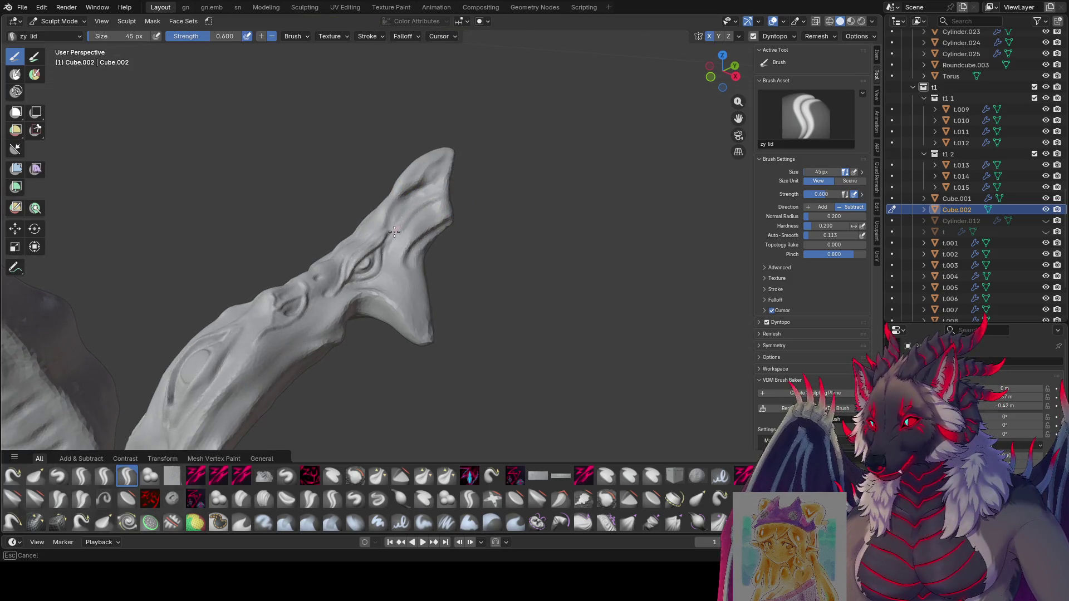
mouse_move(389, 230)
middle_mouse_down()
mouse_move(431, 190)
mouse_move(425, 223)
mouse_move(395, 216)
middle_mouse_up()
left_click(412, 200)
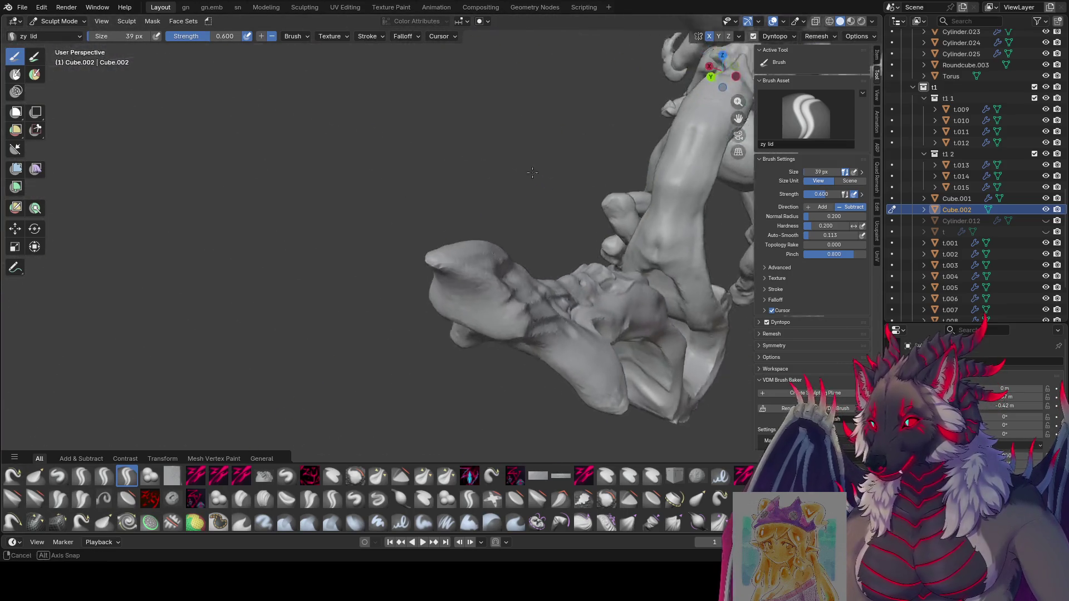
Set the brush size, save the file and switch to the zy cleave carving brush.
middle_click_drag(395, 216, 298, 287)
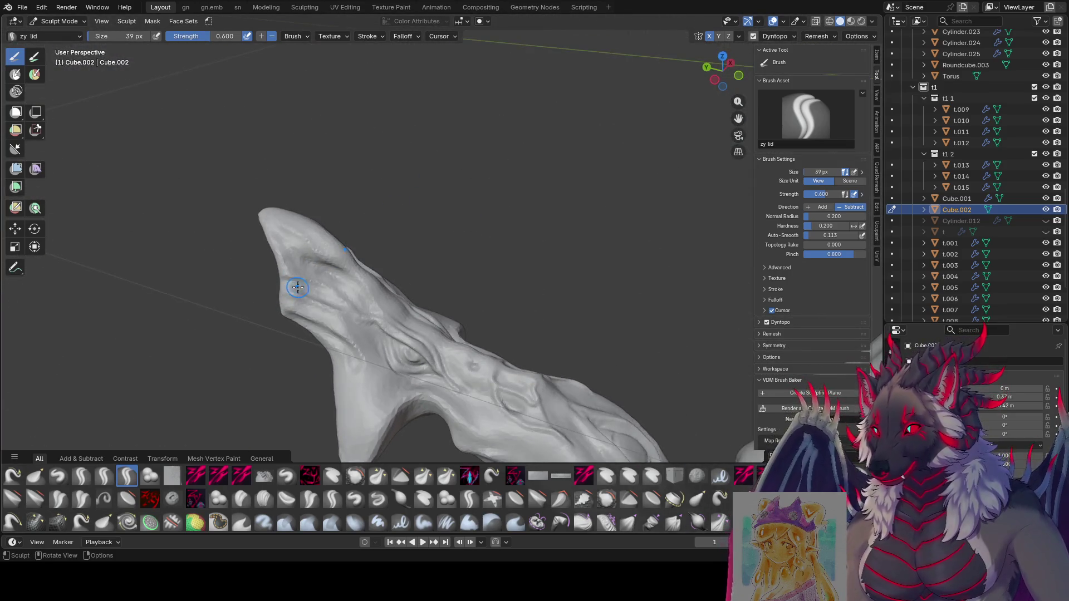
key("f")
left_click(290, 287)
key("ctrl+s")
key("c")
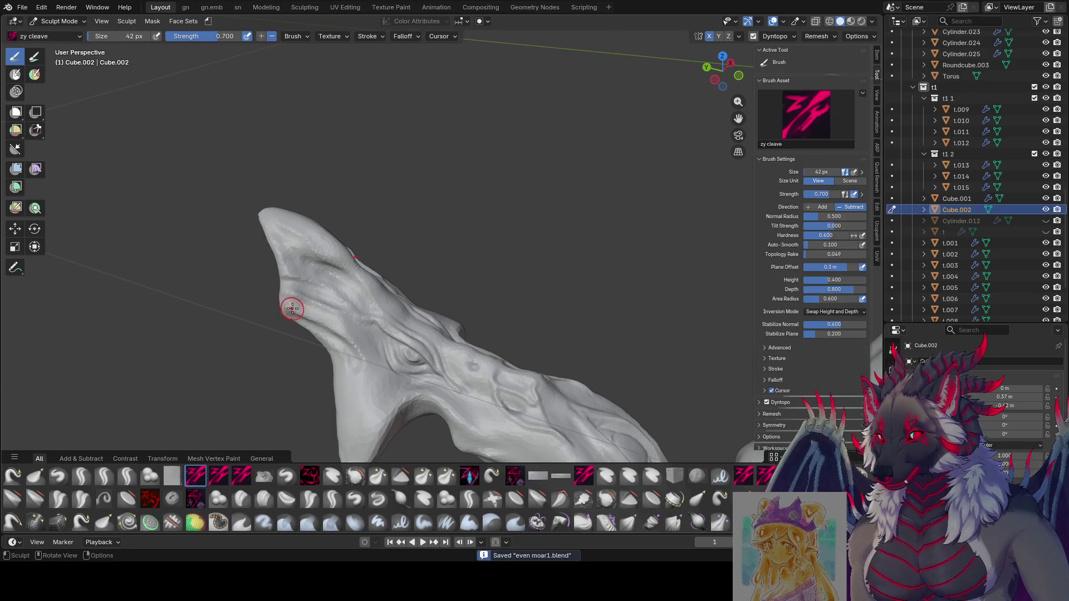
Carve sharp creases into the fin near its tip with the cleave brush, then shrink it.
left_click_drag(310, 291, 147, 254)
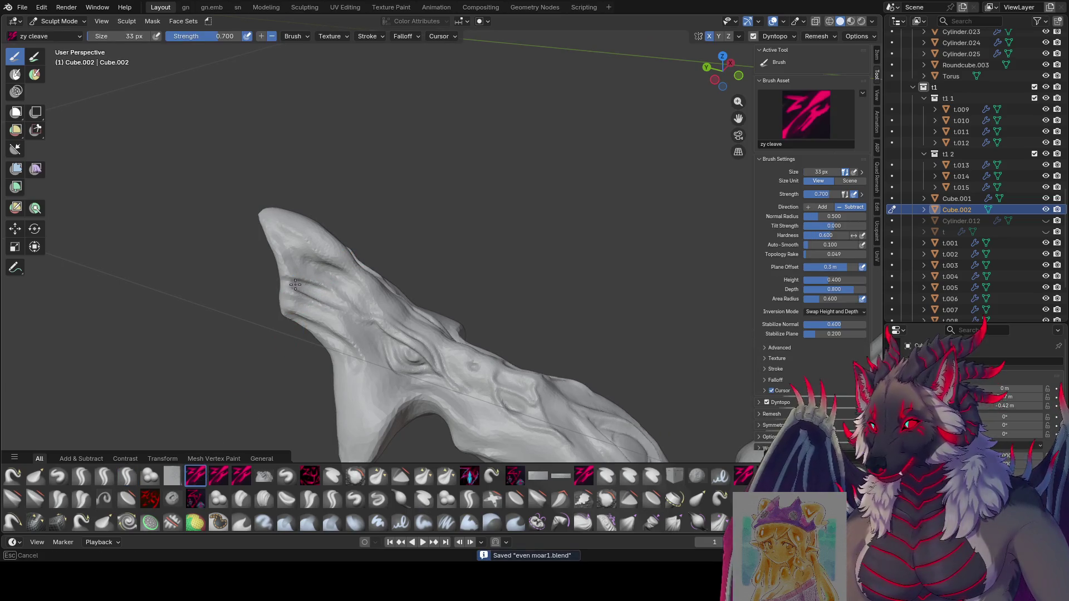
middle_click_drag(146, 253, 335, 317)
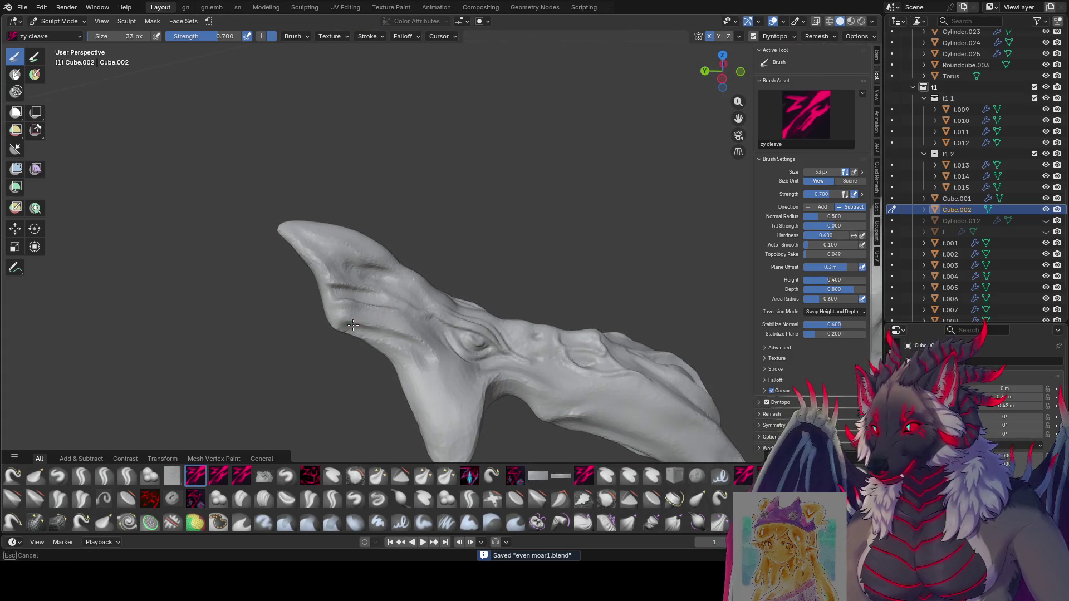
key("f")
left_click(355, 317)
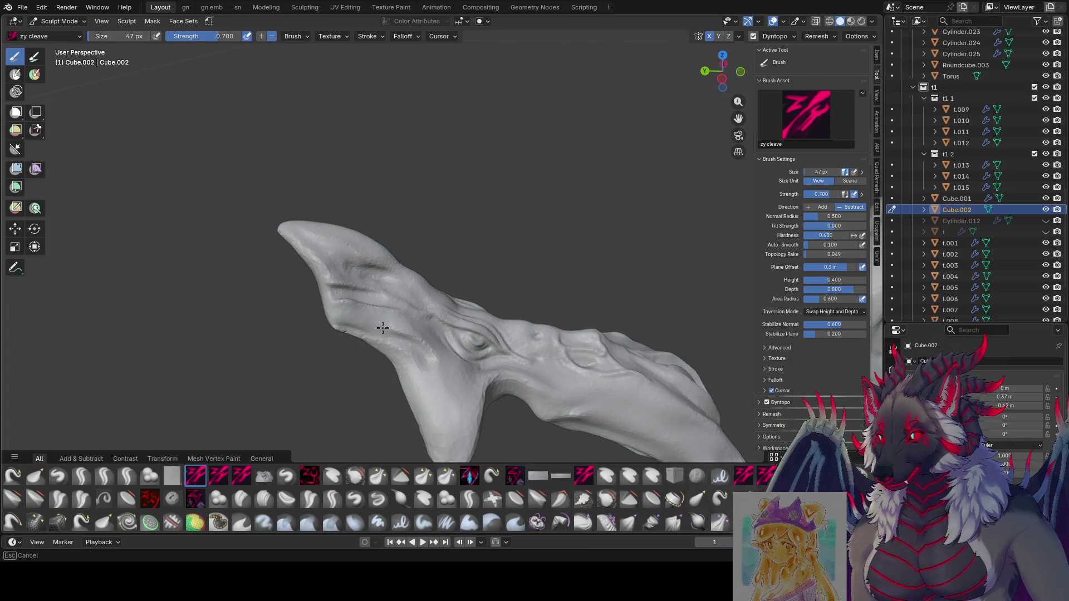
middle_click_drag(343, 317, 310, 291)
key("bracketleft")
key("bracketleft")
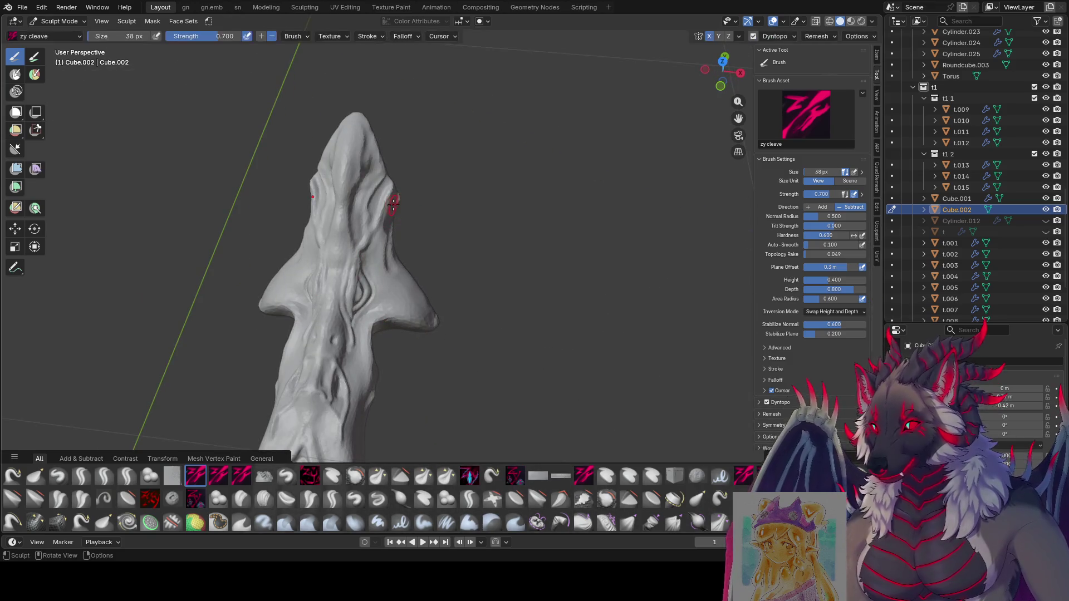
mouse_move(393, 203)
middle_mouse_down()
mouse_move(483, 198)
mouse_move(470, 203)
middle_mouse_up()
key("bracketleft")
key("bracketleft")
key("bracketleft")
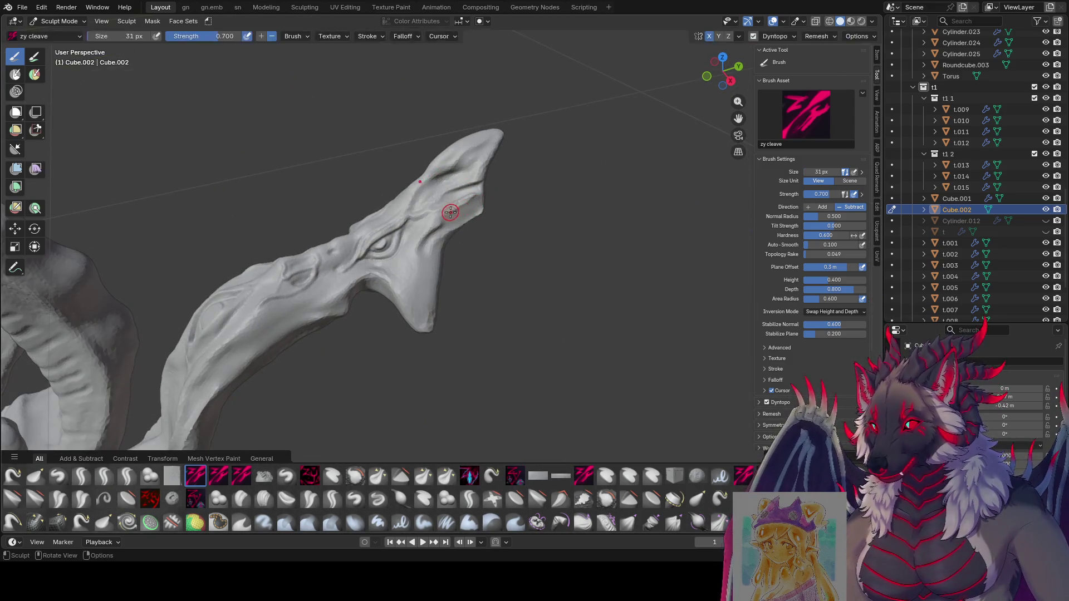
Adjust the cleave brush radius while viewing the tail and fin together from below.
key("f")
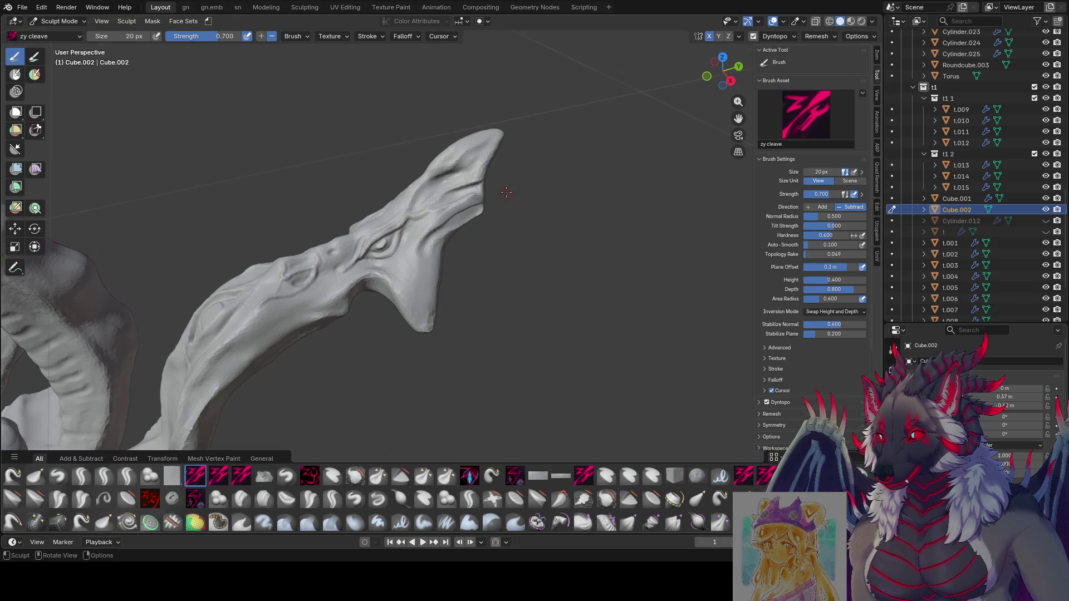
mouse_move(505, 193)
middle_mouse_down()
mouse_move(413, 222)
mouse_move(474, 295)
middle_mouse_up()
key("f")
left_click(394, 238)
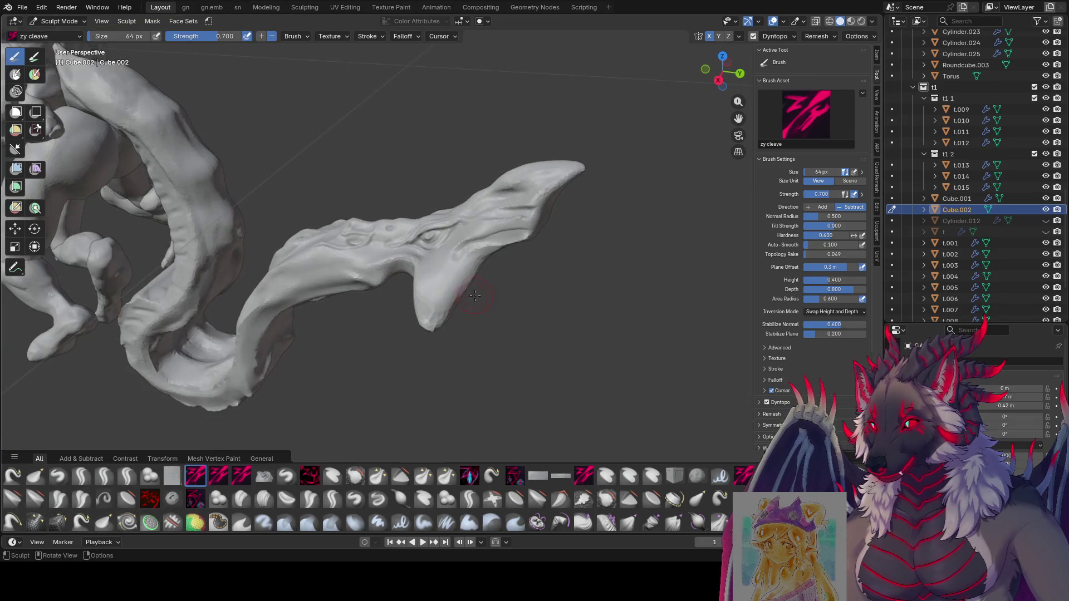
middle_click_drag(448, 293, 412, 245)
key("f")
middle_click_drag(386, 289, 381, 275)
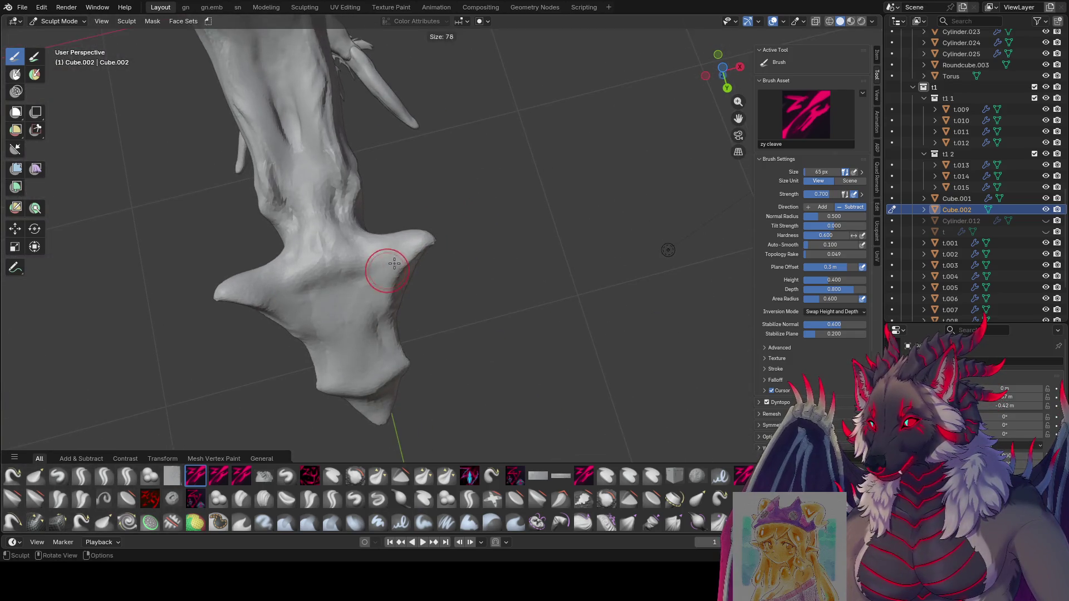
key("f")
middle_click_drag(366, 351, 396, 302)
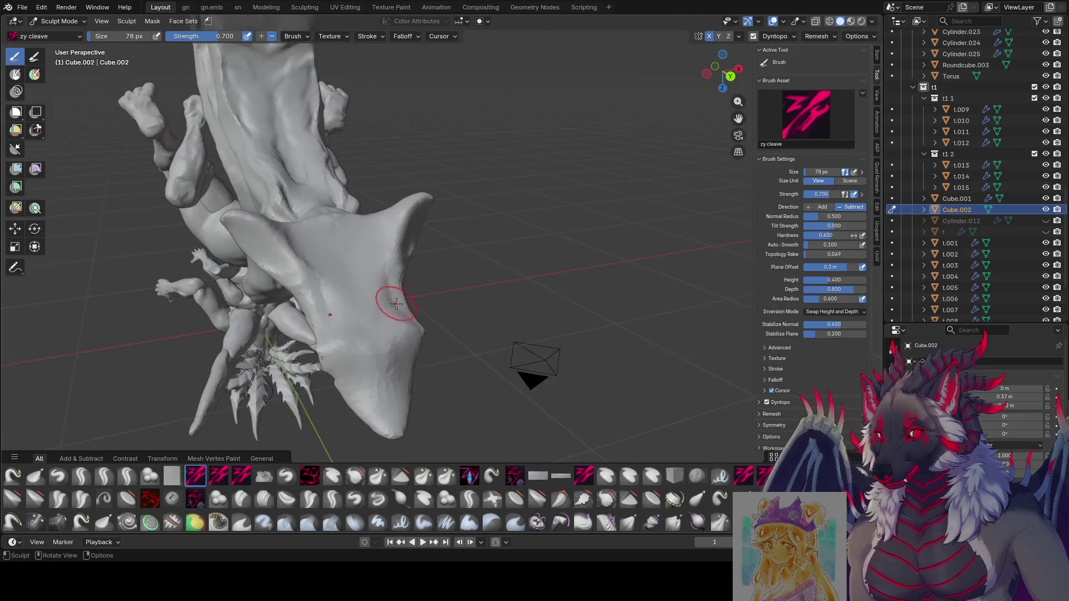
left_click(388, 395)
middle_click_drag(389, 395, 376, 394)
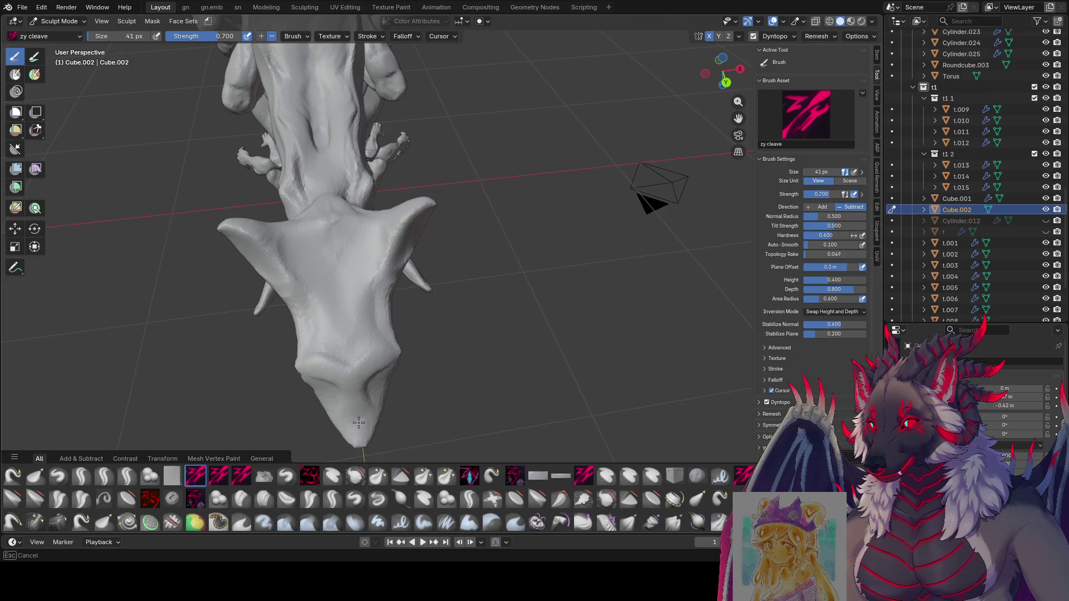
Set the brush radius to 40 px, move close to the fin tip and switch to the Grab brush.
key("f")
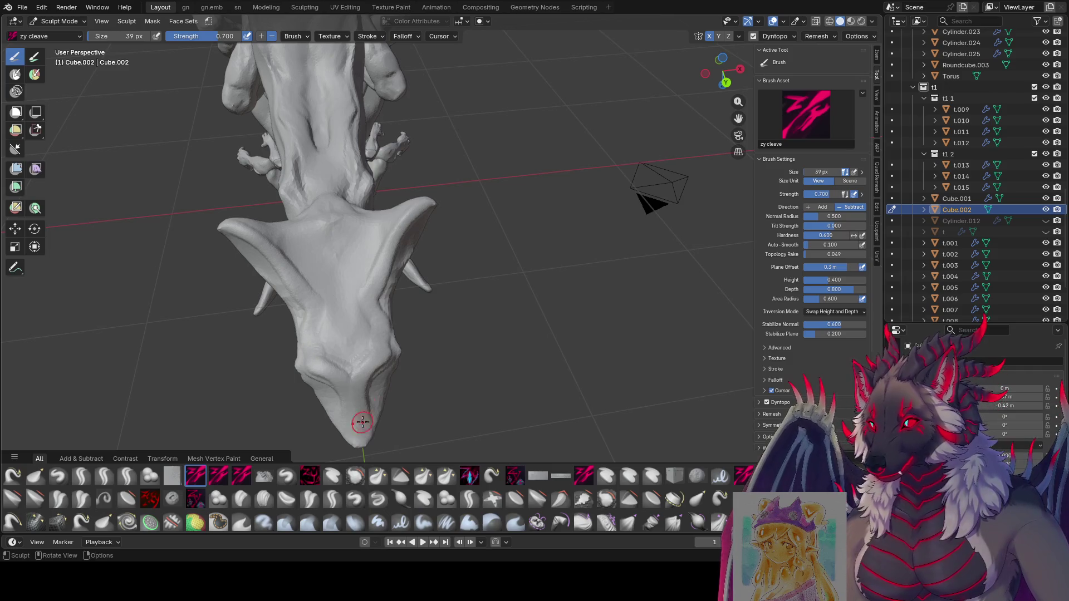
middle_click_drag(361, 422, 416, 209)
key("f")
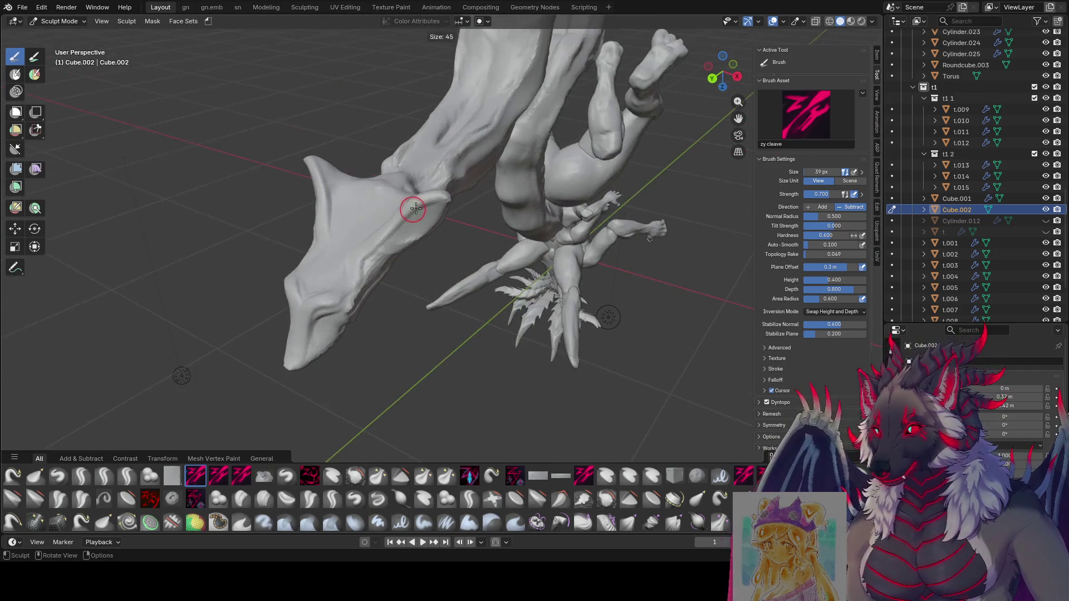
left_click(404, 224)
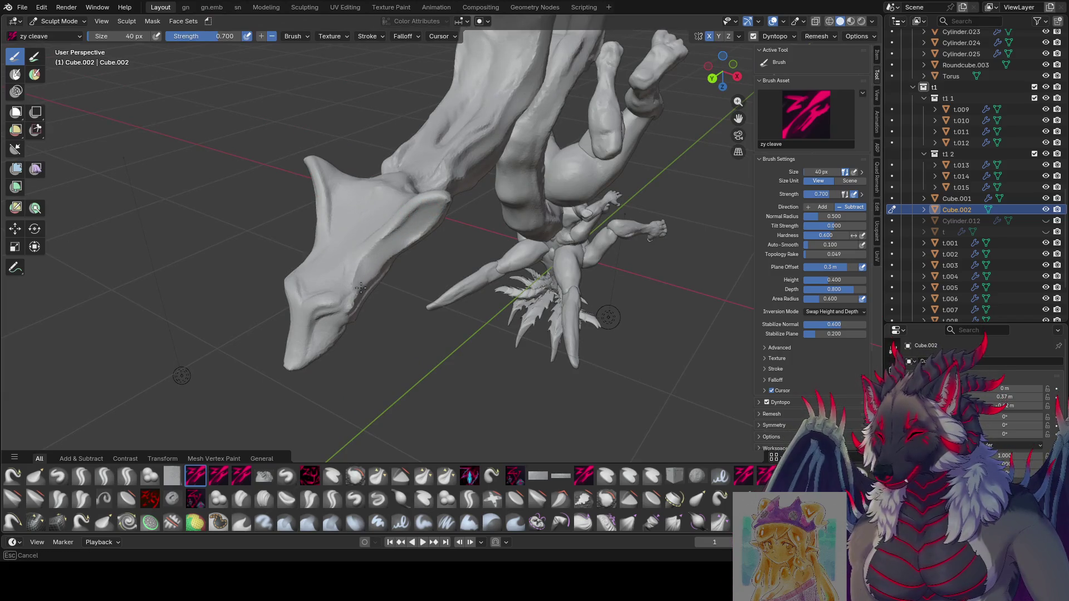
scroll(304, 356, "up", 5)
mouse_move(304, 356)
middle_mouse_down()
mouse_move(399, 318)
mouse_move(352, 200)
middle_mouse_up()
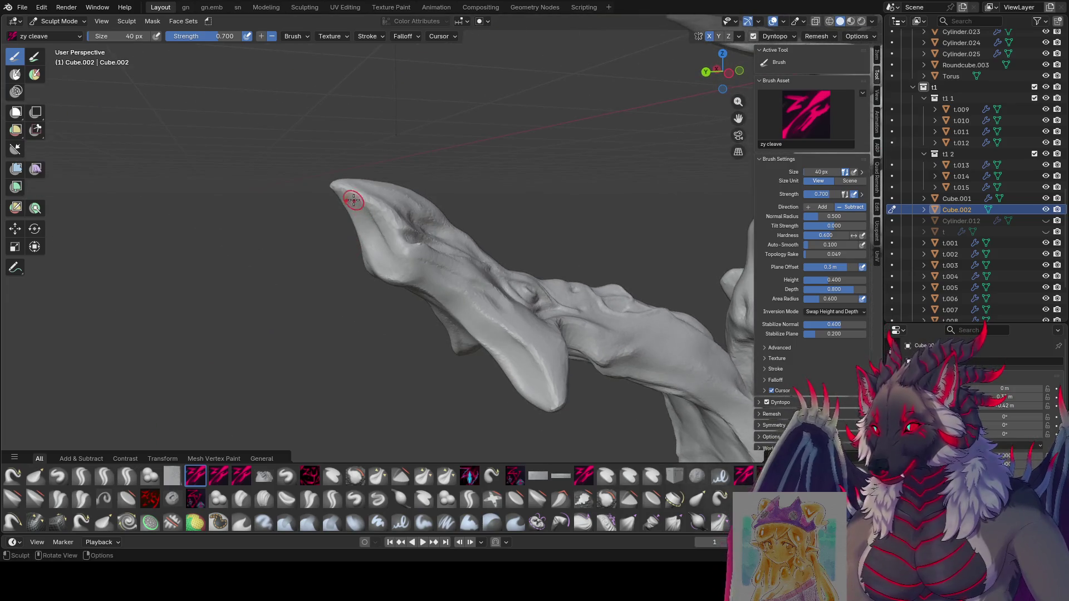
key("g")
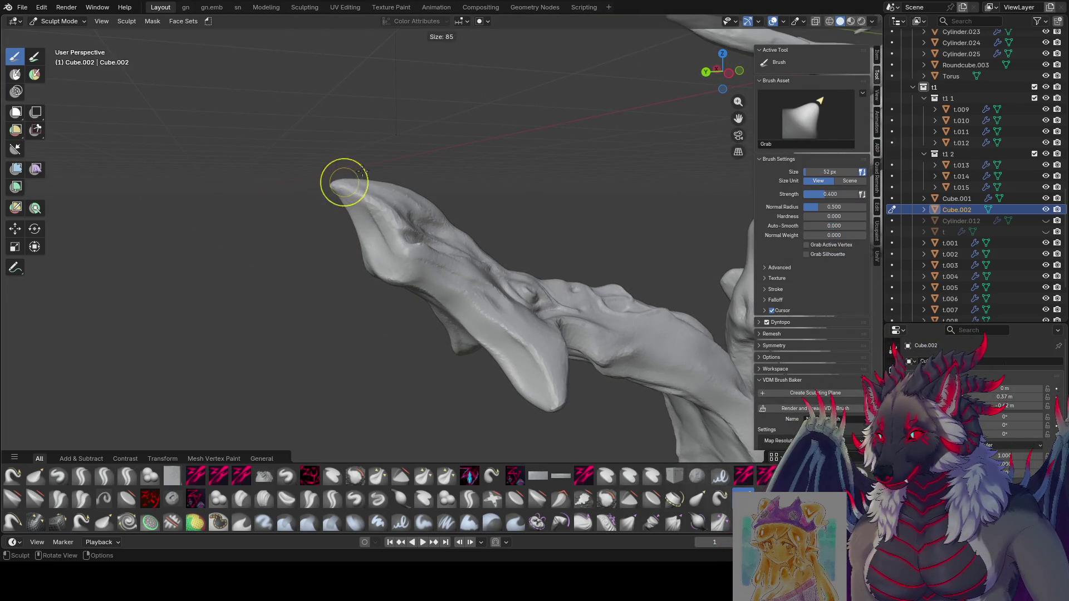
Pull a sharp spike out of the tail fin's edge with a small Grab brush, around 46 px.
left_click(352, 224)
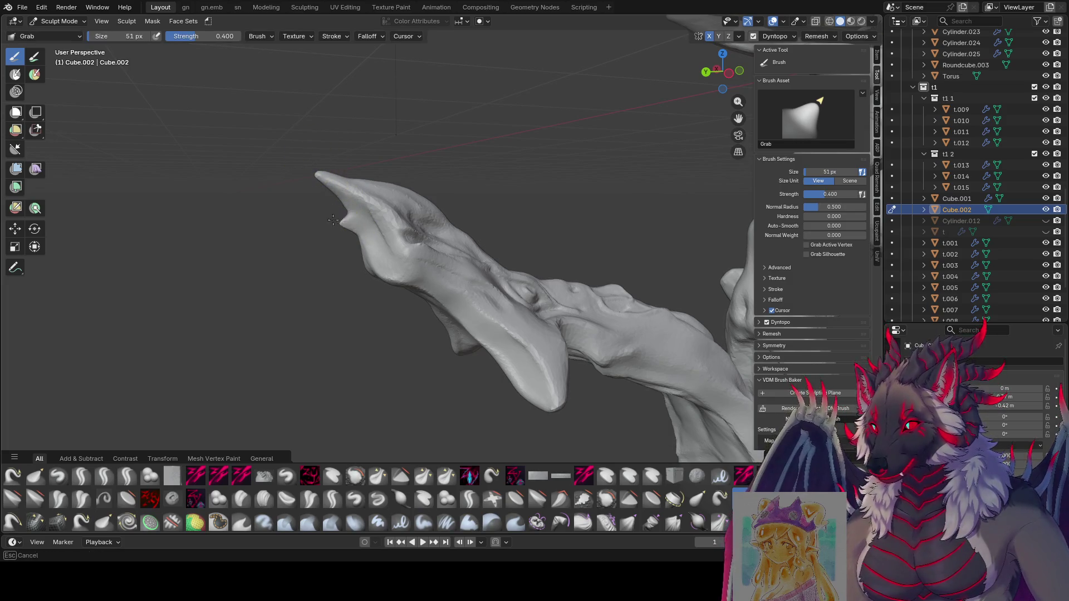
middle_click_drag(332, 220, 322, 205)
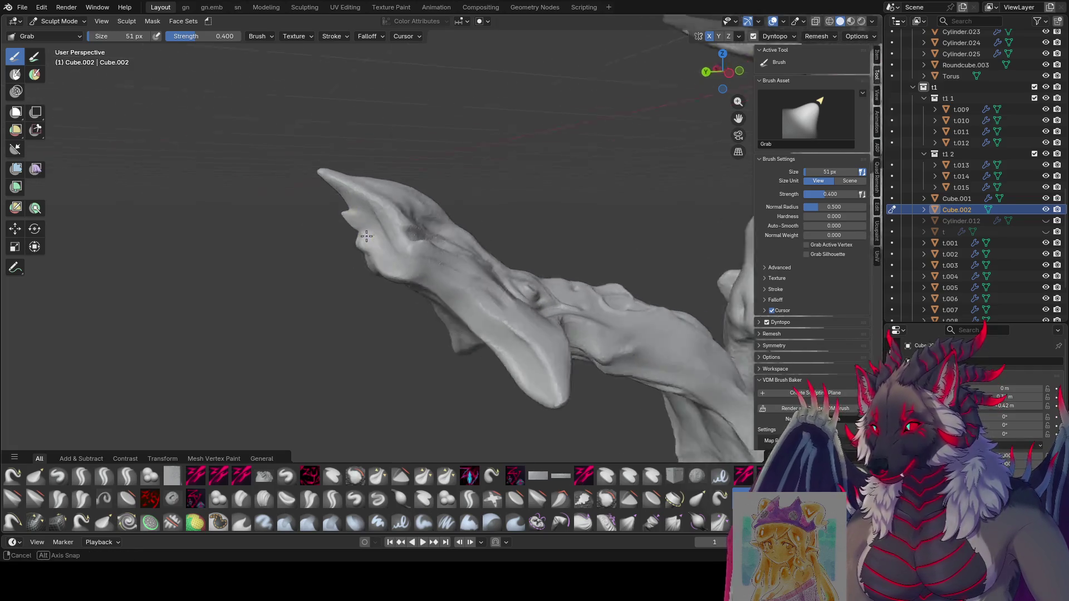
mouse_move(313, 222)
middle_mouse_down()
mouse_move(544, 254)
mouse_move(457, 227)
mouse_move(467, 195)
middle_mouse_up()
key("f")
left_click(457, 226)
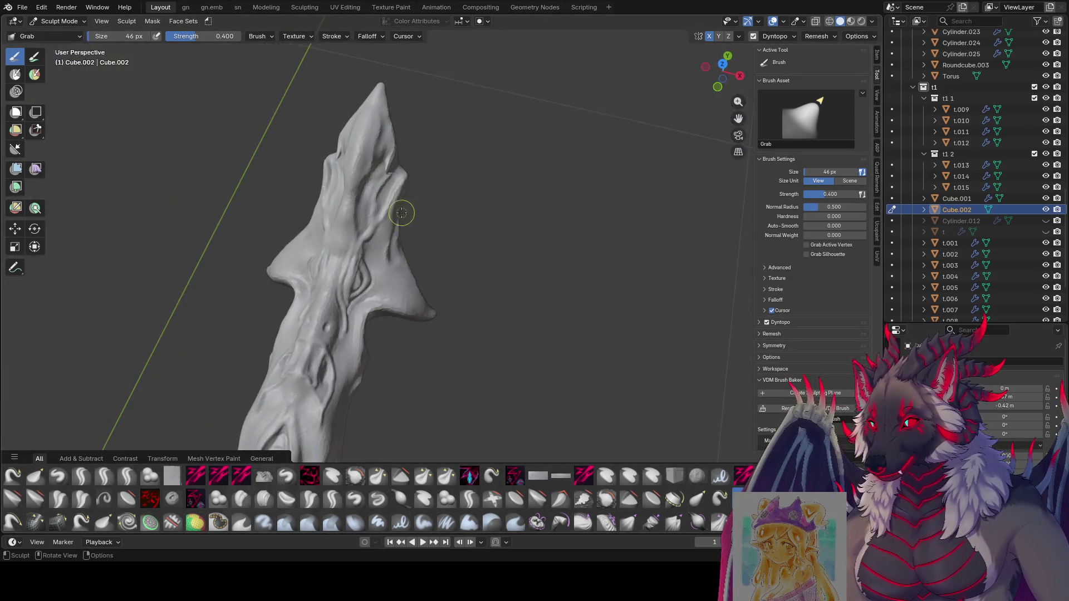
middle_click_drag(469, 196, 418, 209)
Enlarge the Grab brush to 163 px and inspect the flared fin tip from below, above and the side.
key("f")
left_click(515, 134)
middle_click_drag(498, 142, 496, 136)
key("f")
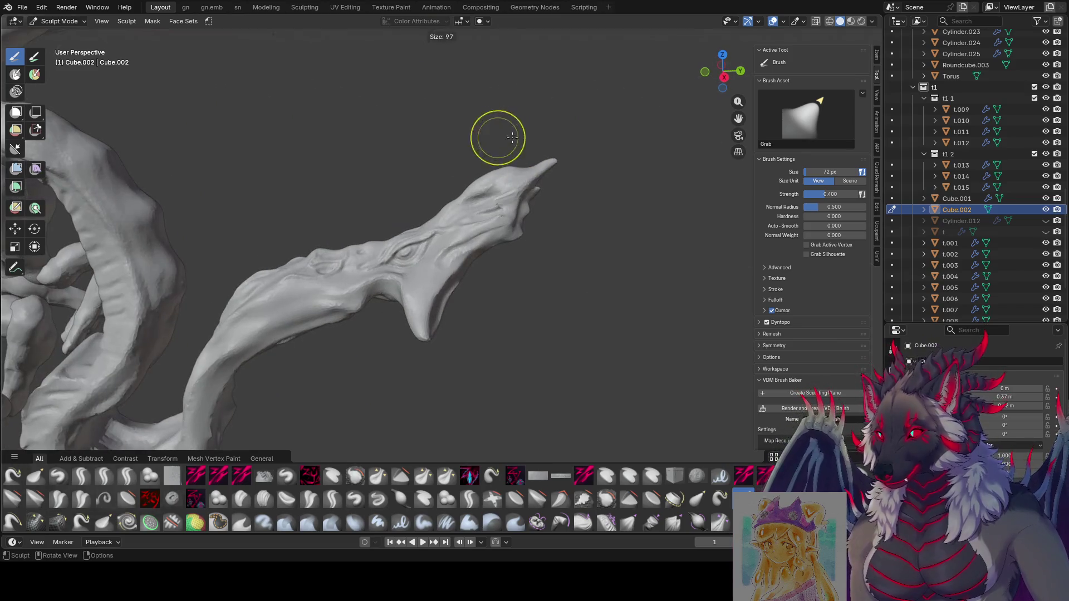
left_click(492, 181)
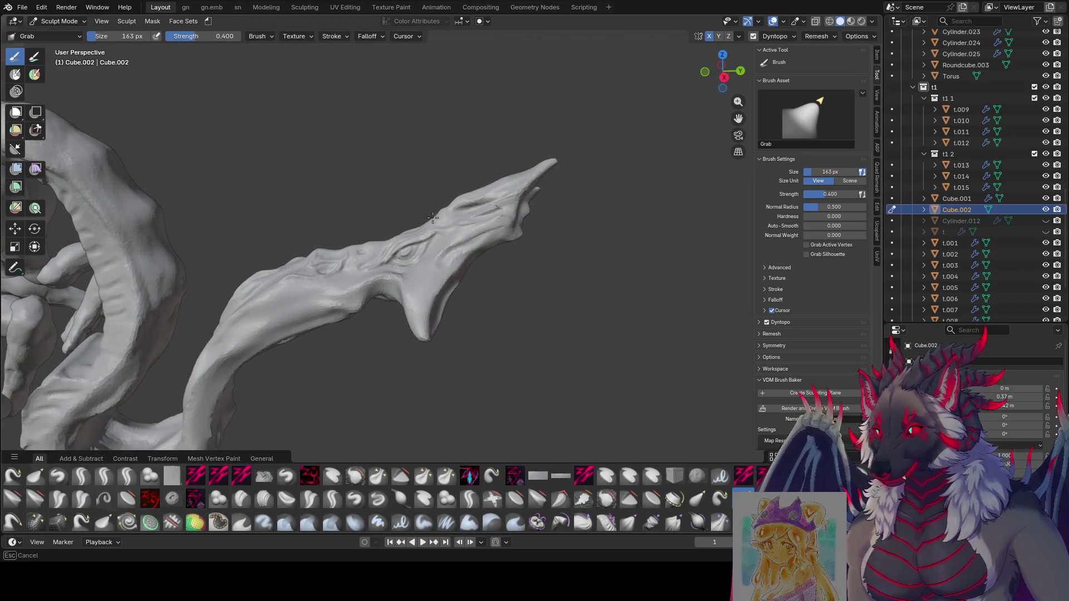
mouse_move(433, 218)
middle_mouse_down()
mouse_move(400, 138)
mouse_move(466, 190)
mouse_move(408, 230)
mouse_move(596, 238)
mouse_move(627, 392)
middle_mouse_up()
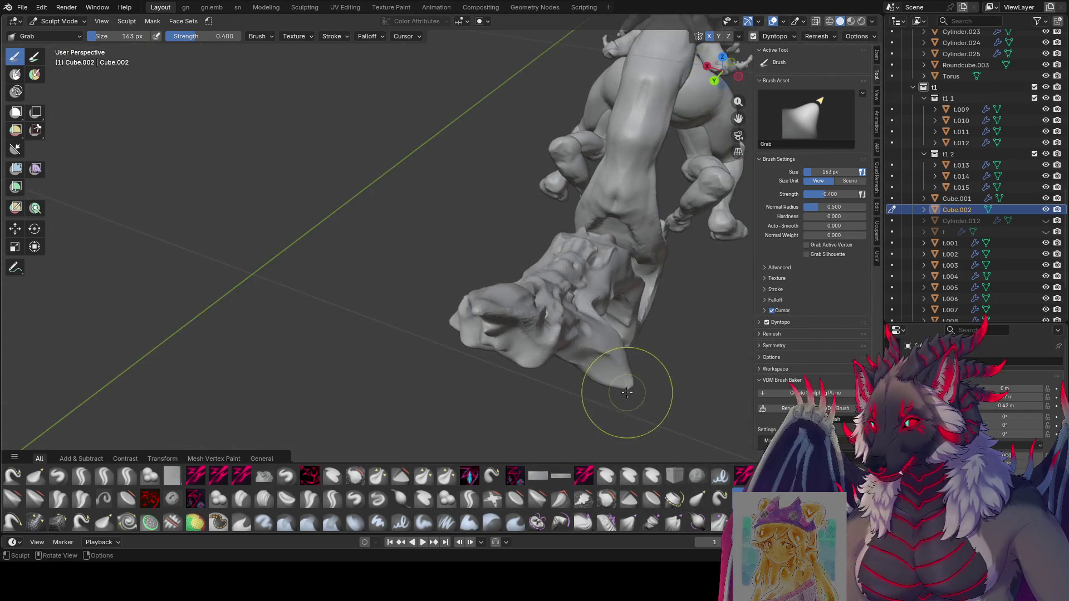
mouse_move(682, 333)
middle_mouse_down()
mouse_move(512, 322)
mouse_move(454, 367)
mouse_move(451, 316)
middle_mouse_up()
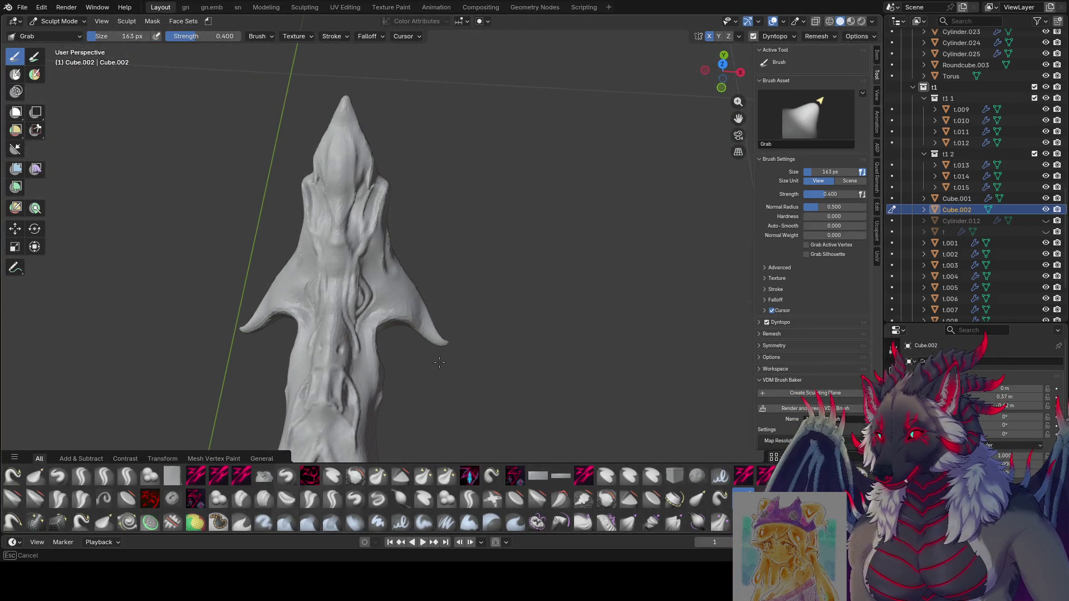
mouse_move(438, 361)
middle_mouse_down()
mouse_move(422, 294)
mouse_move(421, 350)
middle_mouse_up()
middle_click_drag(420, 307, 425, 293)
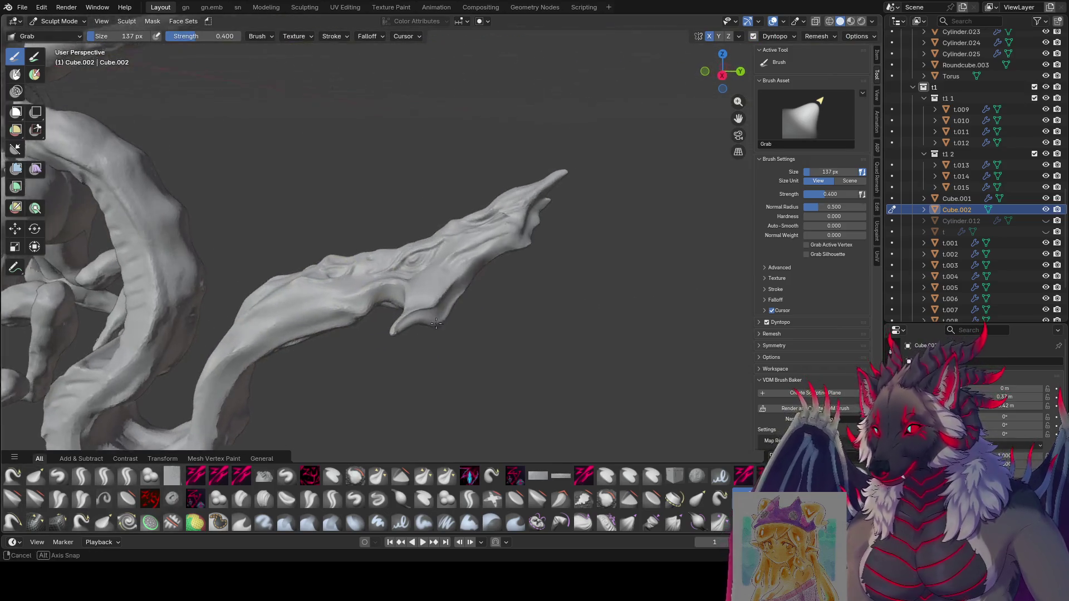
scroll(423, 375, "down", 10)
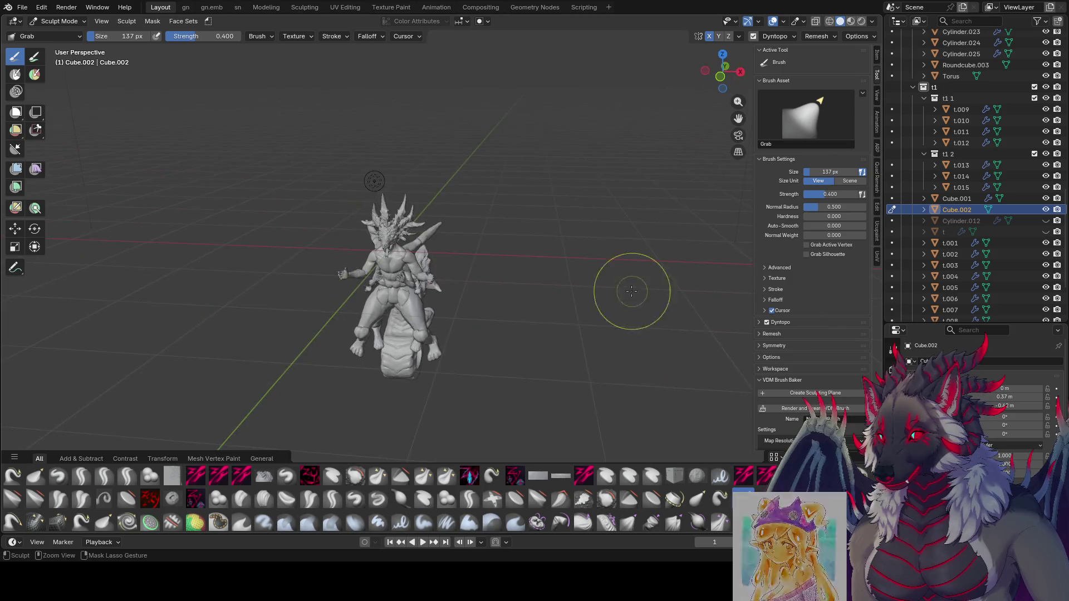
Save the project, then in Right Orthographic pull the tail's middle section down and left into a deeper curve.
mouse_move(632, 287)
middle_mouse_down()
mouse_move(590, 256)
mouse_move(465, 215)
mouse_move(447, 242)
middle_mouse_up()
key("ctrl+s")
scroll(465, 215, "up", 5)
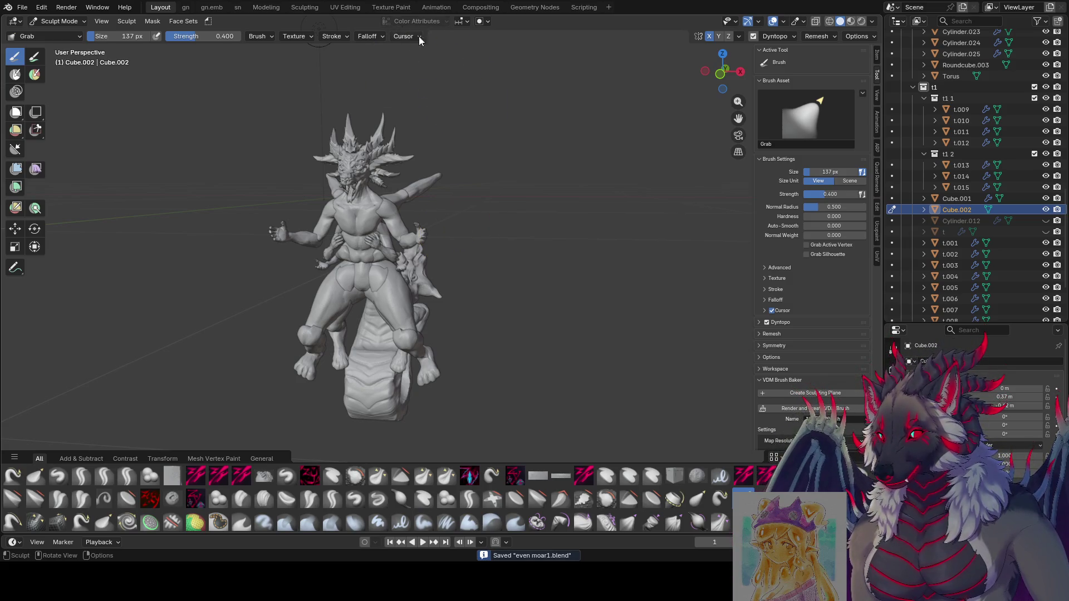
scroll(378, 310, "up", 3)
mouse_move(377, 310)
middle_mouse_down()
mouse_move(589, 276)
mouse_move(251, 192)
mouse_move(470, 120)
mouse_move(572, 107)
middle_mouse_up()
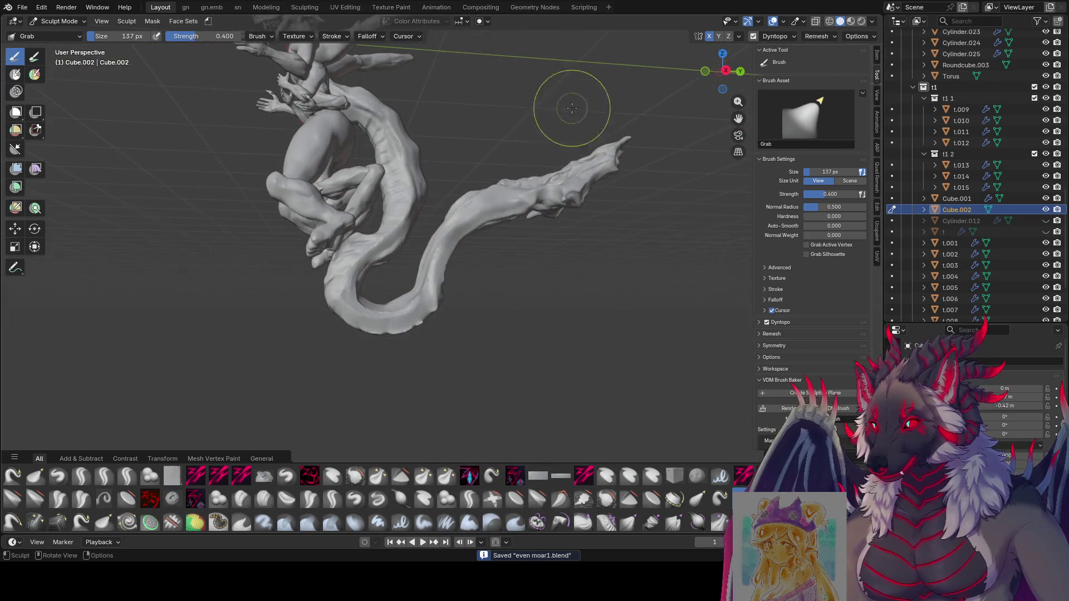
key("bracketright")
key("KP_1")
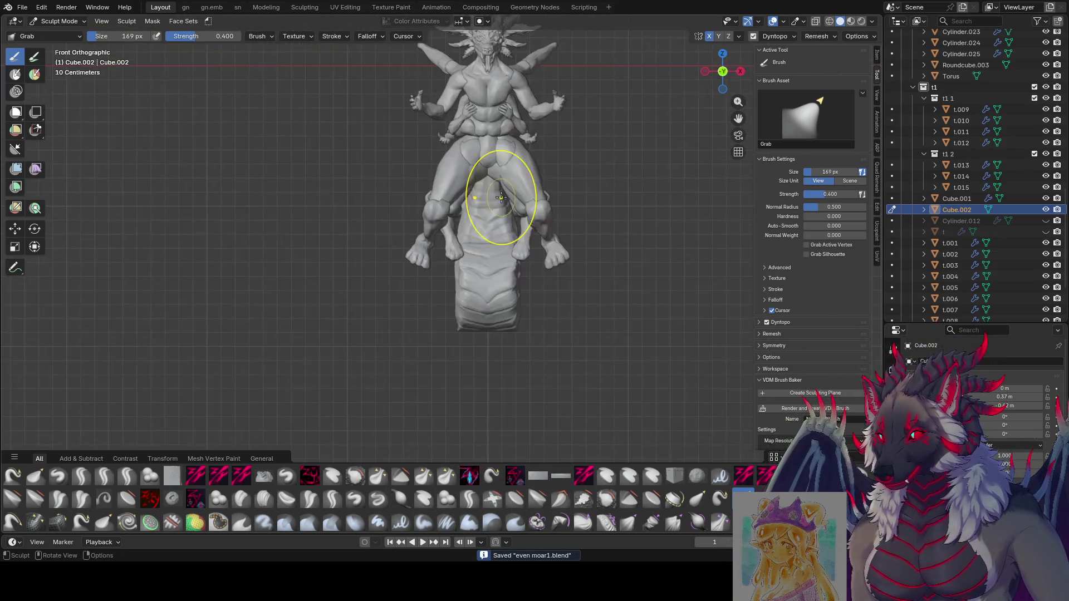
key("KP_3")
left_click_drag(500, 194, 443, 243)
Resize the Grab brush to 120 then 151 px and review the tail's new S-curve from both sides.
key("f")
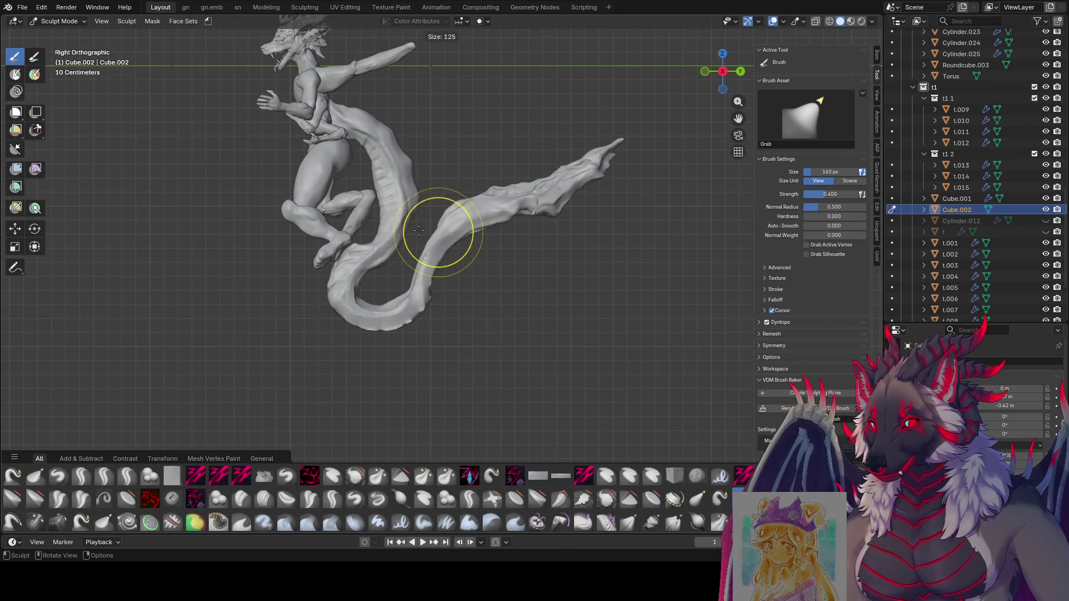
left_click(426, 235)
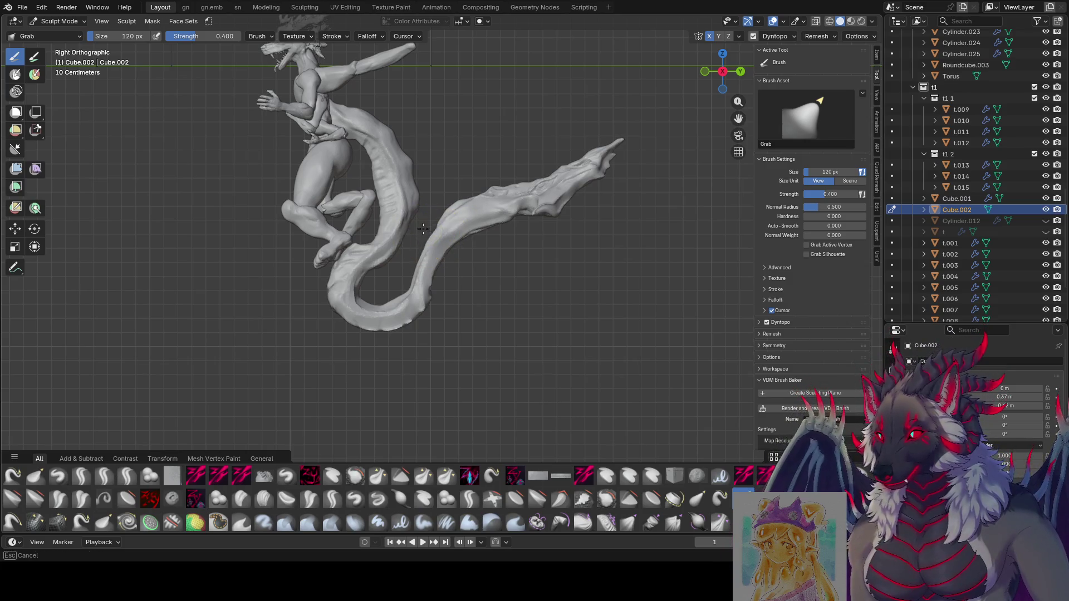
mouse_move(463, 258)
middle_mouse_down()
mouse_move(429, 232)
mouse_move(488, 231)
middle_mouse_up()
key("f")
left_click(440, 226)
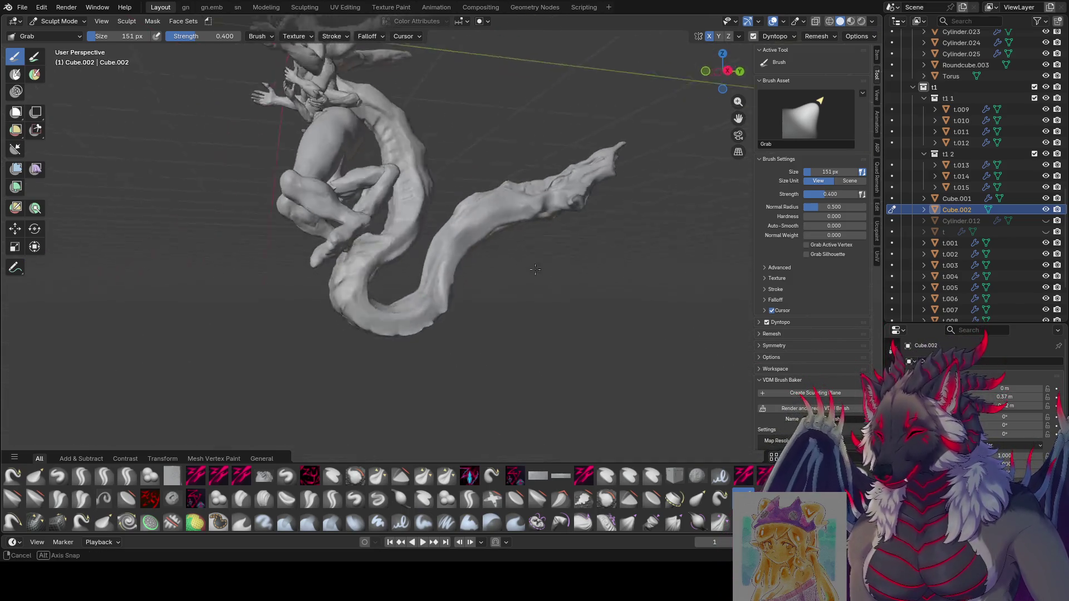
mouse_move(519, 218)
middle_mouse_down()
mouse_move(418, 269)
mouse_move(468, 222)
middle_mouse_up()
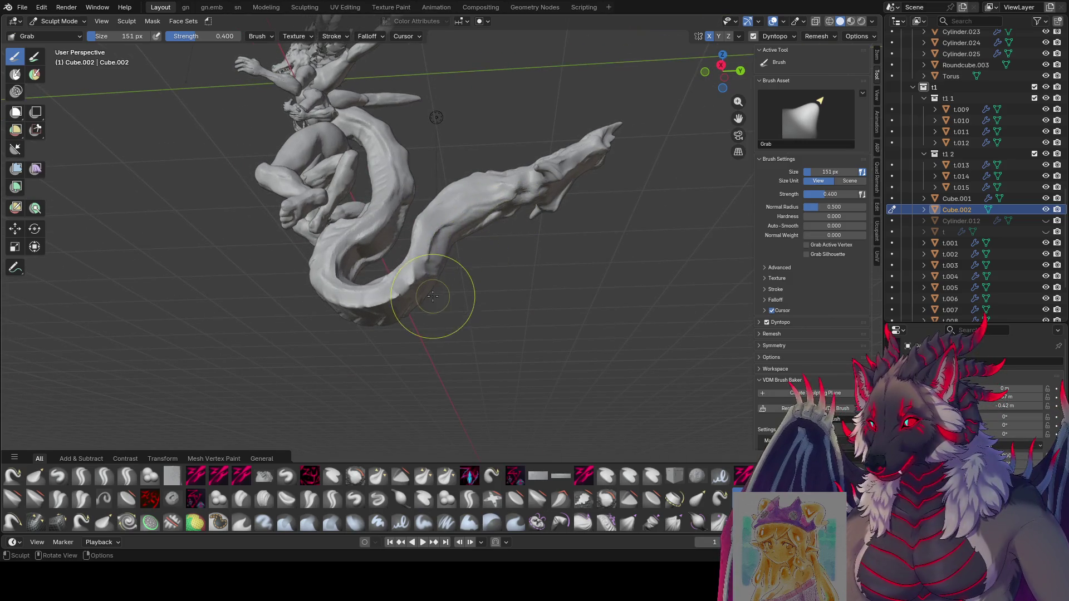
middle_click_drag(432, 296, 426, 299)
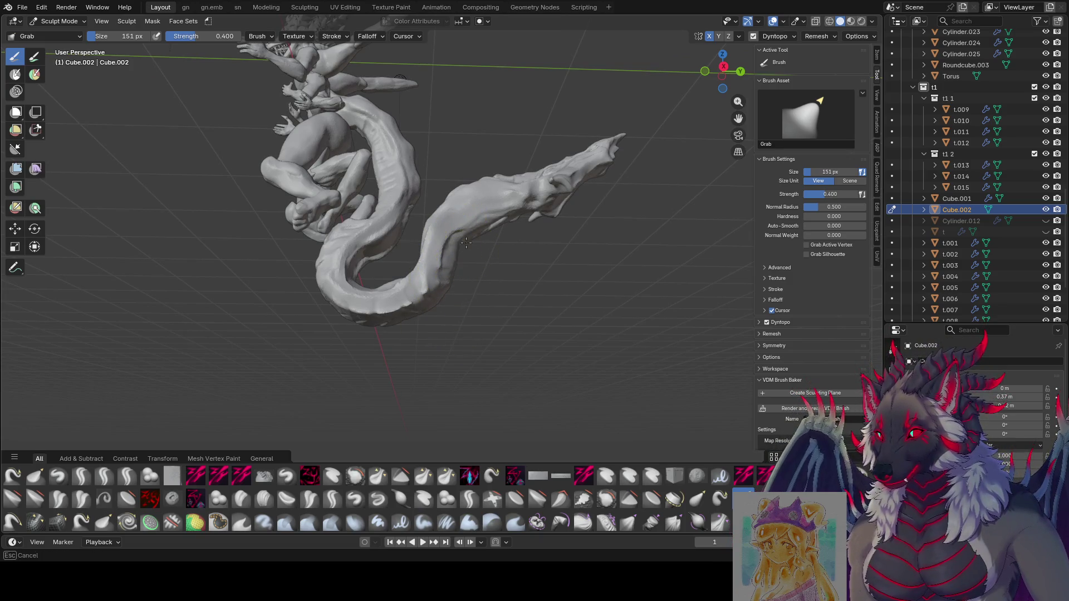
mouse_move(476, 245)
middle_mouse_down()
mouse_move(590, 317)
mouse_move(489, 268)
mouse_move(471, 336)
middle_mouse_up()
Step the Grab brush down from 151 px through 132, 120, 107 and 93 px, settling at 99 px.
key("f")
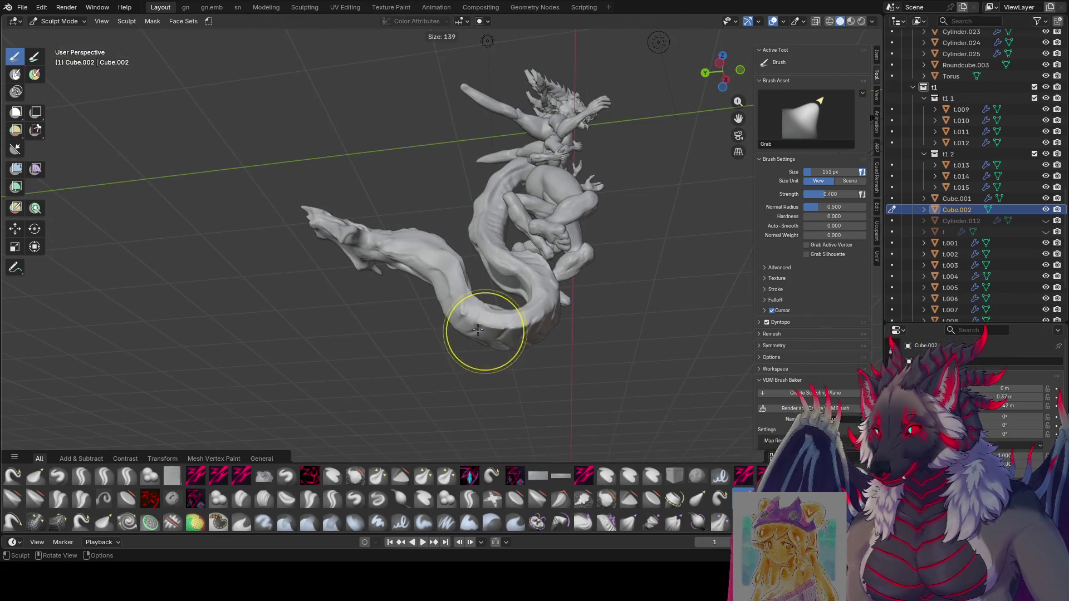
left_click(477, 332)
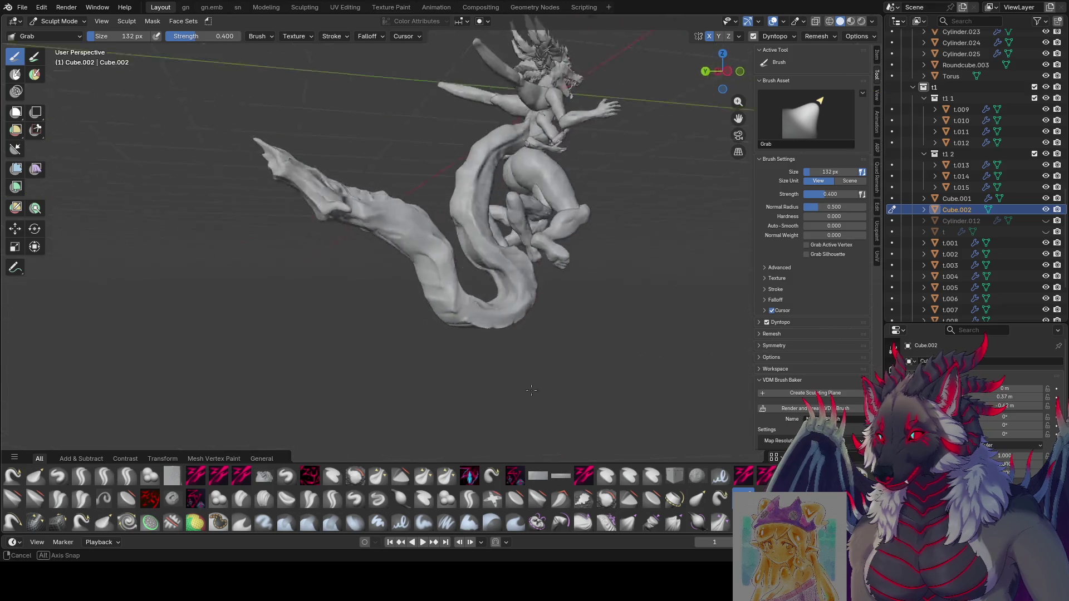
mouse_move(472, 349)
middle_mouse_down()
mouse_move(680, 376)
mouse_move(181, 203)
mouse_move(416, 334)
mouse_move(398, 370)
mouse_move(543, 351)
mouse_move(517, 289)
mouse_move(416, 296)
mouse_move(437, 318)
mouse_move(407, 346)
middle_mouse_up()
key("bracketleft")
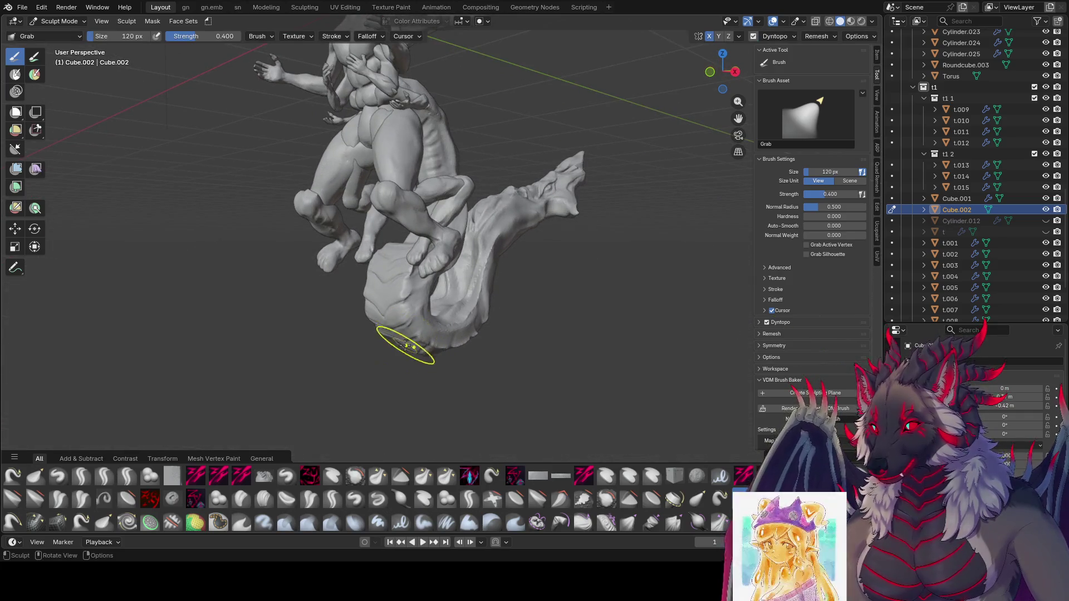
key("bracketleft")
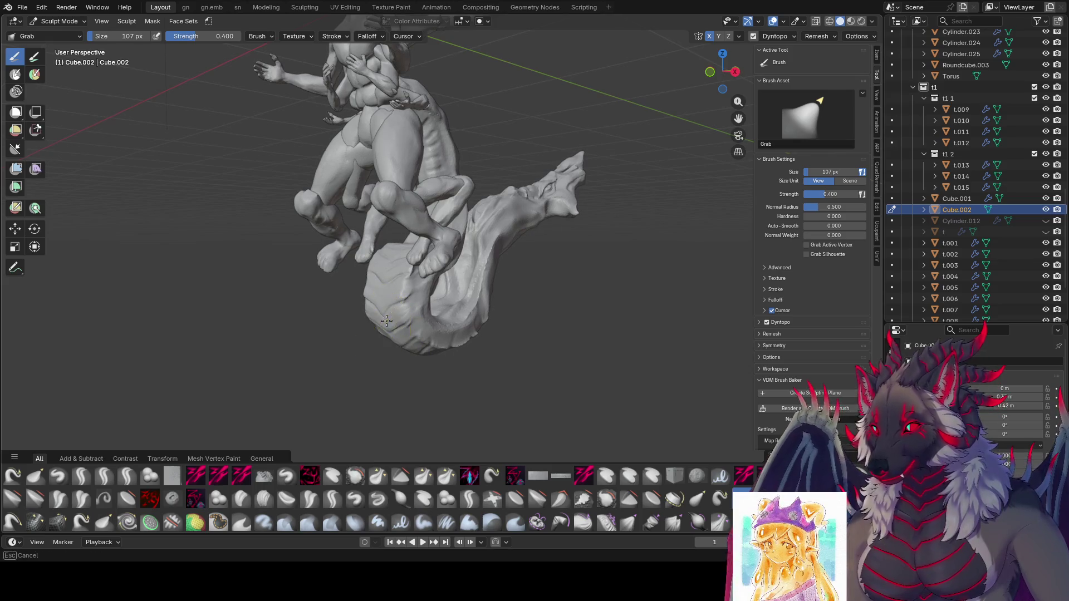
mouse_move(386, 320)
middle_mouse_down()
mouse_move(424, 310)
mouse_move(370, 291)
mouse_move(443, 291)
mouse_move(520, 312)
mouse_move(547, 281)
mouse_move(312, 278)
mouse_move(334, 287)
mouse_move(504, 252)
middle_mouse_up()
key("bracketleft")
key("bracketleft")
key("bracketright")
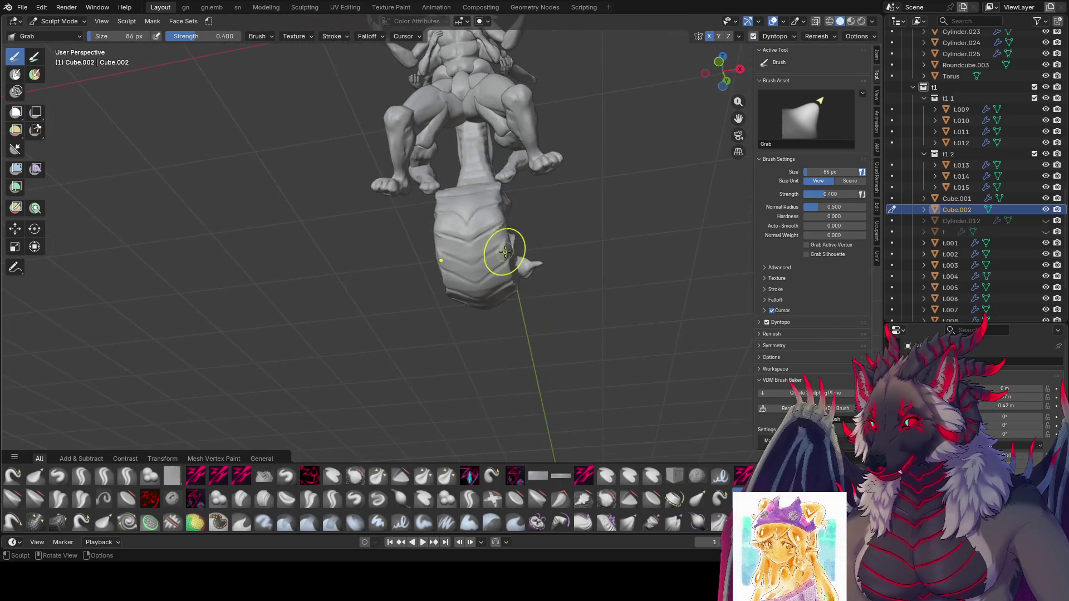
mouse_move(619, 127)
middle_mouse_down()
mouse_move(551, 242)
mouse_move(630, 305)
mouse_move(584, 313)
mouse_move(604, 233)
middle_mouse_up()
key("ctrl+s")
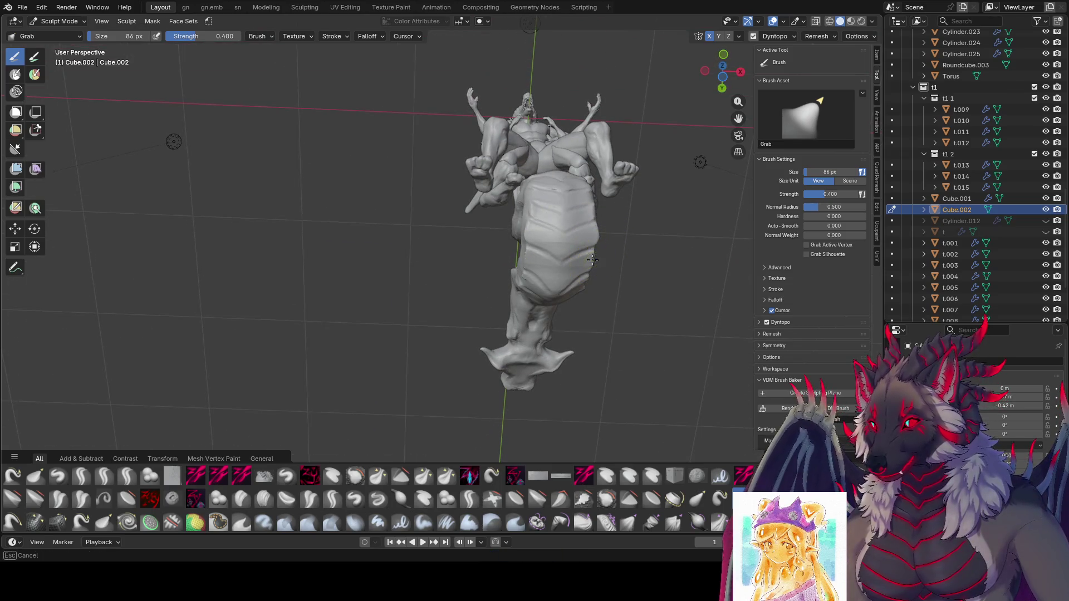
mouse_move(592, 259)
middle_mouse_down()
mouse_move(575, 231)
mouse_move(588, 291)
middle_mouse_up()
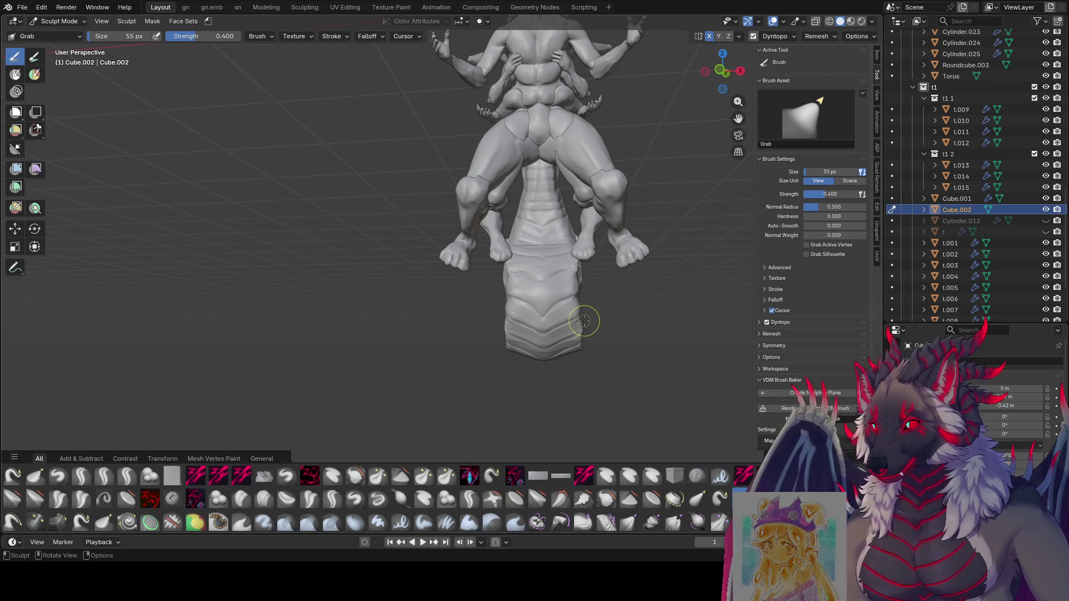
mouse_move(573, 318)
middle_mouse_down()
mouse_move(556, 213)
mouse_move(604, 167)
mouse_move(594, 260)
mouse_move(679, 352)
middle_mouse_up()
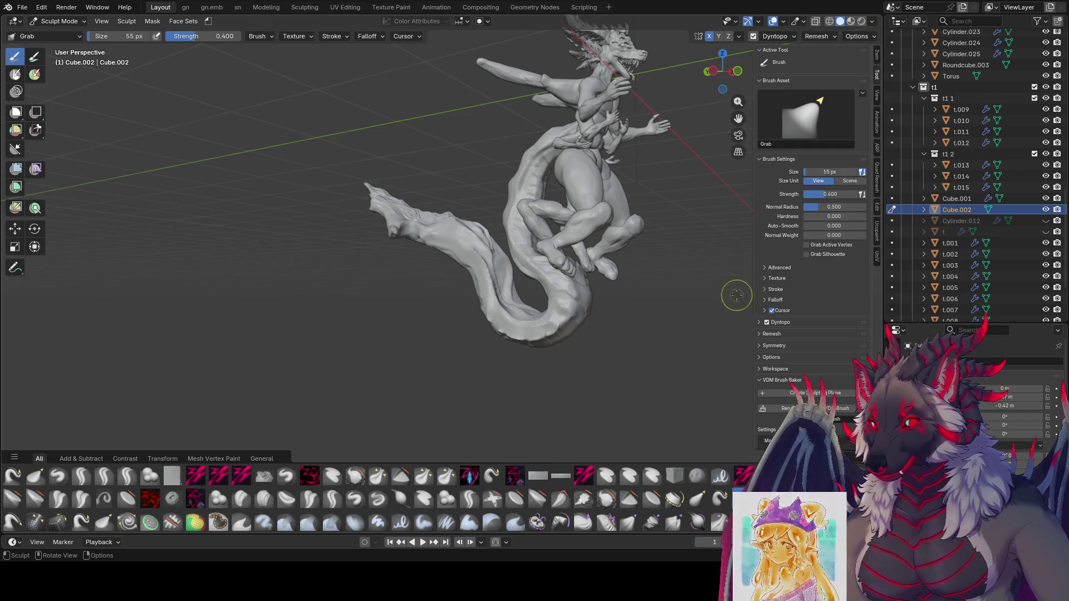
Shrink the Grab brush from 67 px to 53 px and then 43 px around the base's side spur.
mouse_move(549, 157)
middle_mouse_down()
mouse_move(573, 298)
mouse_move(530, 279)
mouse_move(604, 303)
mouse_move(482, 282)
middle_mouse_up()
scroll(487, 282, "up", 2)
key("f")
left_click(496, 238)
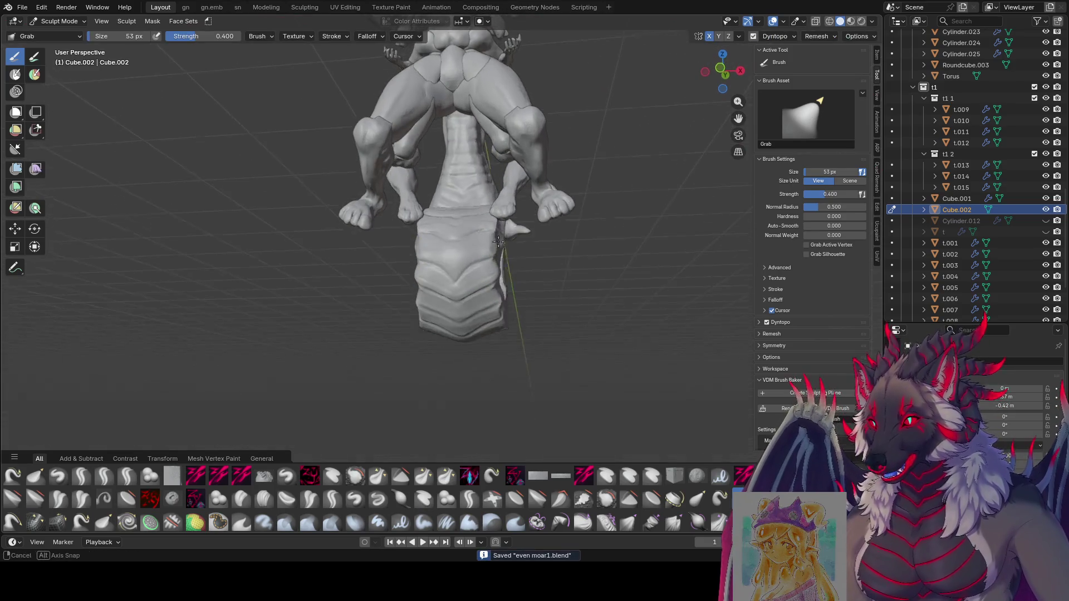
mouse_move(489, 215)
middle_mouse_down()
mouse_move(515, 255)
mouse_move(523, 233)
mouse_move(496, 215)
middle_mouse_up()
key("f")
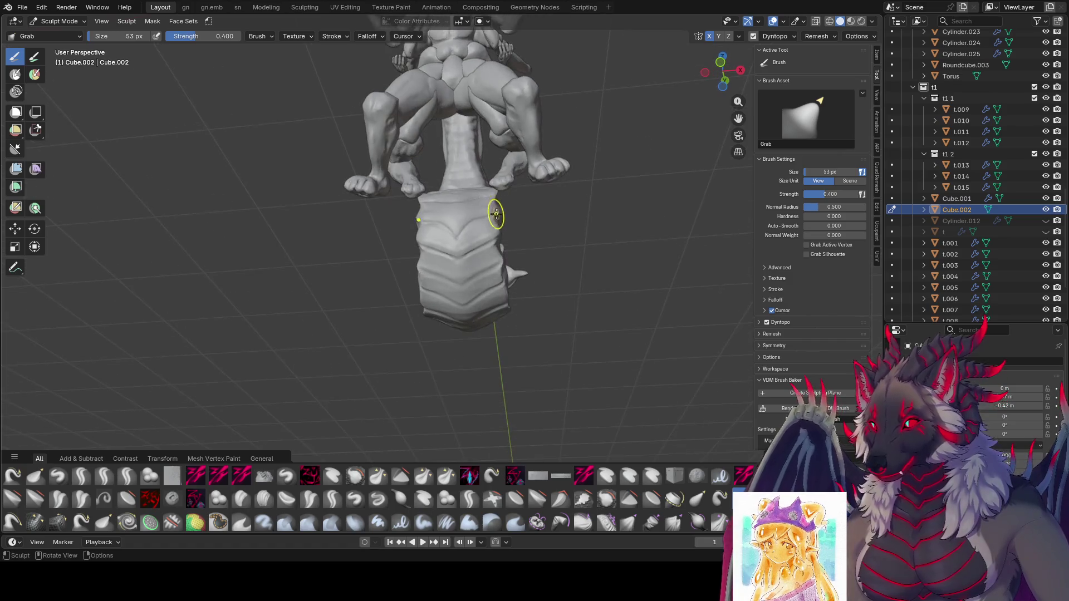
key("bracketleft")
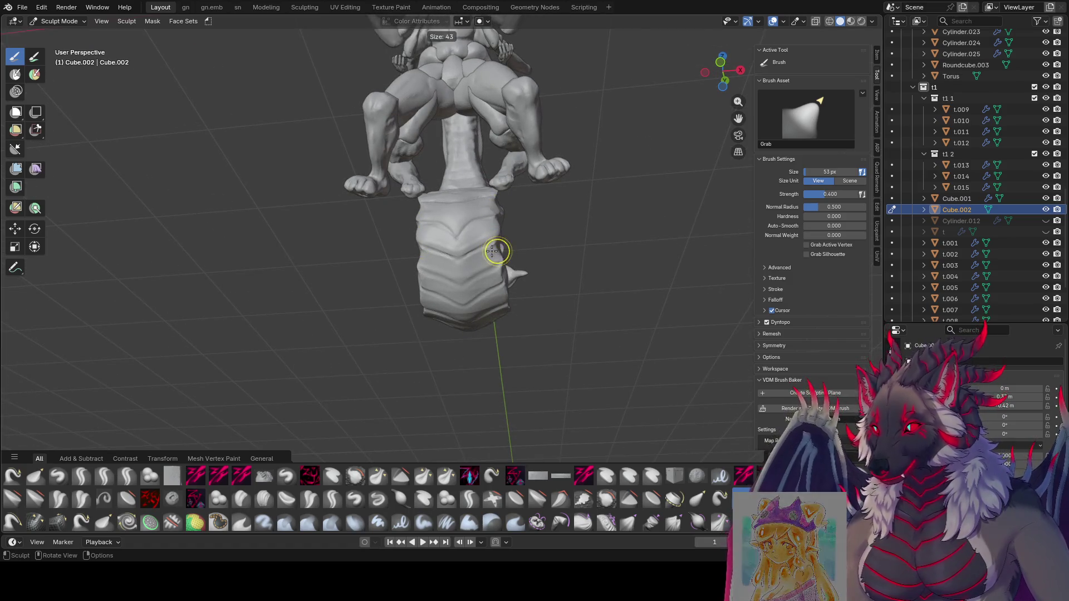
key("bracketleft")
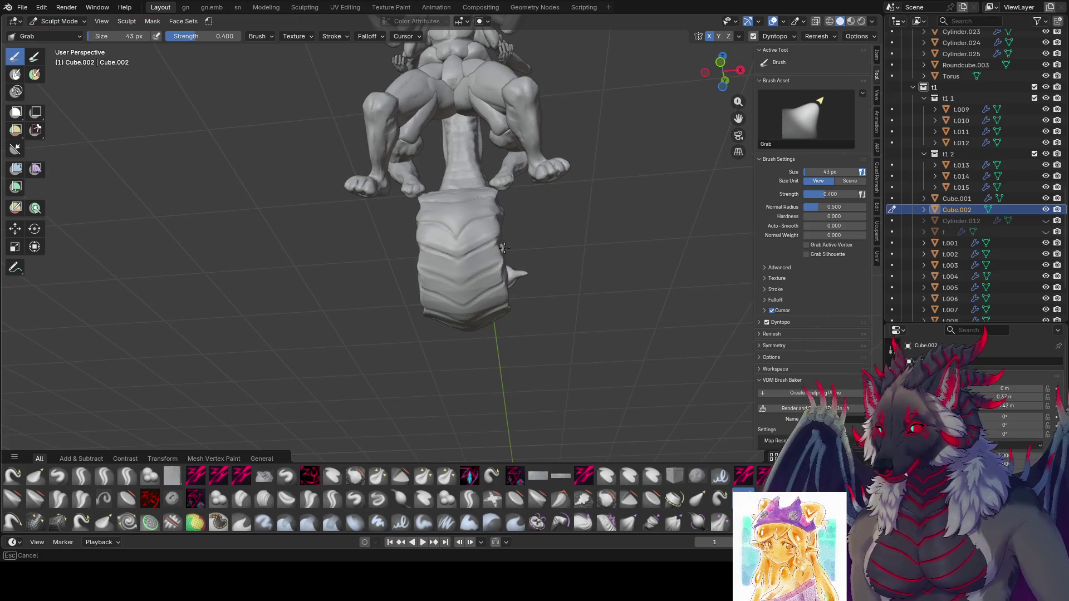
mouse_move(503, 248)
middle_mouse_down()
mouse_move(569, 224)
mouse_move(601, 315)
middle_mouse_up()
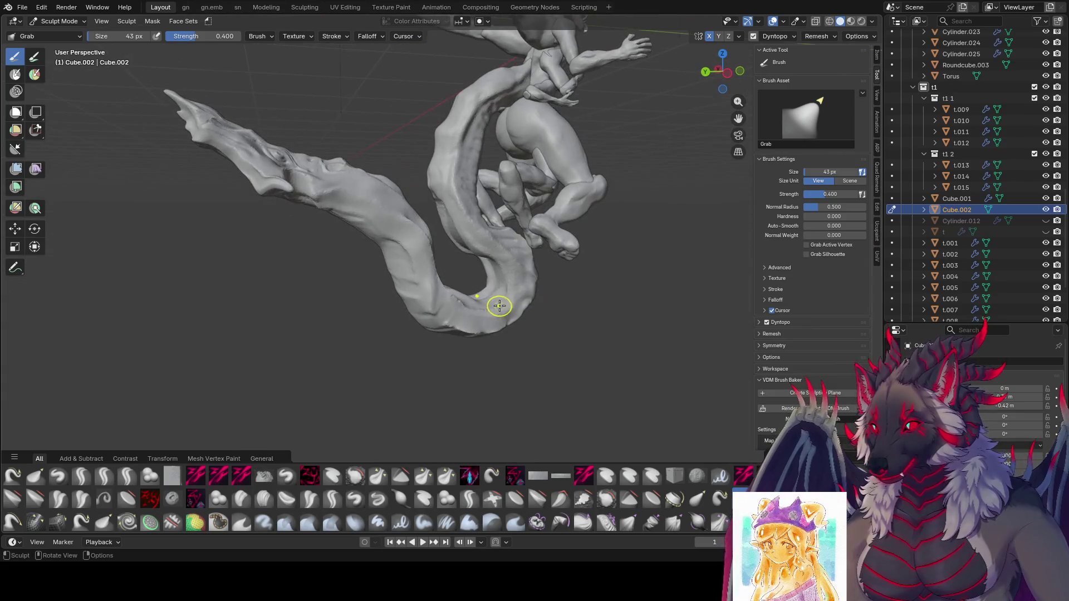
Grow the Grab brush to 68 then 78 px while viewing the tail coil from new angles.
key("f")
middle_click_drag(489, 275, 493, 239)
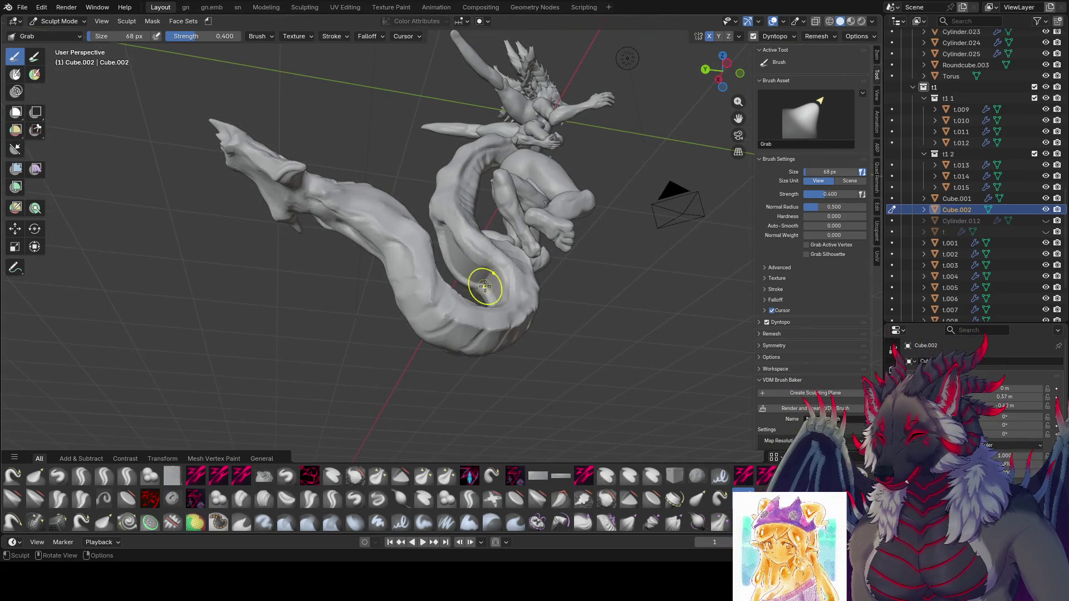
key("f")
mouse_move(489, 275)
middle_mouse_down()
mouse_move(493, 268)
mouse_move(520, 287)
middle_mouse_up()
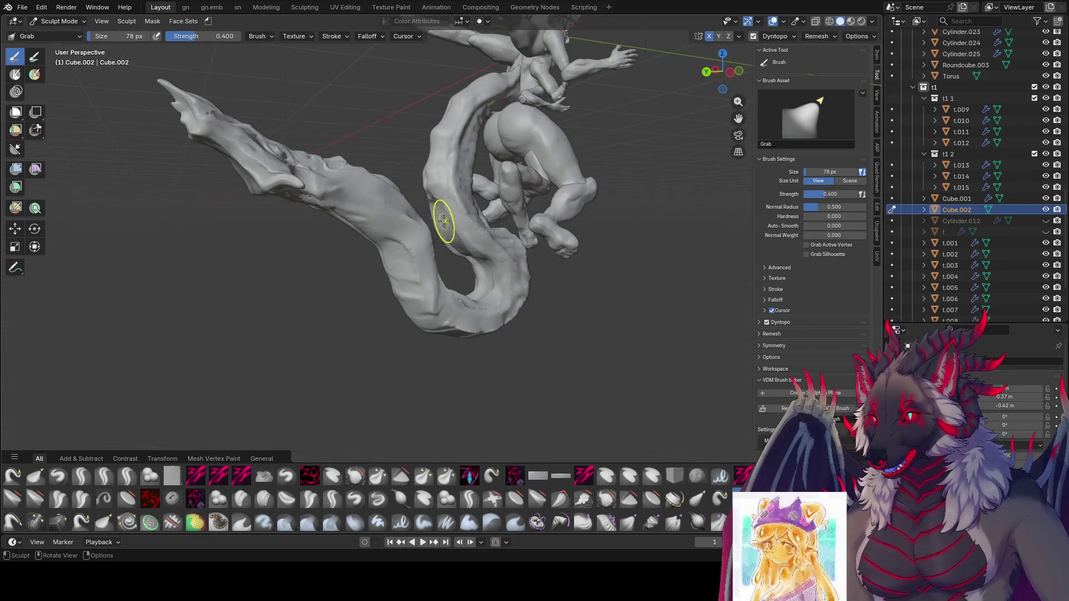
mouse_move(443, 213)
middle_mouse_down()
mouse_move(474, 271)
mouse_move(472, 290)
mouse_move(492, 286)
mouse_move(476, 278)
mouse_move(498, 268)
mouse_move(464, 286)
middle_mouse_up()
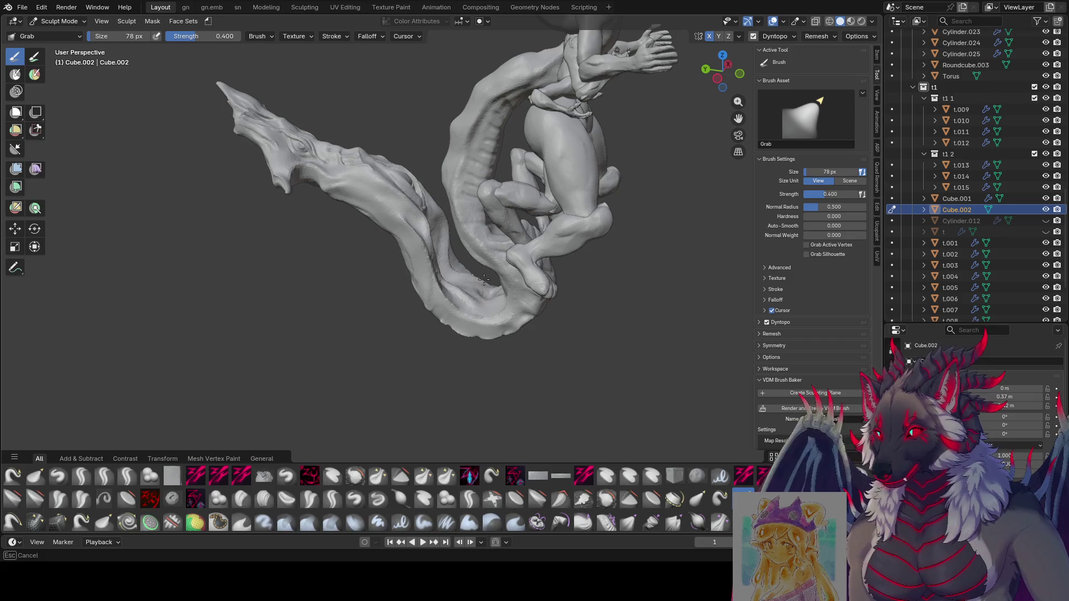
mouse_move(483, 280)
middle_mouse_down()
mouse_move(436, 262)
mouse_move(485, 279)
mouse_move(453, 275)
mouse_move(469, 285)
mouse_move(470, 262)
mouse_move(453, 287)
mouse_move(477, 238)
middle_mouse_up()
Settle the Grab brush at 83 px and save the sculpt file with Ctrl+S.
key("bracketleft")
key("bracketleft")
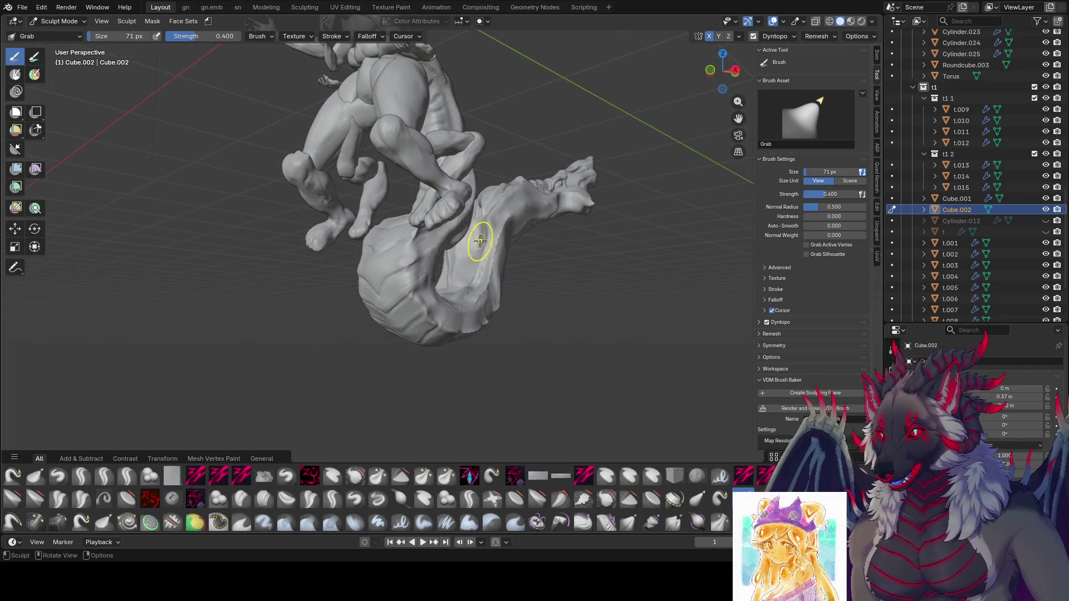
key("bracketright")
key("bracketright")
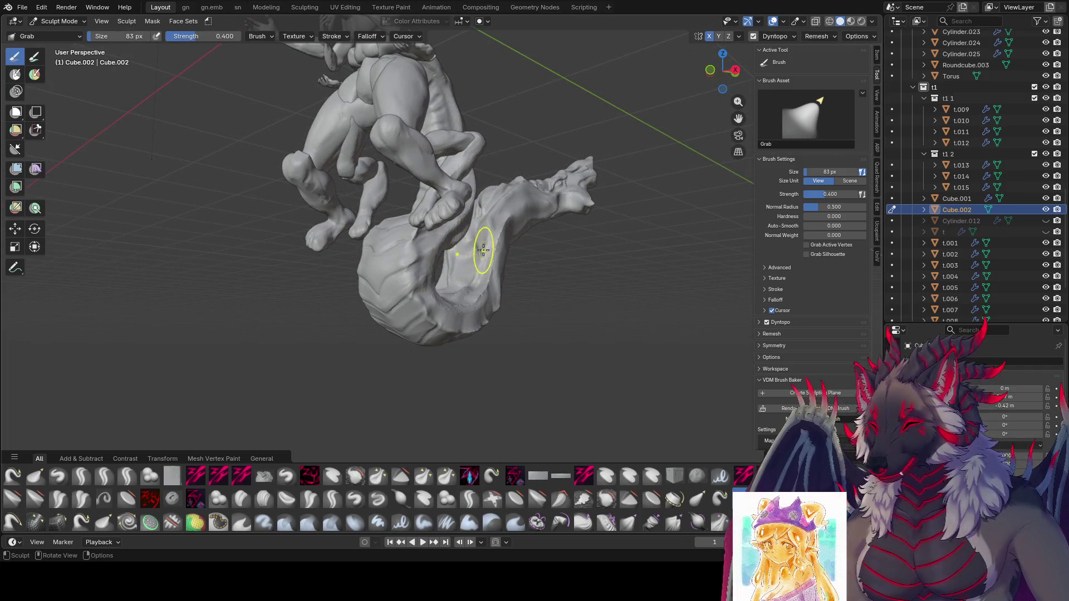
key("ctrl+s")
mouse_move(471, 251)
middle_mouse_down()
mouse_move(740, 269)
mouse_move(685, 313)
mouse_move(500, 320)
mouse_move(710, 311)
mouse_move(439, 188)
middle_mouse_up()
scroll(585, 259, "down", 5)
scroll(685, 312, "up", 4)
scroll(500, 320, "up", 1)
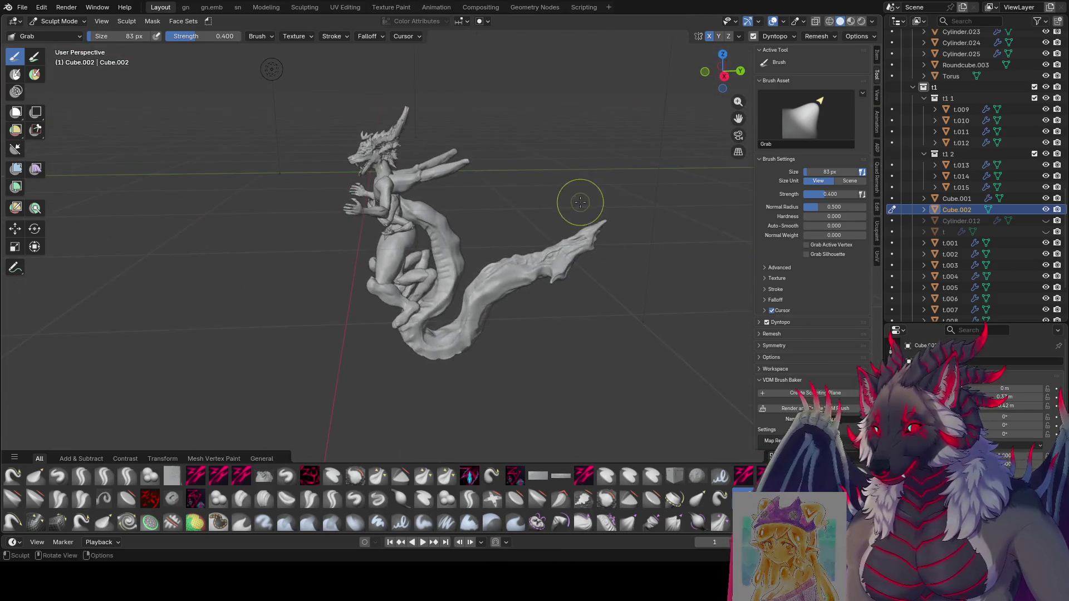
Grab-stroke the tail outward into a new sweeping curve and check it from several sides.
left_click_drag(440, 188, 470, 179)
mouse_move(470, 179)
middle_mouse_down()
mouse_move(374, 208)
mouse_move(229, 206)
mouse_move(424, 208)
middle_mouse_up()
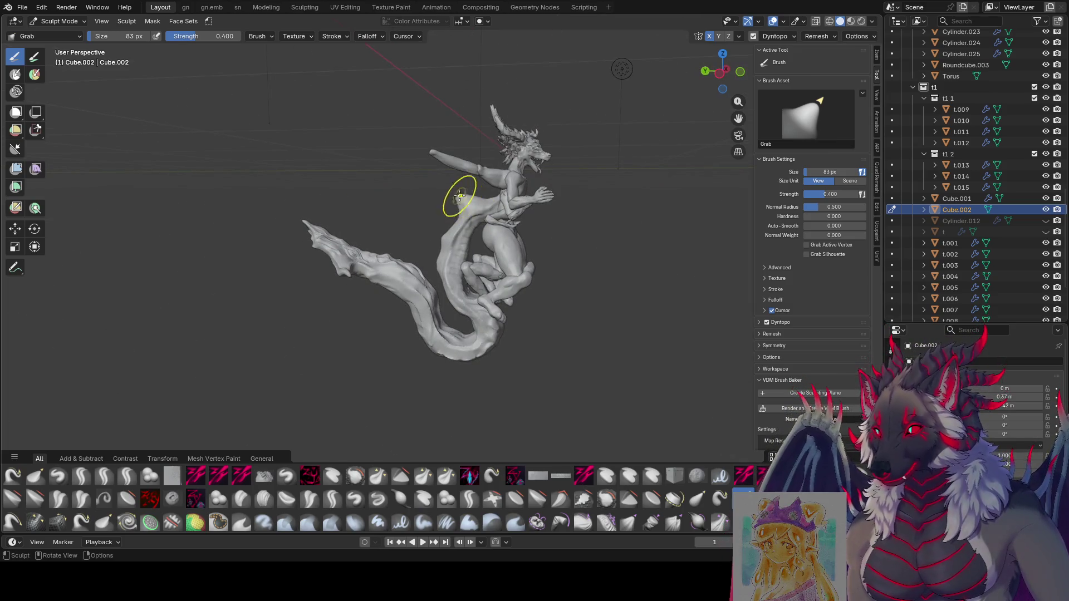
left_click_drag(438, 219, 444, 208)
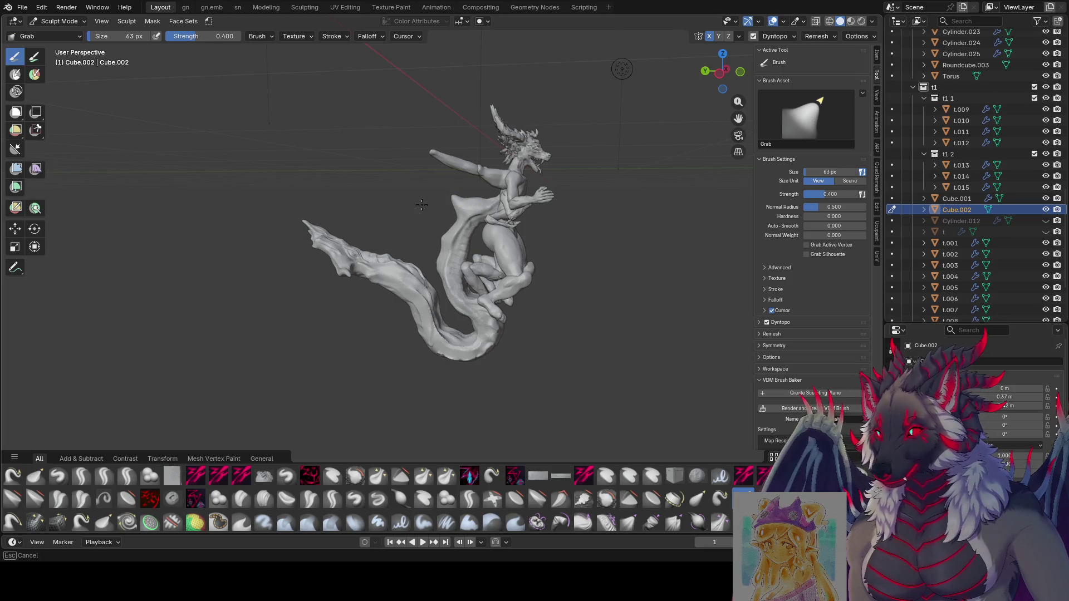
left_click_drag(422, 204, 422, 205)
middle_click_drag(422, 205, 534, 190)
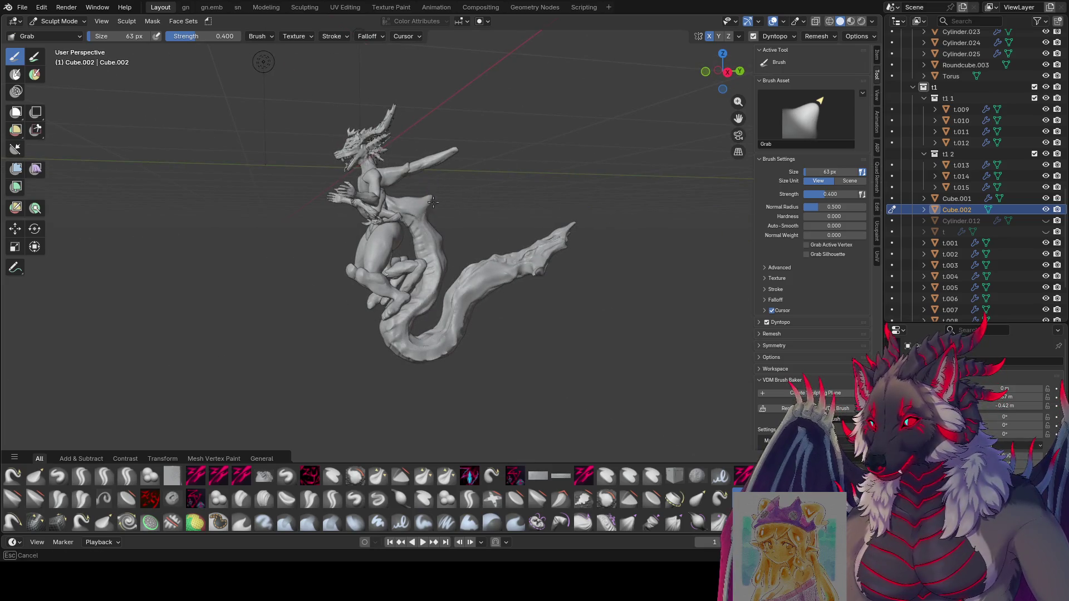
middle_click_drag(451, 242, 289, 222)
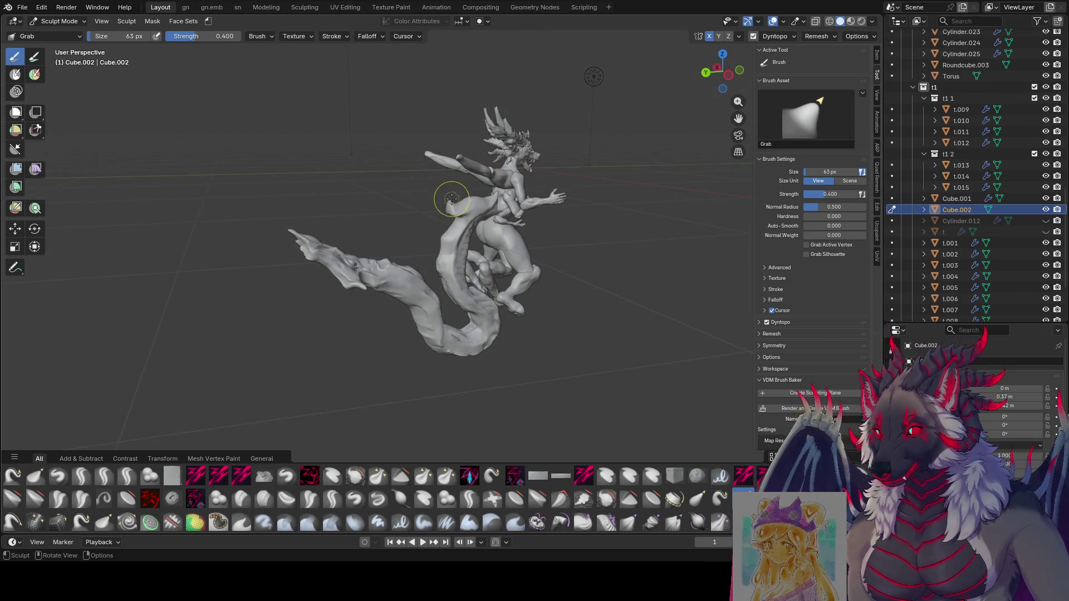
mouse_move(417, 251)
middle_mouse_down()
mouse_move(431, 211)
mouse_move(576, 269)
mouse_move(572, 287)
middle_mouse_up()
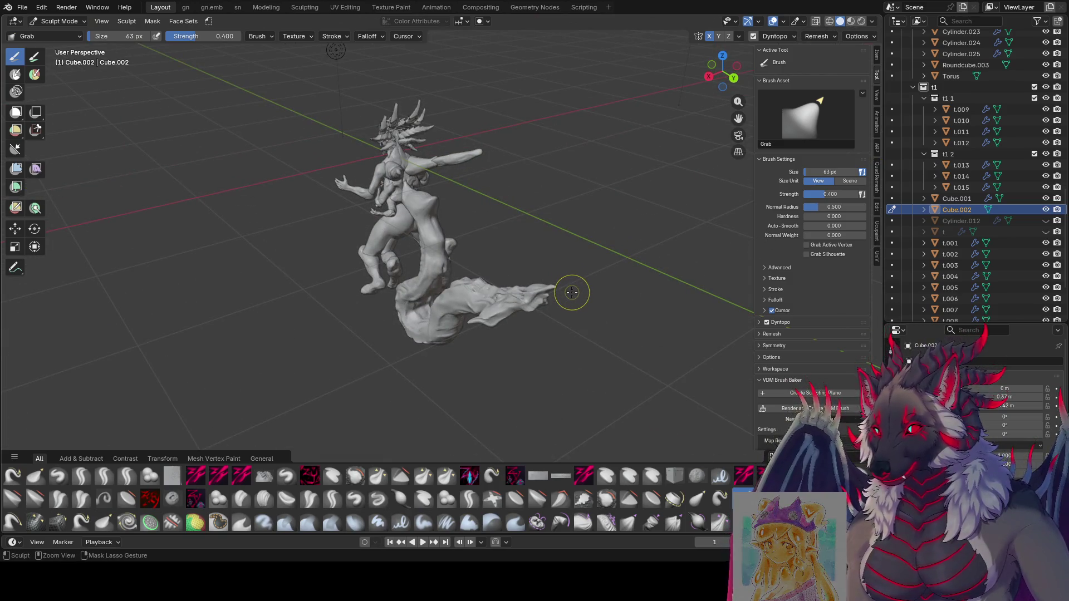
mouse_move(547, 281)
middle_mouse_down()
mouse_move(558, 244)
mouse_move(451, 266)
mouse_move(187, 192)
middle_mouse_up()
scroll(512, 255, "up", 2)
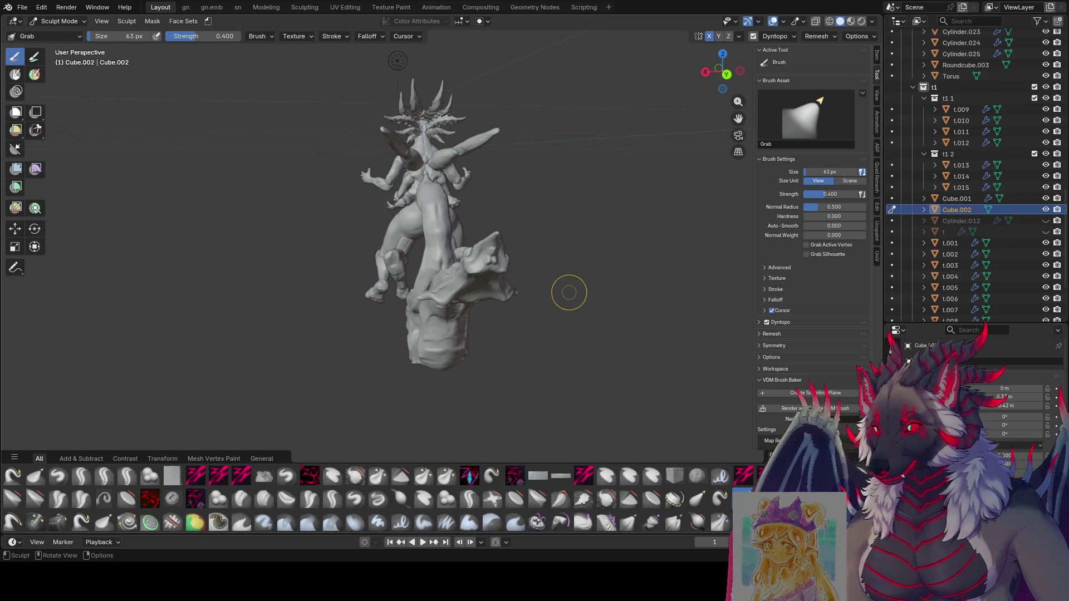
Save the sculpt, switch to the zy lid brush from the asset shelf and enlarge it slightly.
middle_click_drag(570, 209, 558, 241)
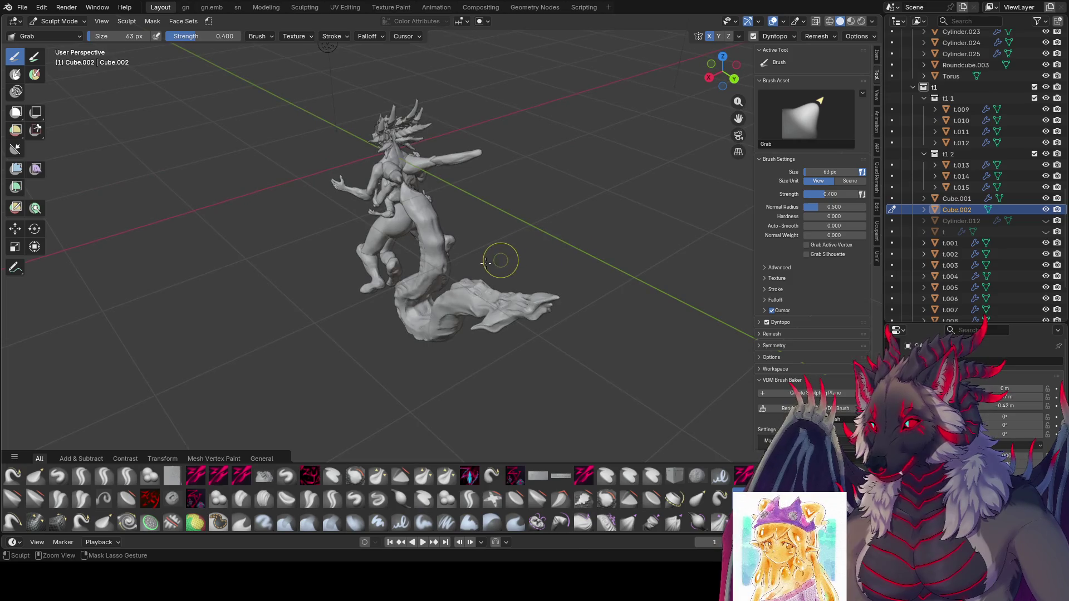
scroll(499, 257, "up", 4)
key("ctrl+s")
middle_click_drag(484, 262, 554, 347, "shift")
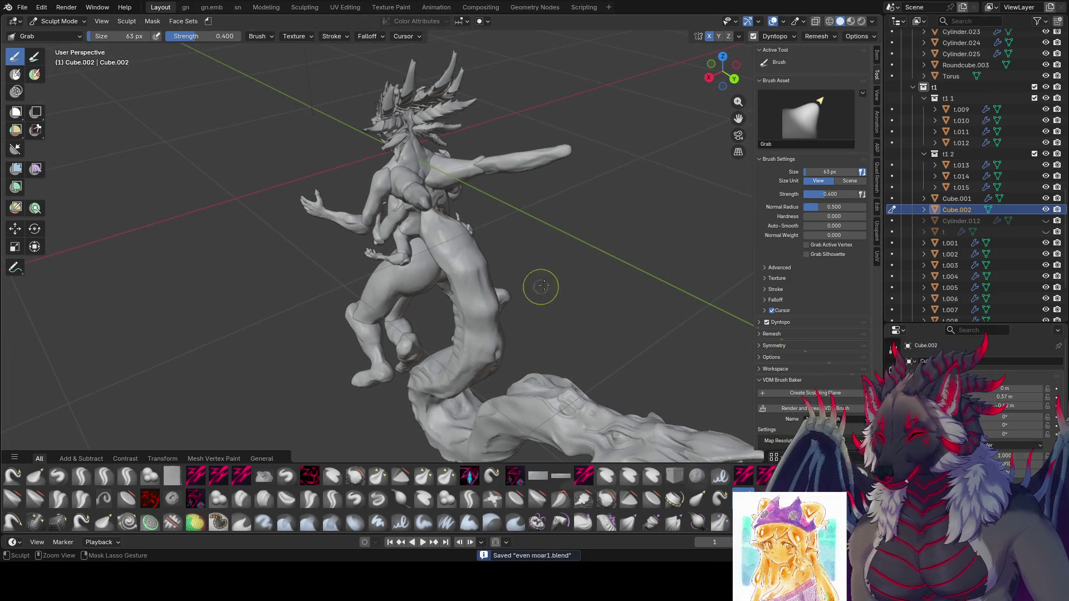
left_click(126, 474)
mouse_move(350, 276)
middle_mouse_down()
mouse_move(443, 202)
mouse_move(473, 234)
mouse_move(462, 231)
mouse_move(490, 241)
mouse_move(625, 206)
middle_mouse_up()
key("f")
left_click(449, 207)
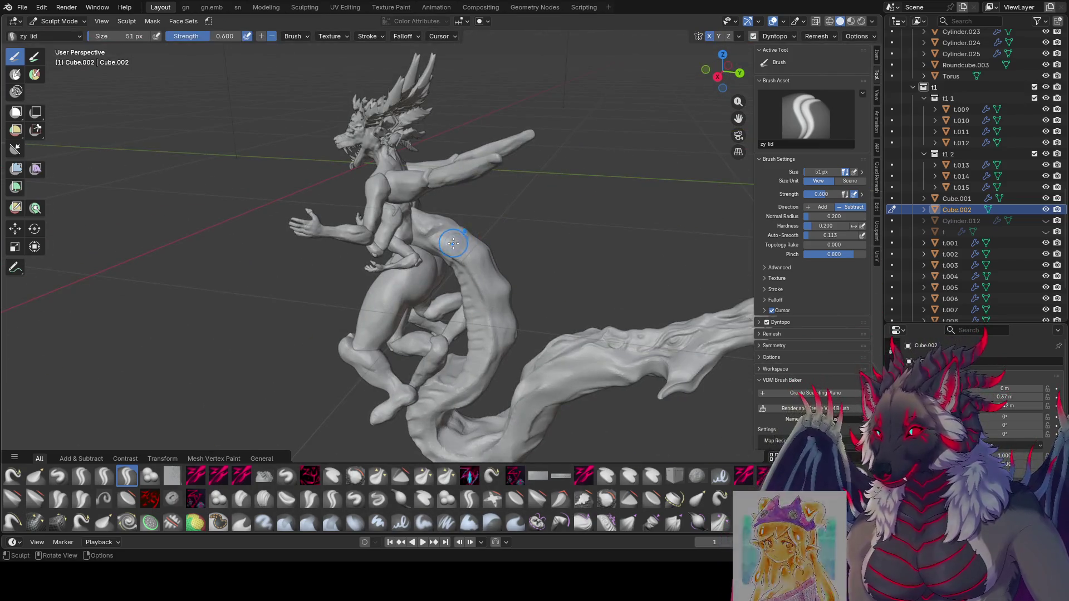
mouse_move(492, 249)
middle_mouse_down()
mouse_move(461, 231)
mouse_move(430, 264)
mouse_move(450, 299)
mouse_move(458, 253)
mouse_move(497, 225)
mouse_move(426, 258)
mouse_move(475, 259)
mouse_move(420, 265)
mouse_move(410, 282)
mouse_move(457, 296)
mouse_move(501, 281)
mouse_move(388, 294)
mouse_move(409, 297)
middle_mouse_up()
Shrink the zy lid brush to 41 px then back to 53 px, orbiting to a three-quarter back view.
key("bracketleft")
key("bracketleft")
key("bracketright")
key("bracketright")
key("bracketright")
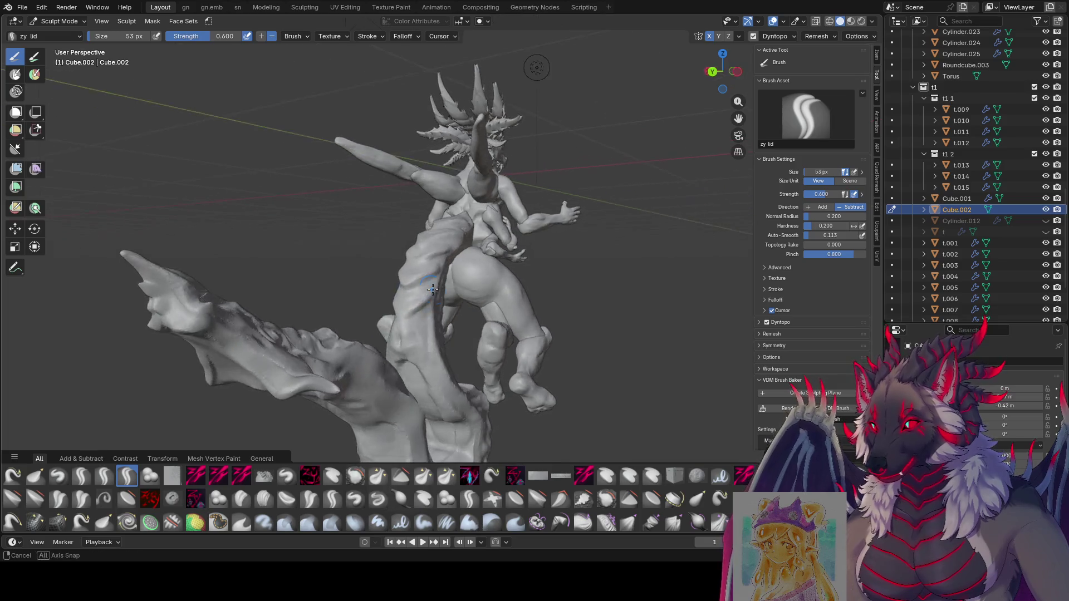
mouse_move(383, 315)
middle_mouse_down()
mouse_move(412, 298)
mouse_move(378, 310)
mouse_move(397, 297)
middle_mouse_up()
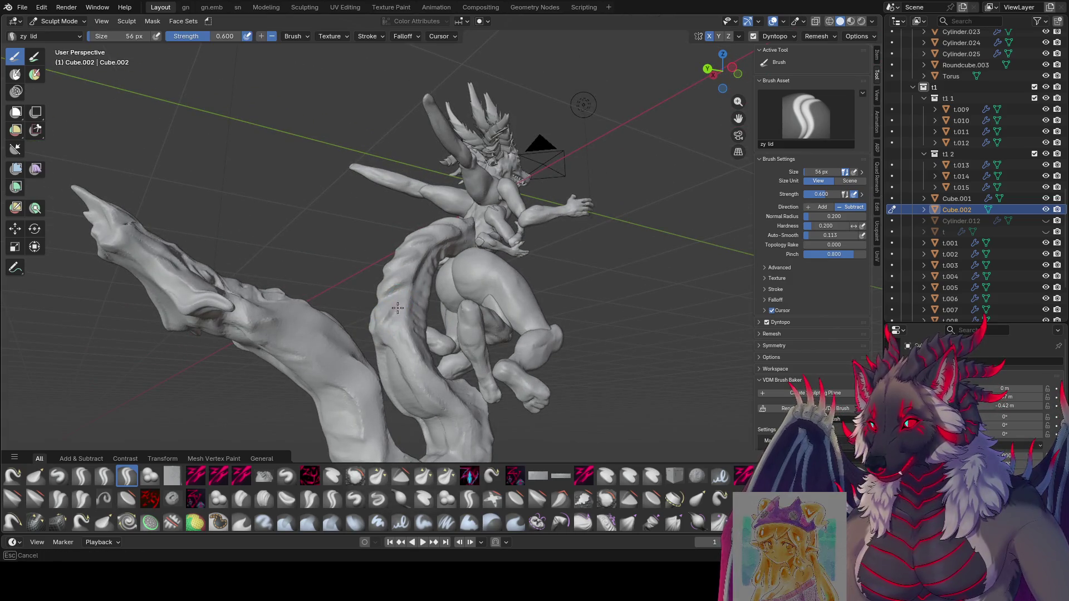
mouse_move(390, 313)
middle_mouse_down()
mouse_move(381, 310)
mouse_move(504, 317)
mouse_move(439, 277)
middle_mouse_up()
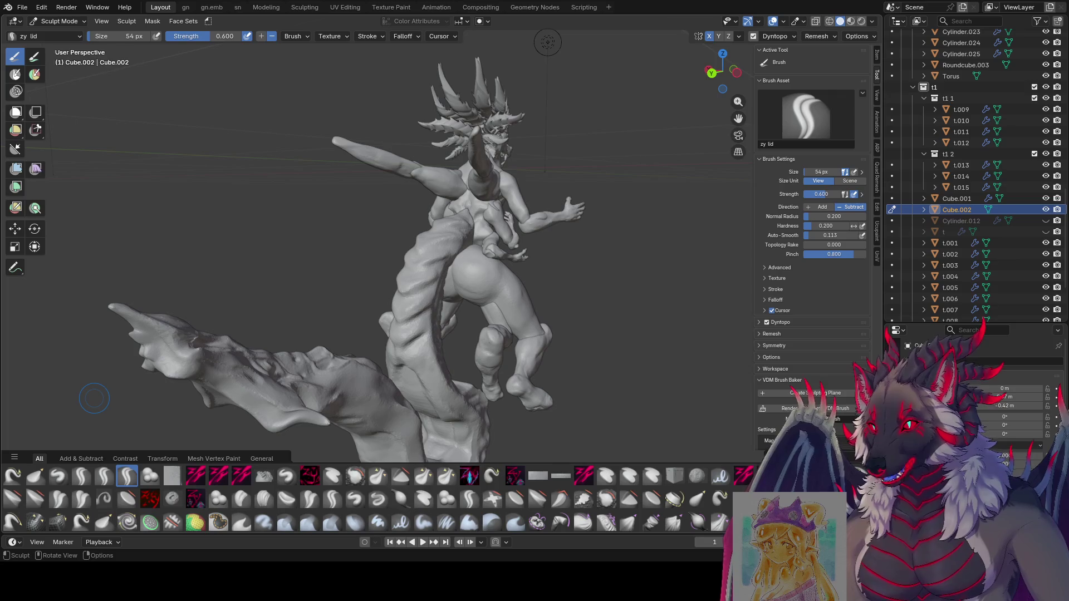
Orbit out to see the whole sculpt after carving scale ridges along the tail's back.
middle_click_drag(93, 399, 702, 297)
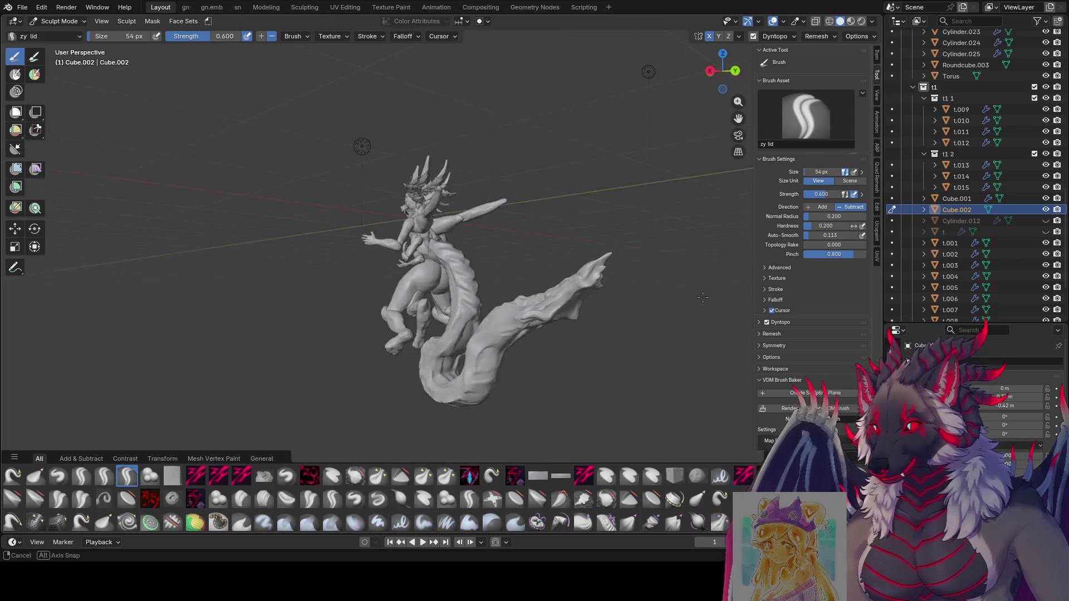
Save the sculpt, switch to Grab with G, pull the neck mesh sideways and shrink the brush to 67 px.
middle_click_drag(608, 203, 675, 210)
key("ctrl+s")
scroll(634, 251, "up", 3)
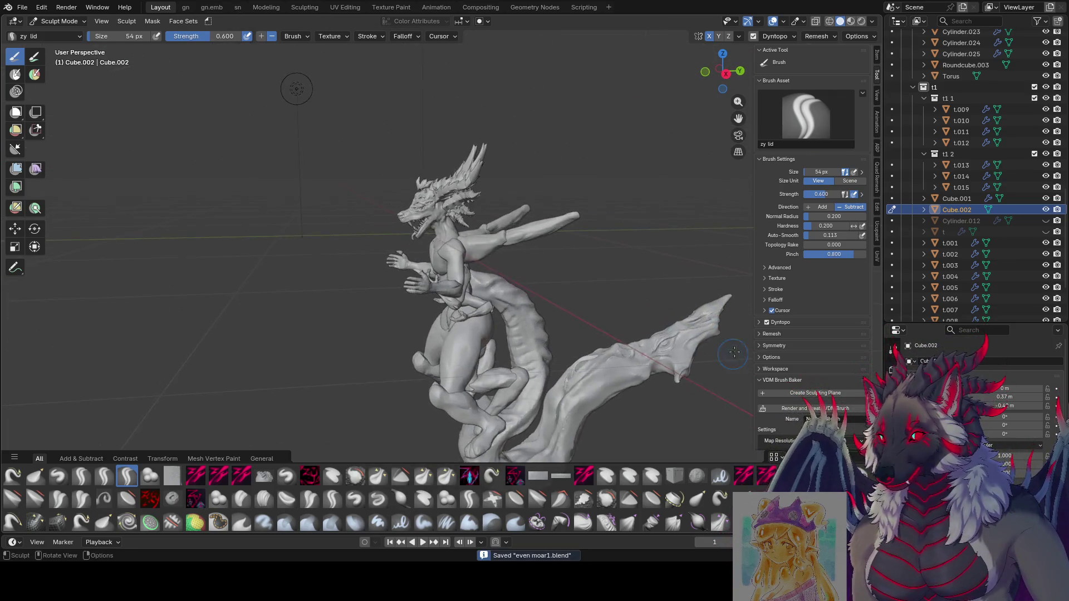
scroll(517, 224, "up", 2)
middle_click_drag(517, 224, 606, 302)
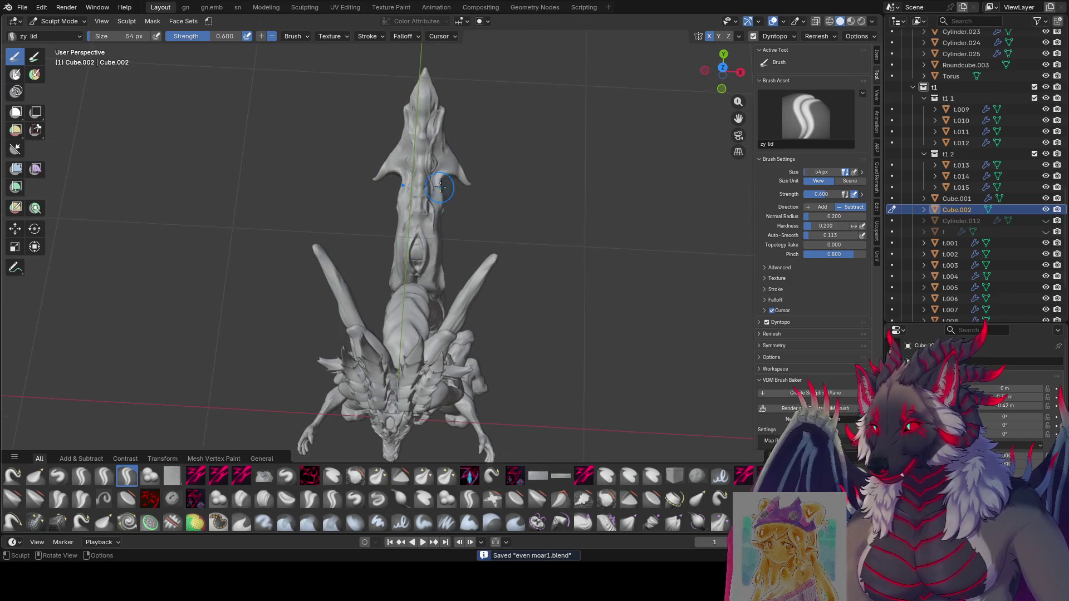
key("g")
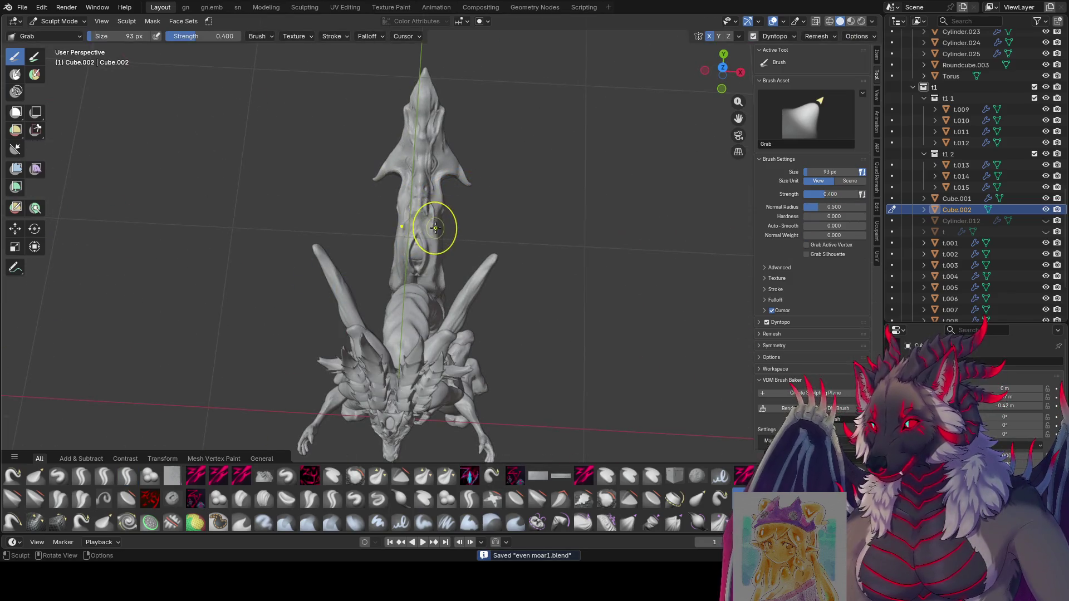
left_click_drag(435, 228, 417, 225)
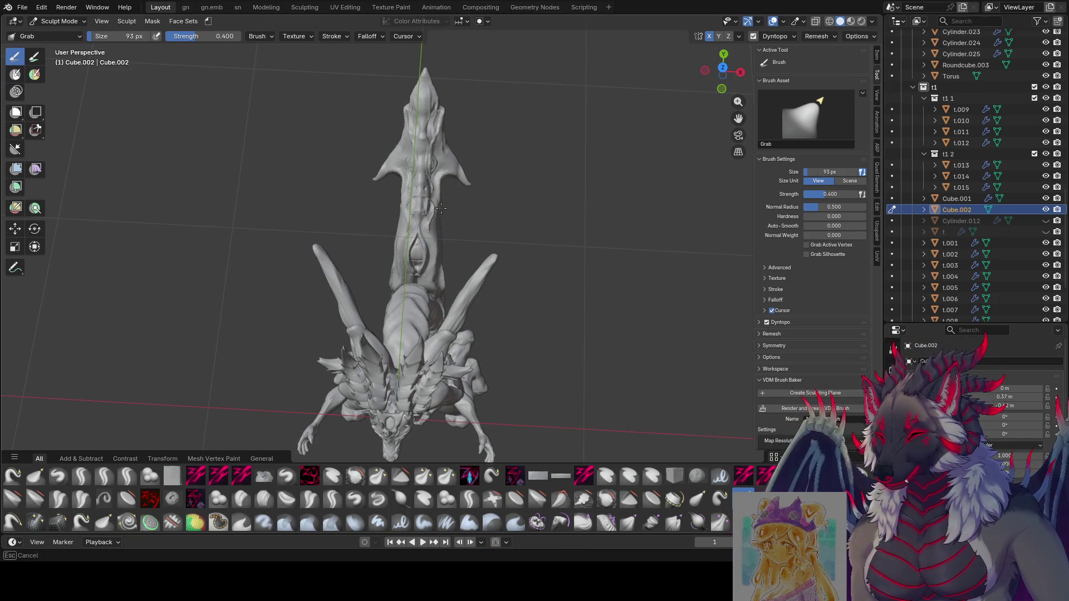
key("f")
left_click(451, 151)
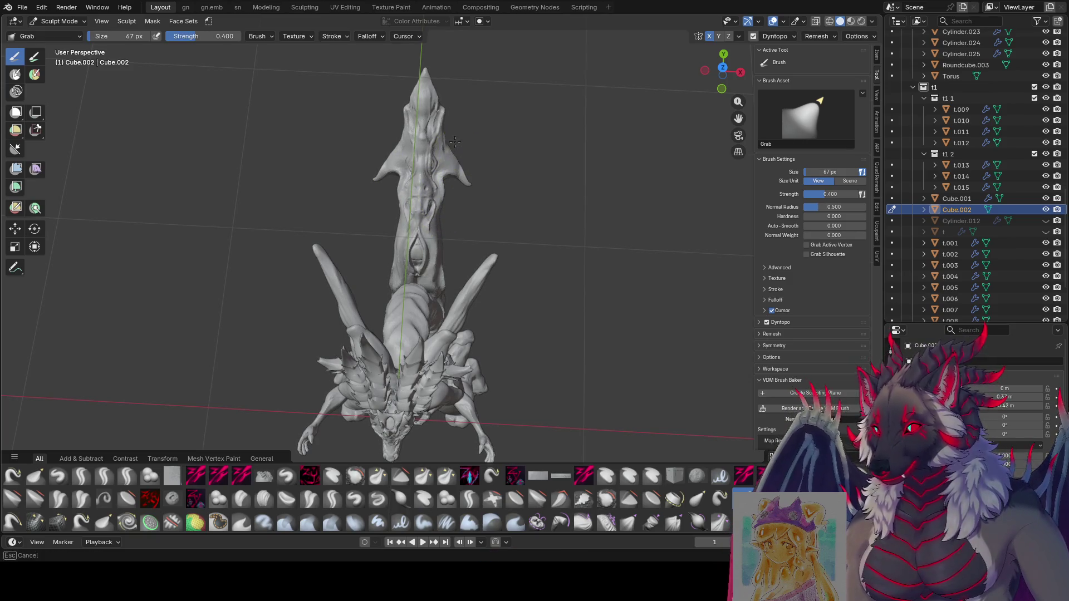
Resize the Grab brush again and review the figure from above, the side and the front.
middle_click_drag(469, 181, 391, 148)
key("f")
left_click(469, 179)
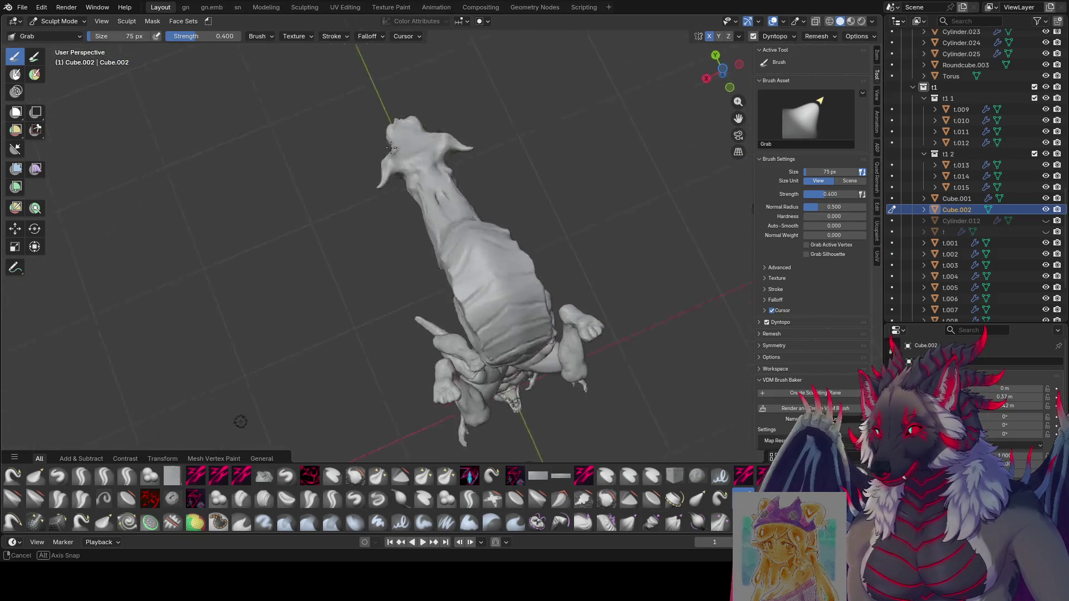
mouse_move(391, 147)
middle_mouse_down()
mouse_move(507, 212)
mouse_move(581, 331)
mouse_move(497, 260)
mouse_move(508, 292)
middle_mouse_up()
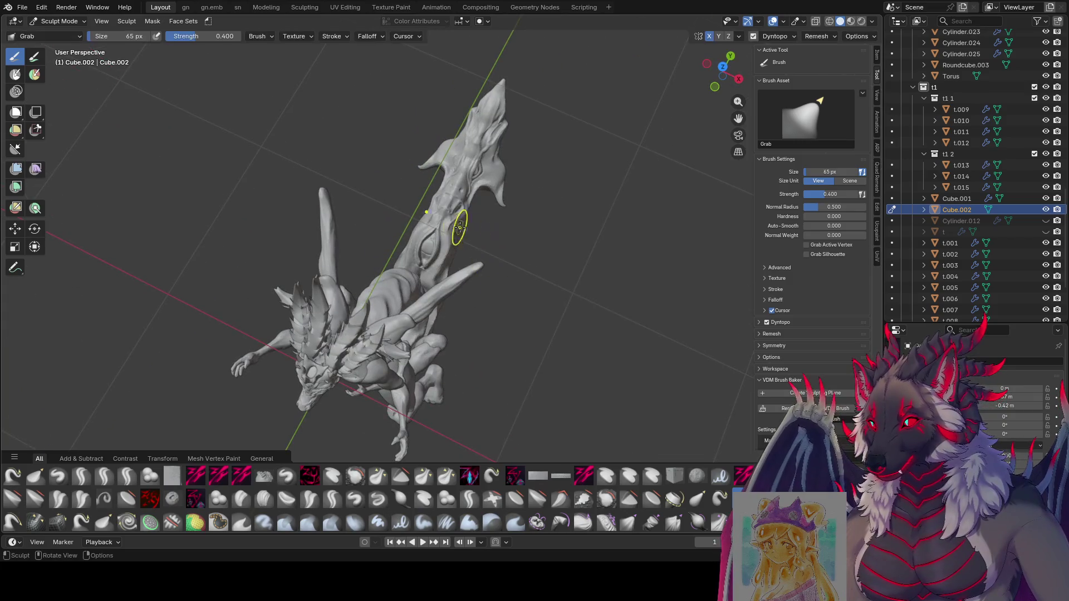
mouse_move(460, 227)
middle_mouse_down()
mouse_move(444, 281)
mouse_move(473, 267)
mouse_move(584, 276)
mouse_move(483, 347)
mouse_move(489, 284)
mouse_move(489, 323)
mouse_move(465, 303)
middle_mouse_up()
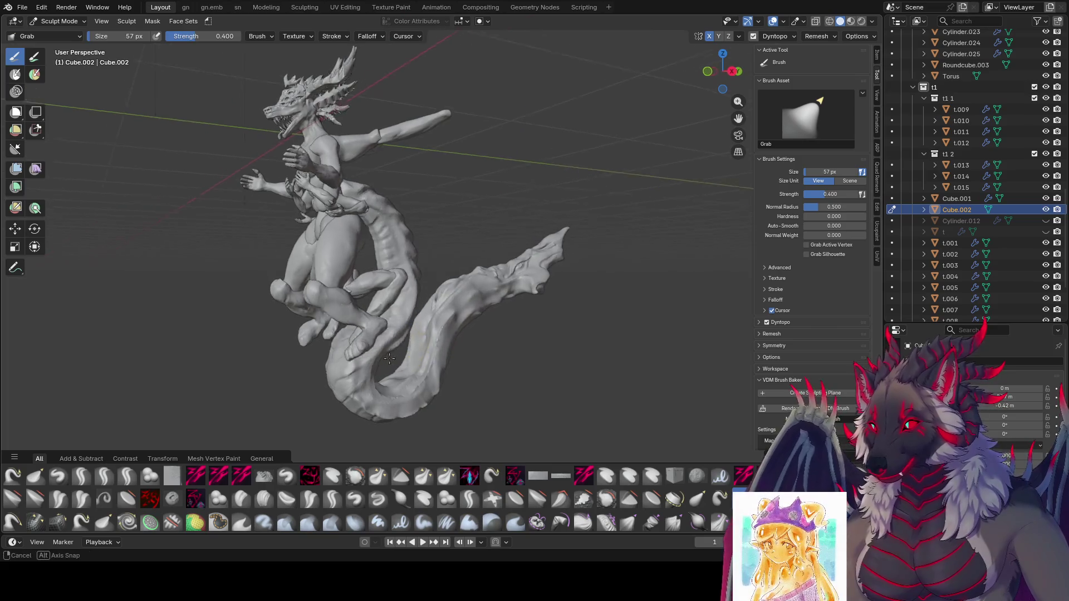
mouse_move(422, 352)
middle_mouse_down()
mouse_move(375, 336)
mouse_move(485, 340)
mouse_move(442, 322)
mouse_move(321, 376)
mouse_move(341, 432)
mouse_move(477, 270)
mouse_move(610, 222)
mouse_move(480, 265)
mouse_move(501, 275)
mouse_move(359, 276)
mouse_move(267, 258)
mouse_move(513, 377)
mouse_move(597, 245)
mouse_move(553, 148)
middle_mouse_up()
Shrink the brush a notch, save the file again and switch to the zy lid brush.
key("bracketleft")
key("ctrl+s")
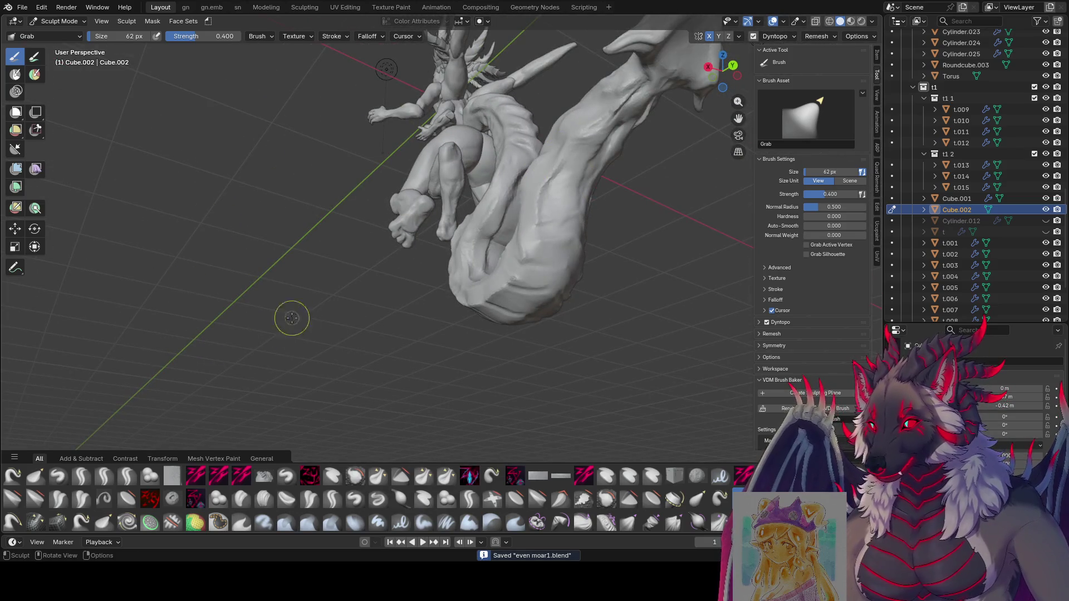
middle_click_drag(291, 318, 189, 442)
left_click(125, 475)
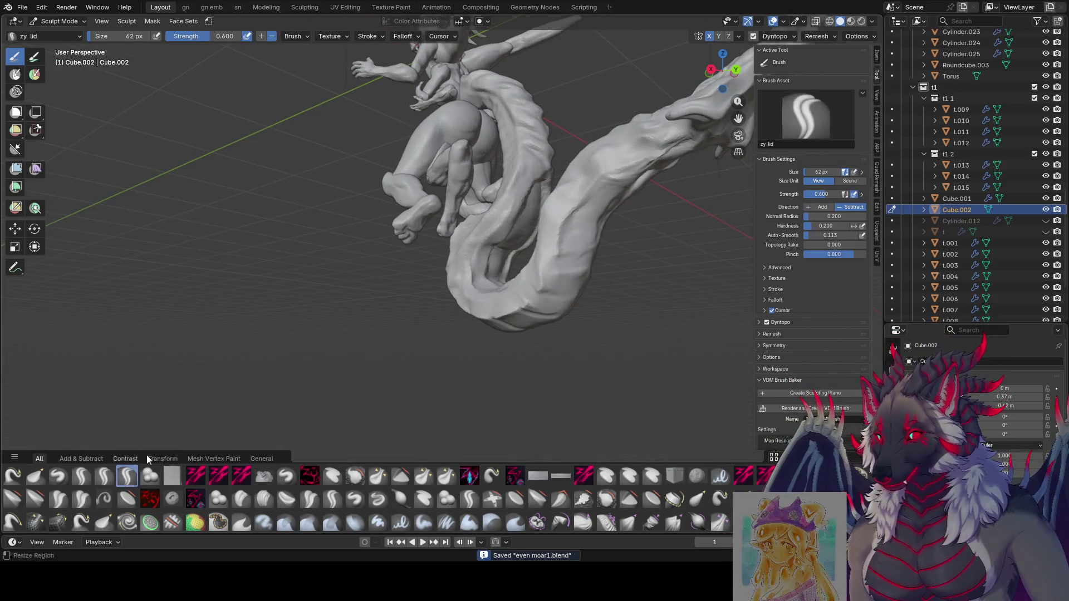
Carve ridged scales into the coiled tail surface with the zy lid brush, nudging its size up.
middle_click_drag(516, 206, 398, 176)
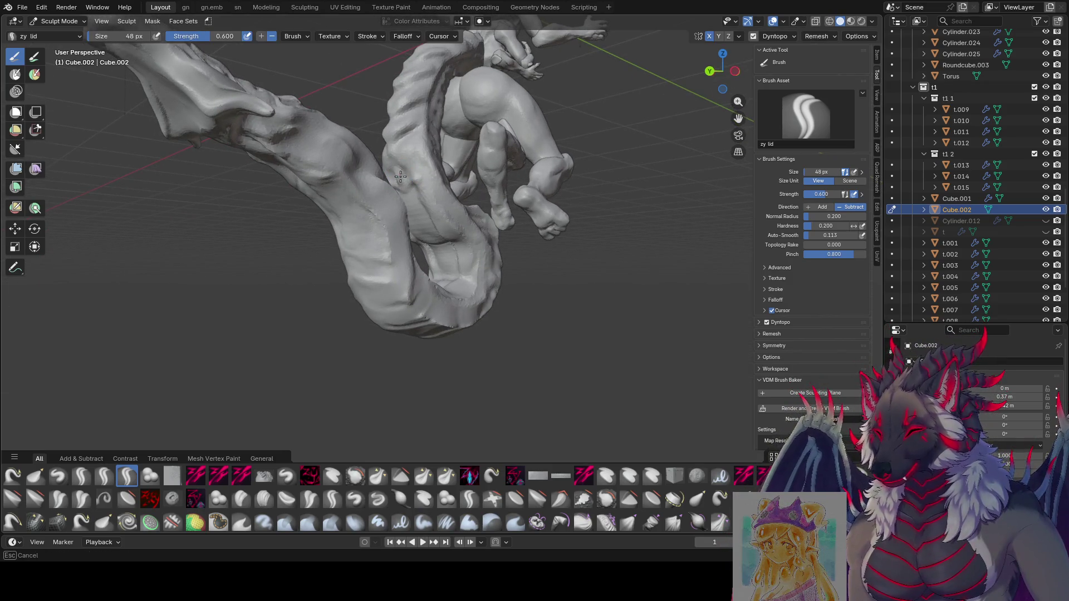
mouse_move(404, 167)
middle_mouse_down()
mouse_move(378, 176)
mouse_move(394, 167)
mouse_move(438, 185)
mouse_move(399, 180)
middle_mouse_up()
left_click_drag(402, 154, 392, 167)
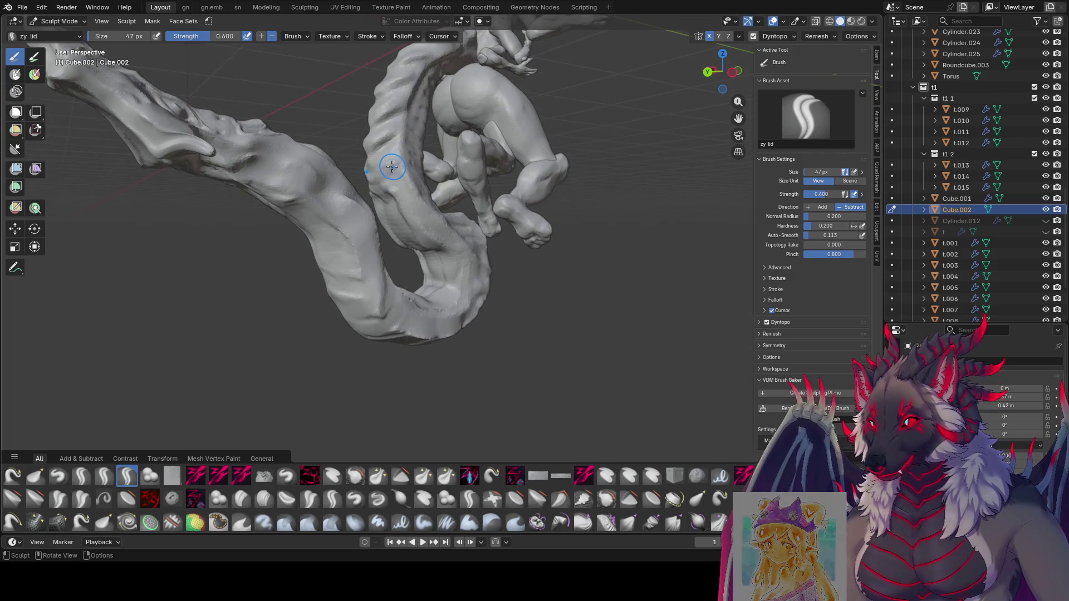
mouse_move(377, 189)
middle_mouse_down()
mouse_move(366, 182)
mouse_move(384, 189)
mouse_move(362, 93)
mouse_move(496, 73)
mouse_move(389, 107)
middle_mouse_up()
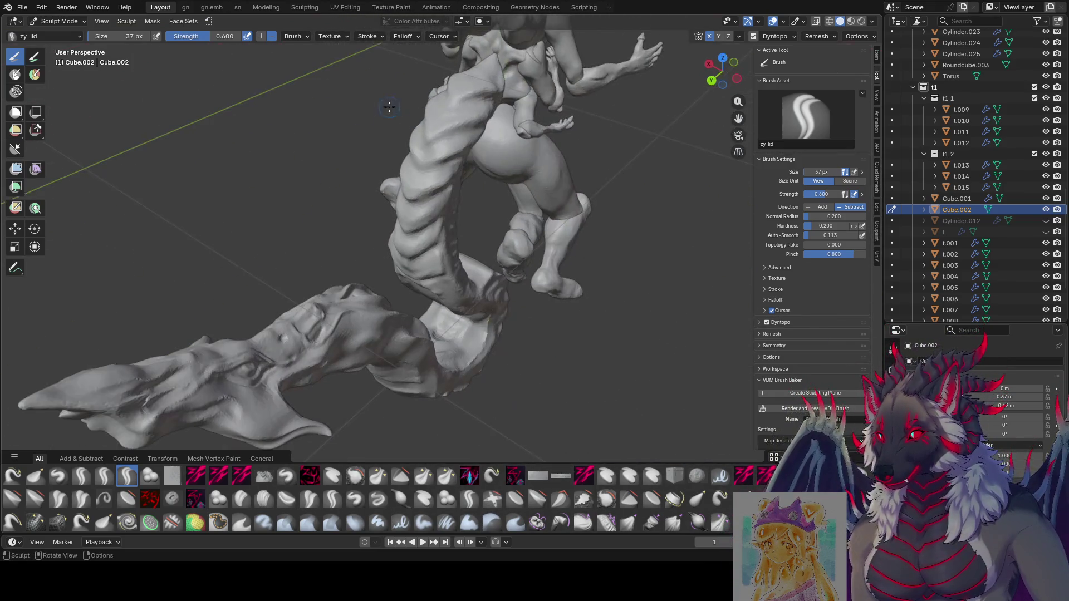
key("bracketright")
key("bracketright")
key("bracketright")
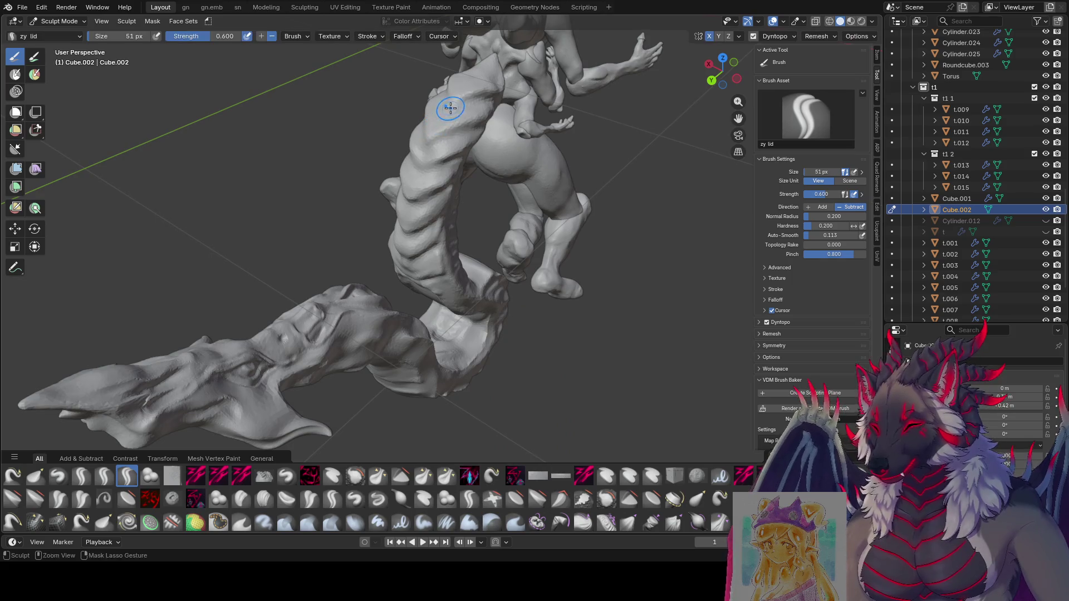
Shrink the lid brush slightly, view the tail's front and return to the Grab brush with G.
mouse_move(440, 127)
middle_mouse_down()
mouse_move(460, 103)
mouse_move(406, 118)
mouse_move(445, 118)
mouse_move(448, 72)
mouse_move(418, 84)
mouse_move(425, 96)
mouse_move(524, 110)
mouse_move(478, 151)
middle_mouse_up()
key("bracketleft")
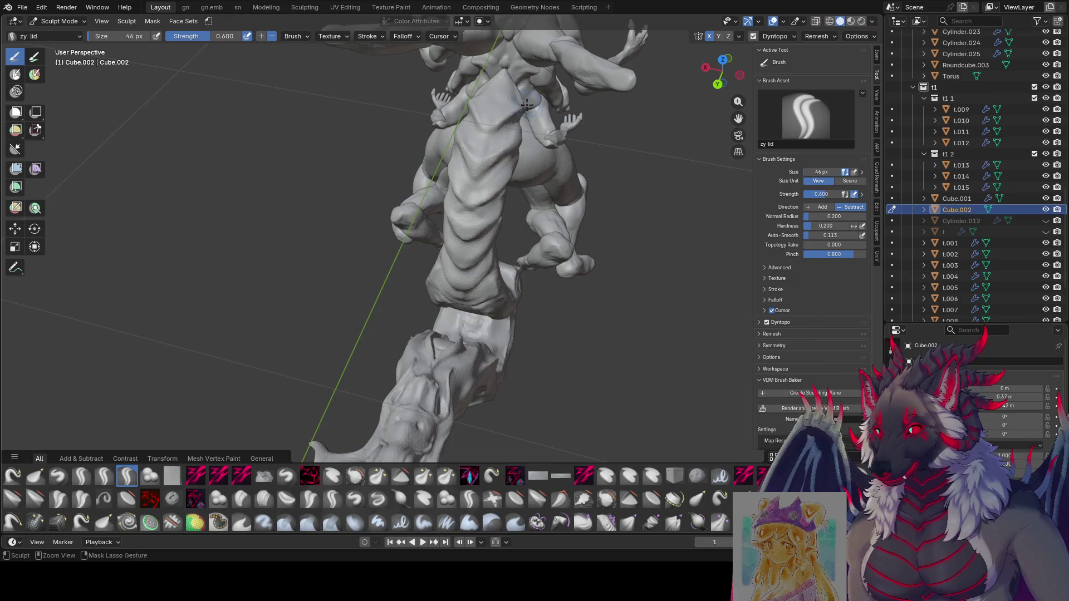
mouse_move(491, 109)
middle_mouse_down()
mouse_move(462, 95)
mouse_move(534, 78)
mouse_move(526, 59)
mouse_move(407, 75)
middle_mouse_up()
key("g")
left_click_drag(408, 75, 404, 77)
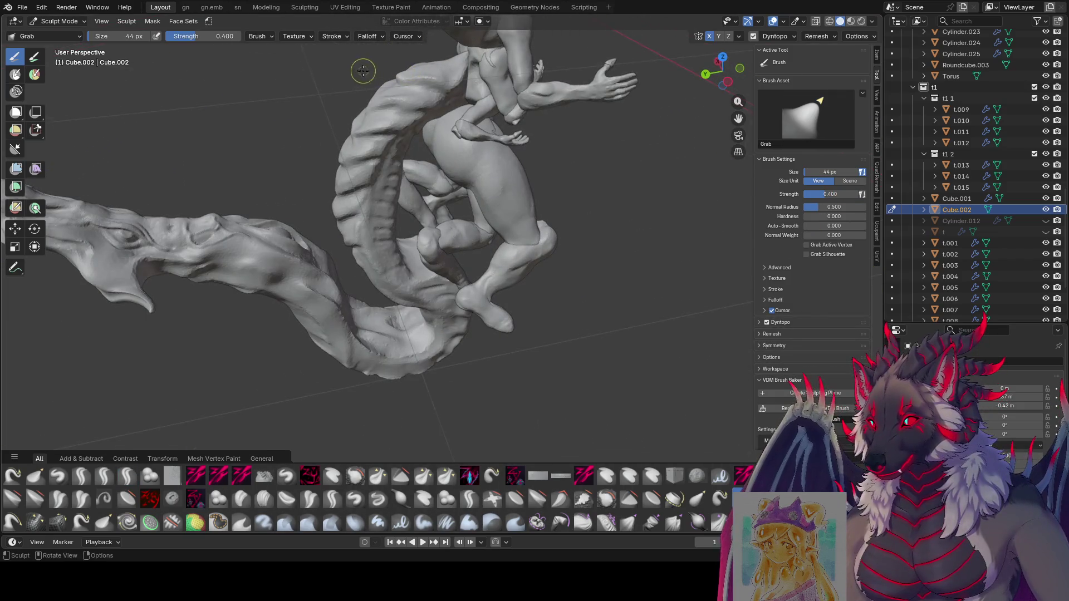
Orbit around the coiled tail and whole creature, saving even moar1.blend along the way.
mouse_move(363, 71)
middle_mouse_down()
mouse_move(376, 84)
mouse_move(347, 76)
mouse_move(367, 91)
mouse_move(334, 132)
mouse_move(365, 159)
mouse_move(337, 160)
mouse_move(349, 178)
middle_mouse_up()
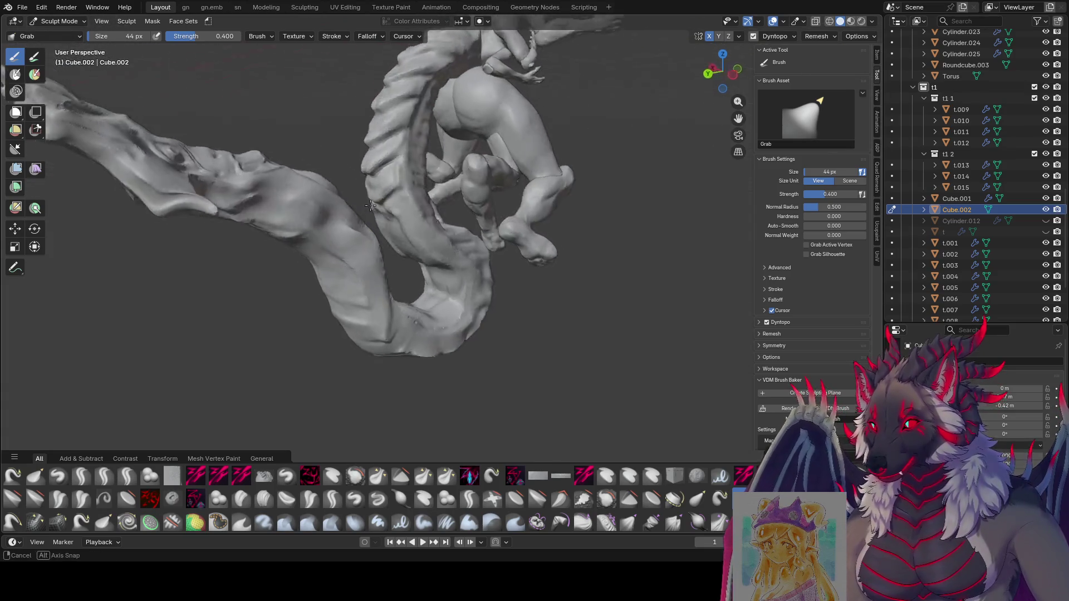
mouse_move(338, 184)
middle_mouse_down()
mouse_move(517, 187)
mouse_move(590, 172)
middle_mouse_up()
scroll(590, 171, "down", 5)
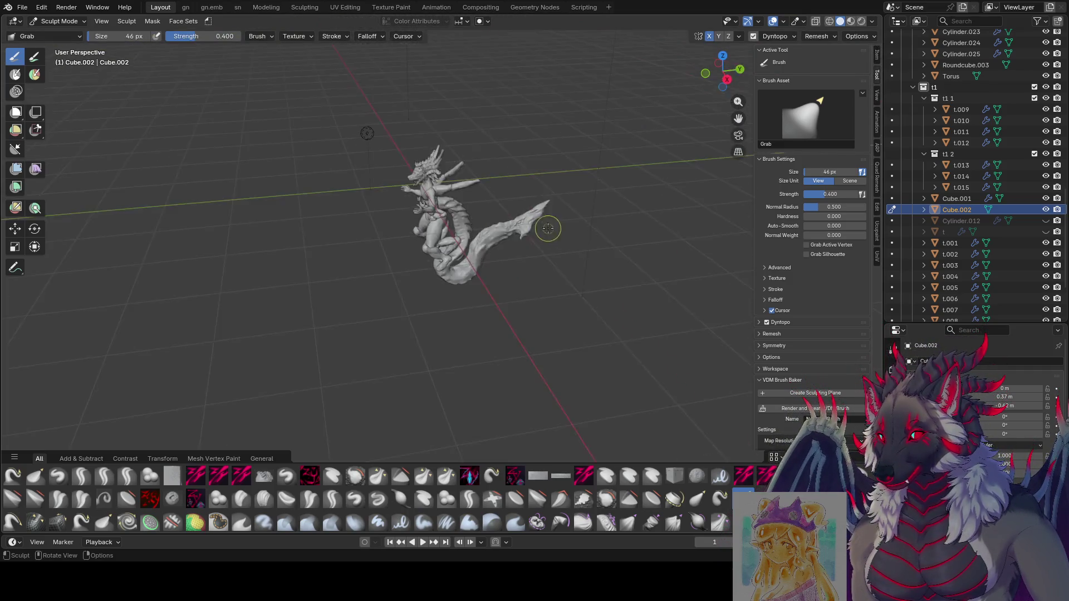
mouse_move(546, 229)
middle_mouse_down()
mouse_move(404, 333)
mouse_move(258, 264)
mouse_move(294, 278)
mouse_move(509, 265)
middle_mouse_up()
key("ctrl+s")
scroll(477, 306, "up", 4)
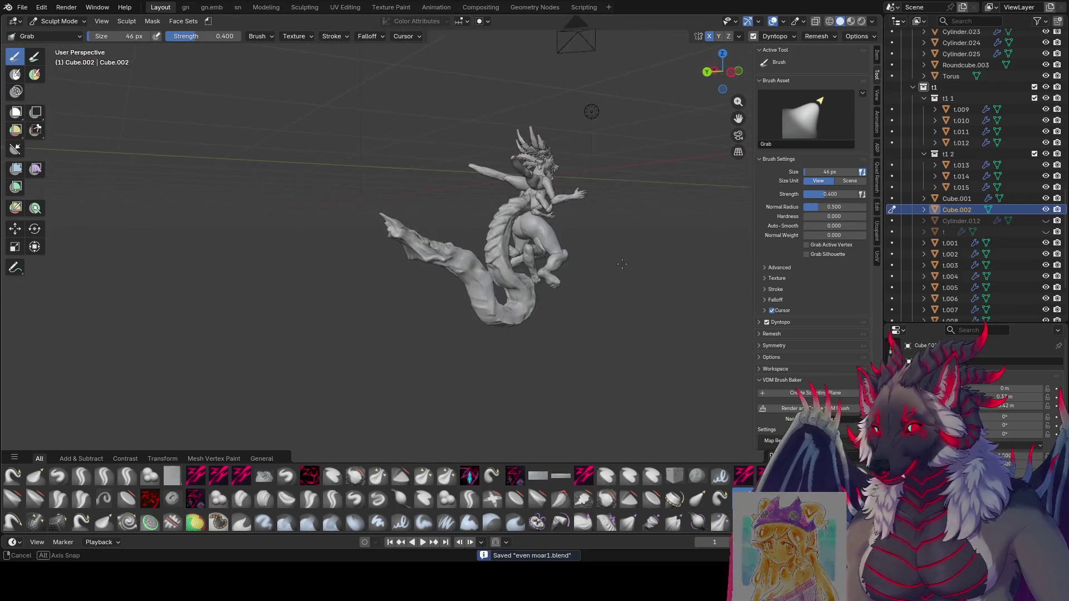
mouse_move(508, 264)
middle_mouse_down()
mouse_move(682, 299)
mouse_move(626, 308)
mouse_move(425, 276)
mouse_move(462, 309)
mouse_move(432, 270)
mouse_move(543, 246)
middle_mouse_up()
key("ctrl+s")
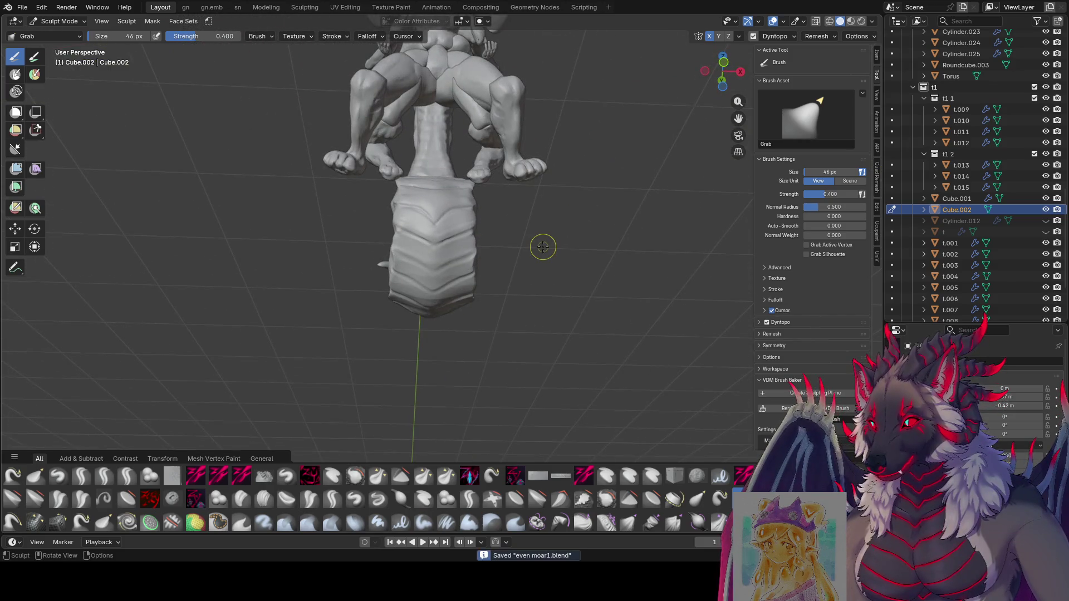
Inspect the figure from the flat front view and perspective sides, saving once.
key("KP_1")
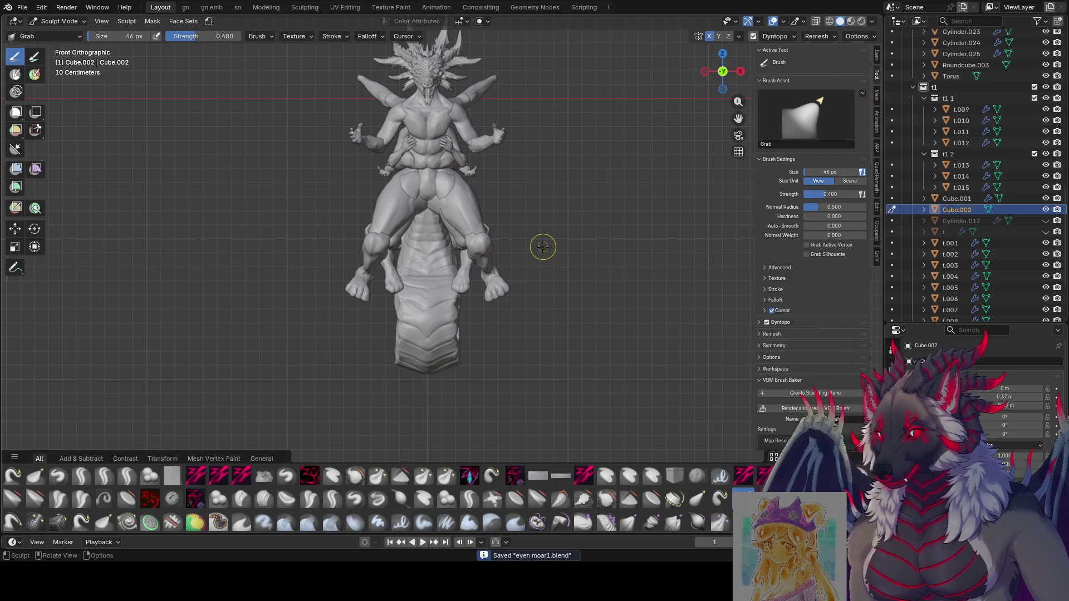
middle_click_drag(395, 217, 535, 259)
scroll(535, 258, "up", 2)
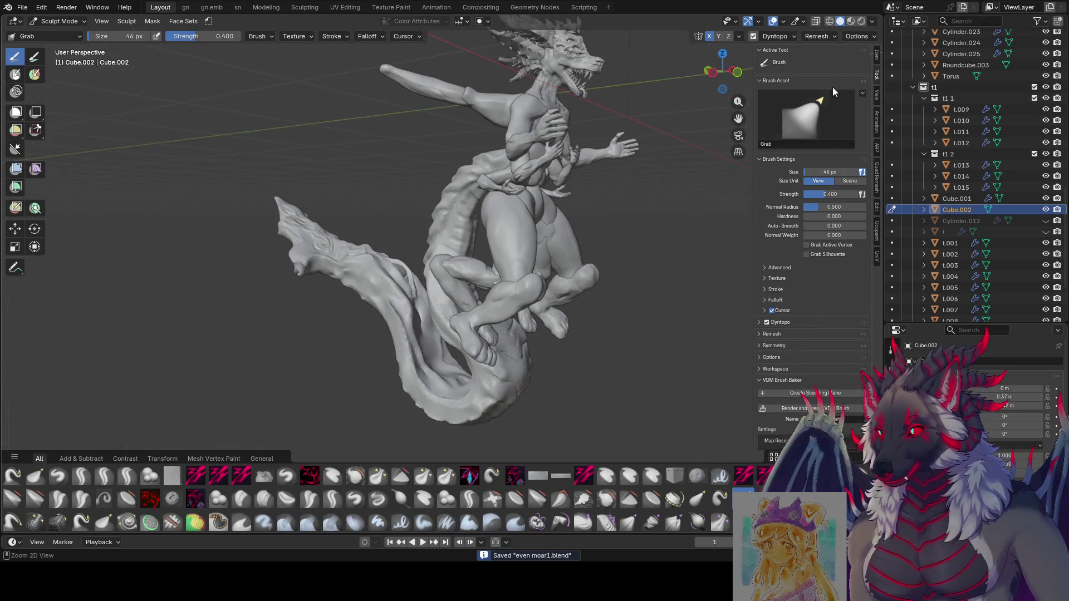
mouse_move(468, 251)
middle_mouse_down()
mouse_move(408, 206)
mouse_move(594, 233)
middle_mouse_up()
key("ctrl+s")
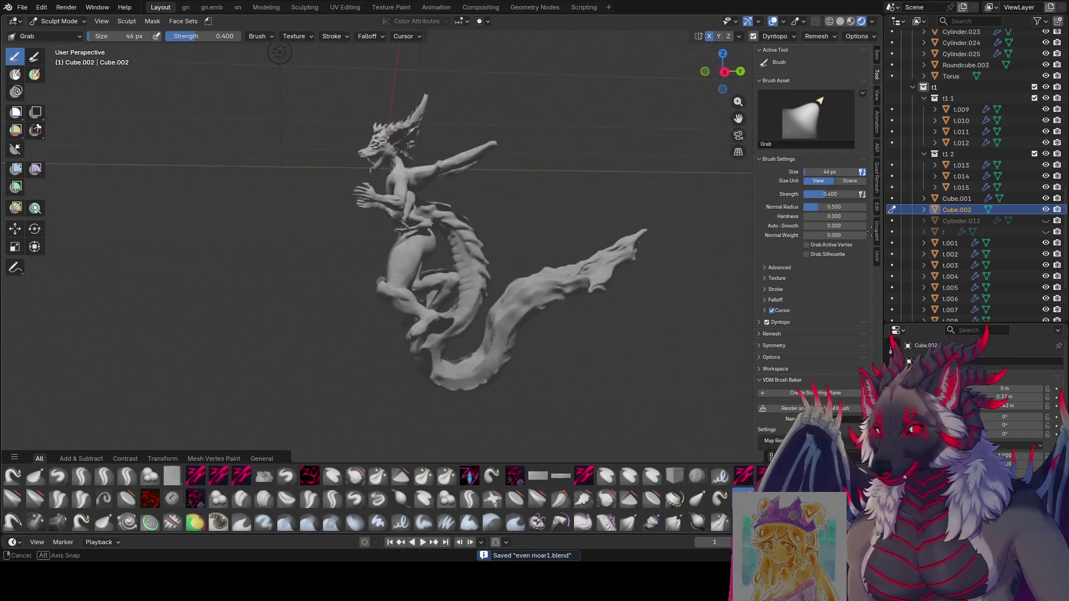
middle_click_drag(593, 233, 868, 234)
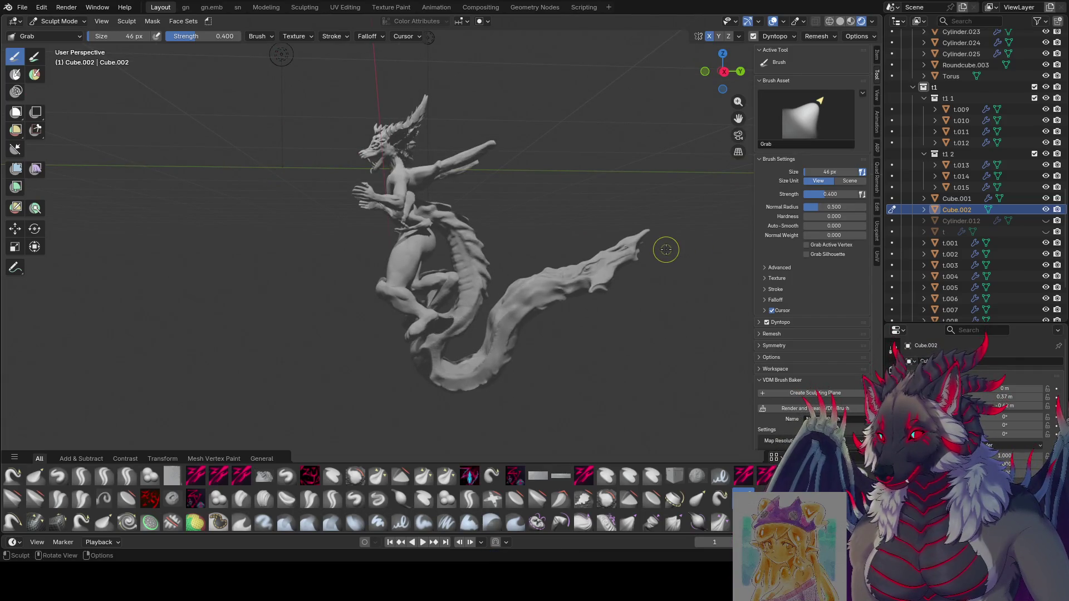
mouse_move(614, 241)
middle_mouse_down()
mouse_move(240, 247)
mouse_move(283, 295)
mouse_move(207, 295)
middle_mouse_up()
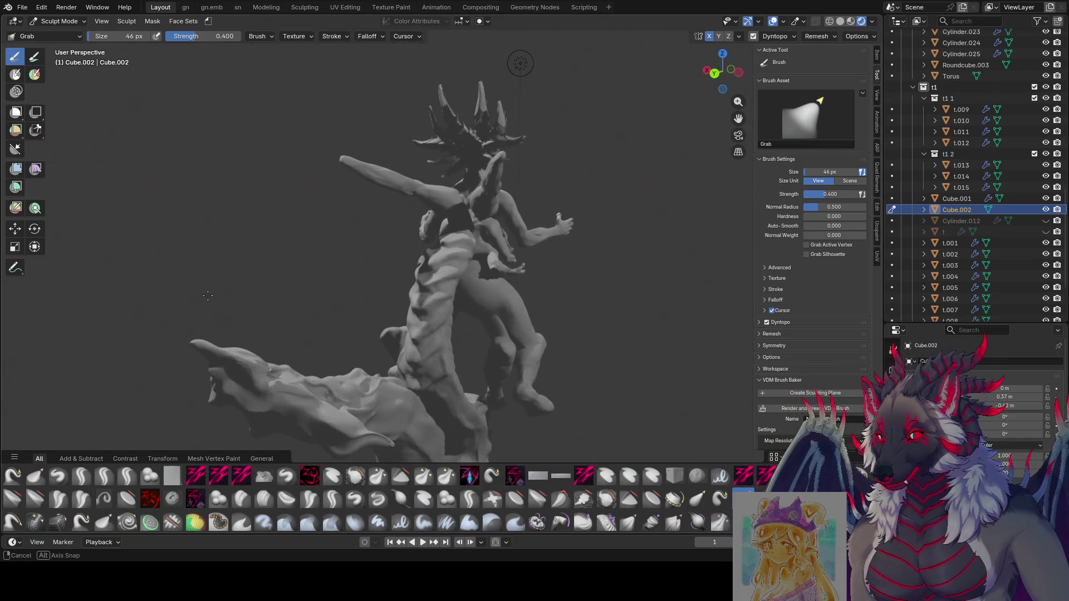
Circle the whole model from side, front and above, saving even moar1.blend again.
mouse_move(429, 302)
middle_mouse_down()
mouse_move(359, 299)
mouse_move(354, 319)
middle_mouse_up()
mouse_move(310, 328)
middle_mouse_down()
mouse_move(280, 313)
mouse_move(542, 286)
mouse_move(799, 136)
middle_mouse_up()
scroll(542, 287, "up", 2)
mouse_move(781, 26)
middle_mouse_down()
mouse_move(80, 117)
mouse_move(139, 78)
middle_mouse_up()
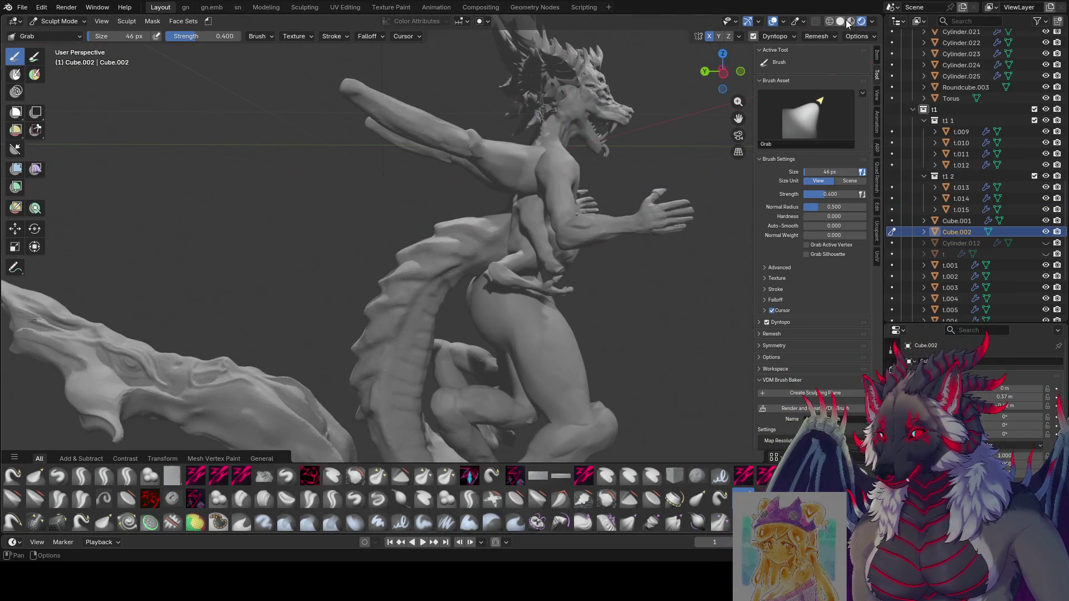
middle_click_drag(848, 23, 428, 186)
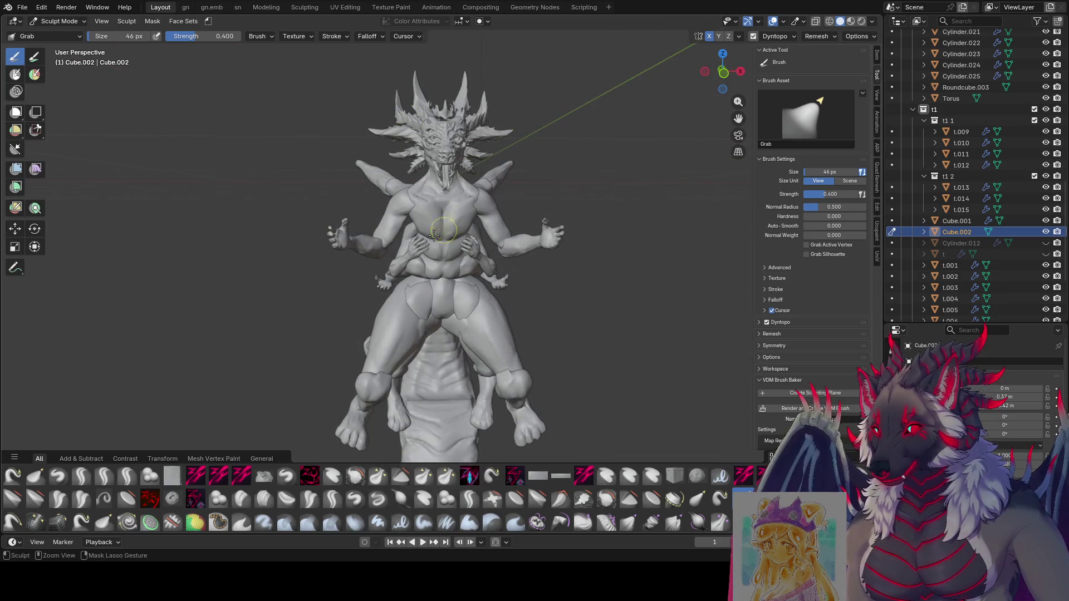
key("ctrl+s")
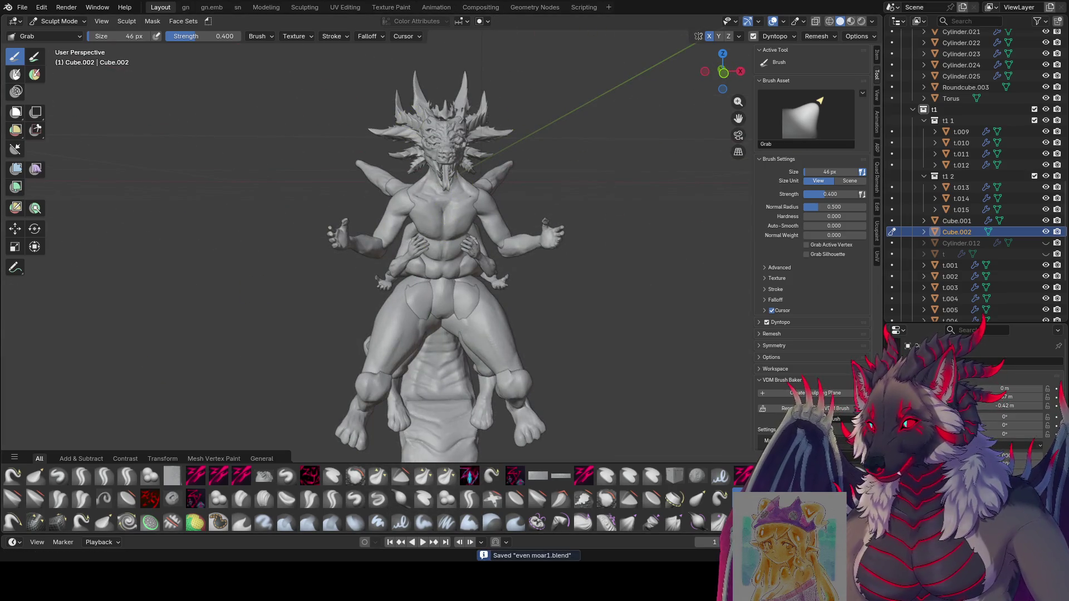
middle_click_drag(142, 291, 330, 224)
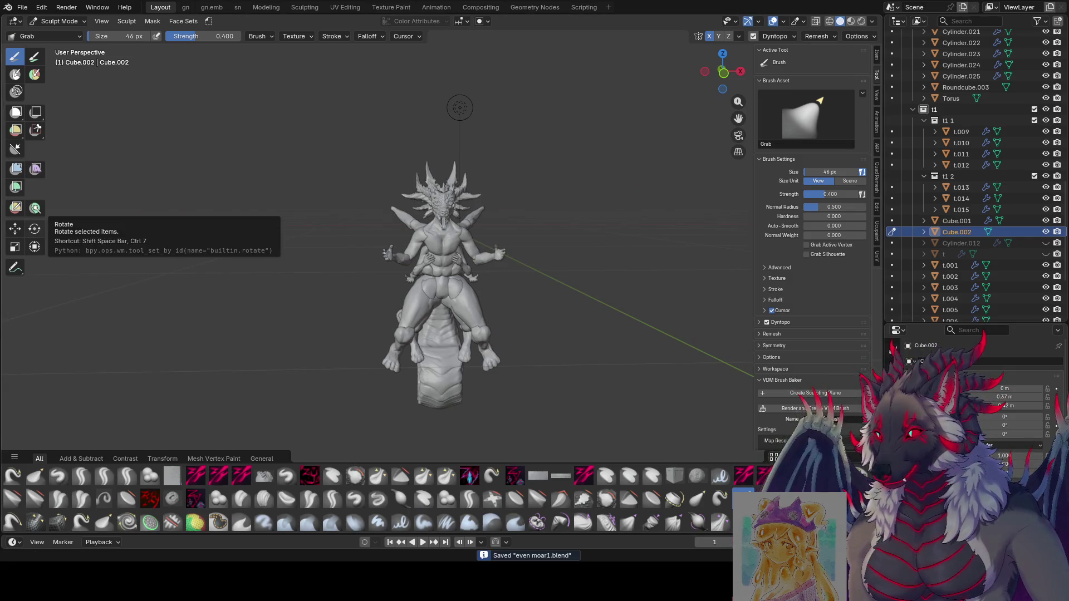
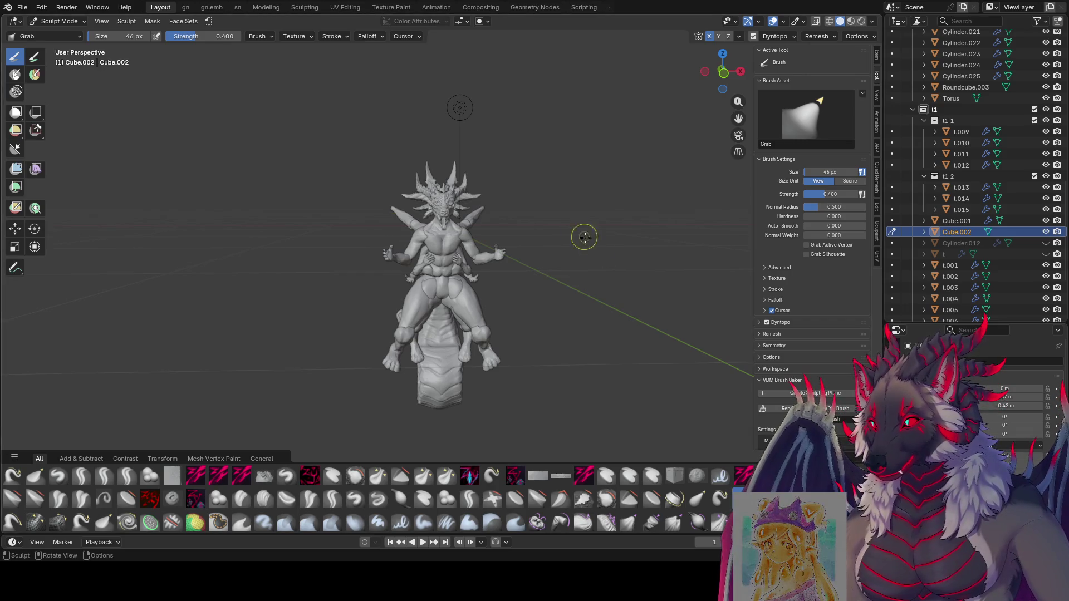
Save the scene as even moar.blend and return the rider figure to object mode.
mouse_move(585, 233)
middle_mouse_down()
mouse_move(586, 352)
mouse_move(542, 353)
middle_mouse_up()
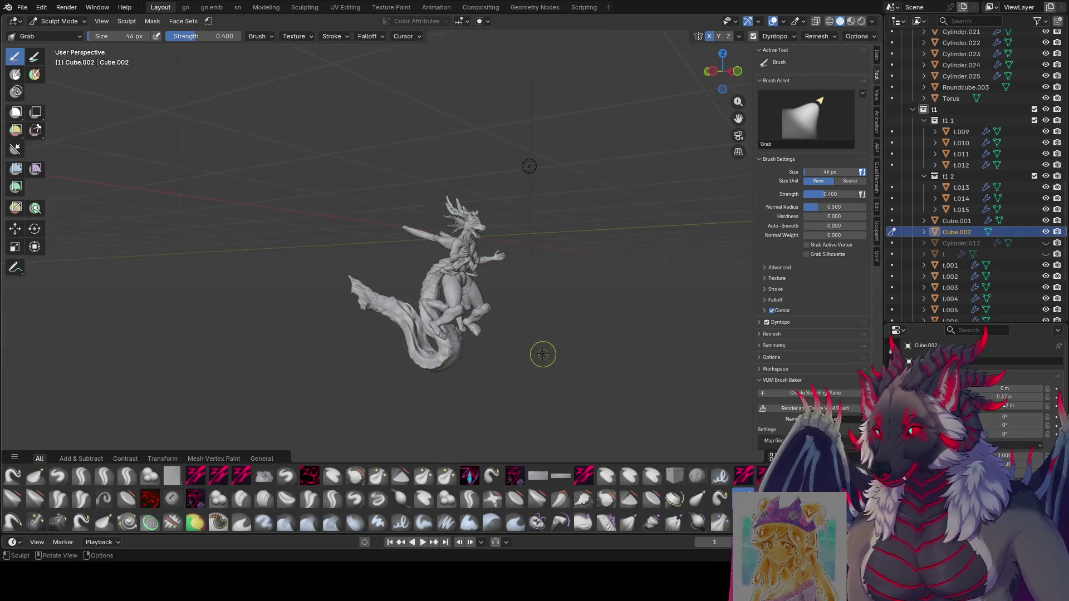
key("ctrl+s")
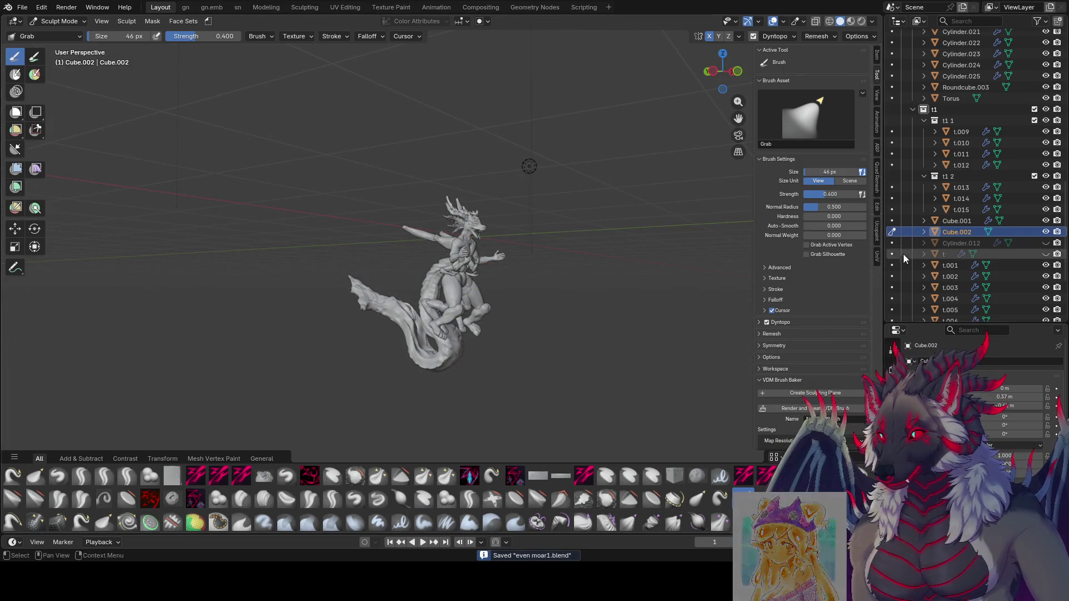
left_click(22, 8)
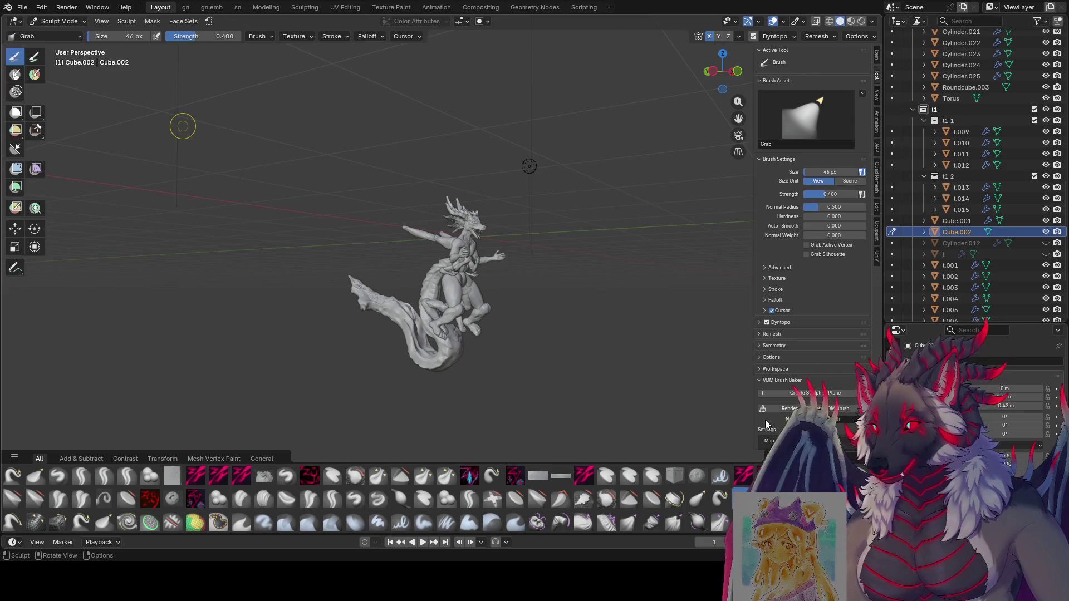
key("ctrl+s")
middle_click_drag(592, 352, 609, 336)
key("ctrl+Tab")
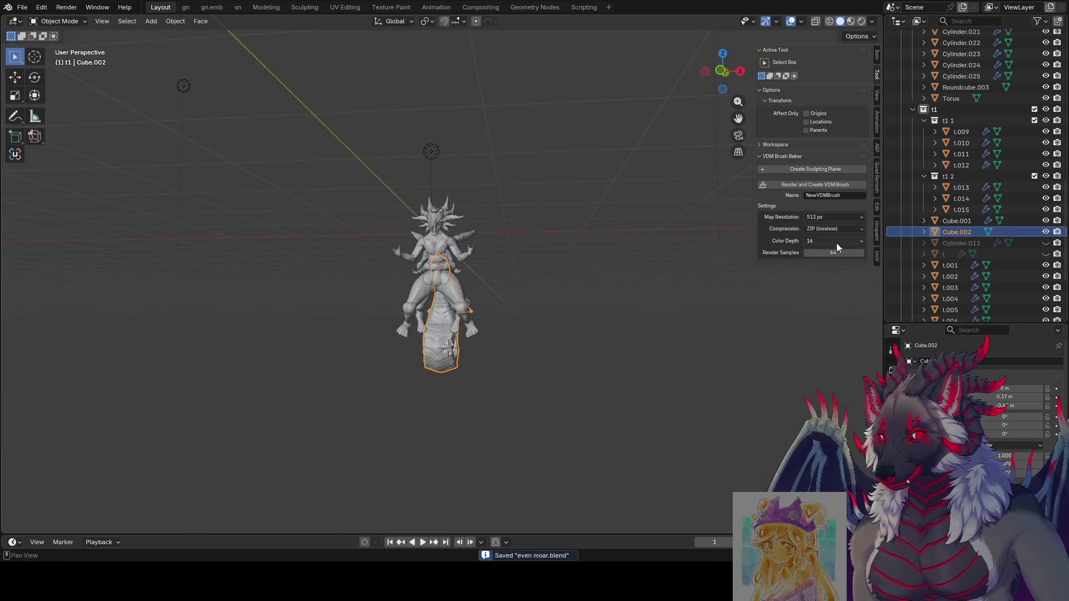
Add a new cube and raise it 4 m along Z above the rider figure, then save.
left_click(577, 307)
key("shift+a")
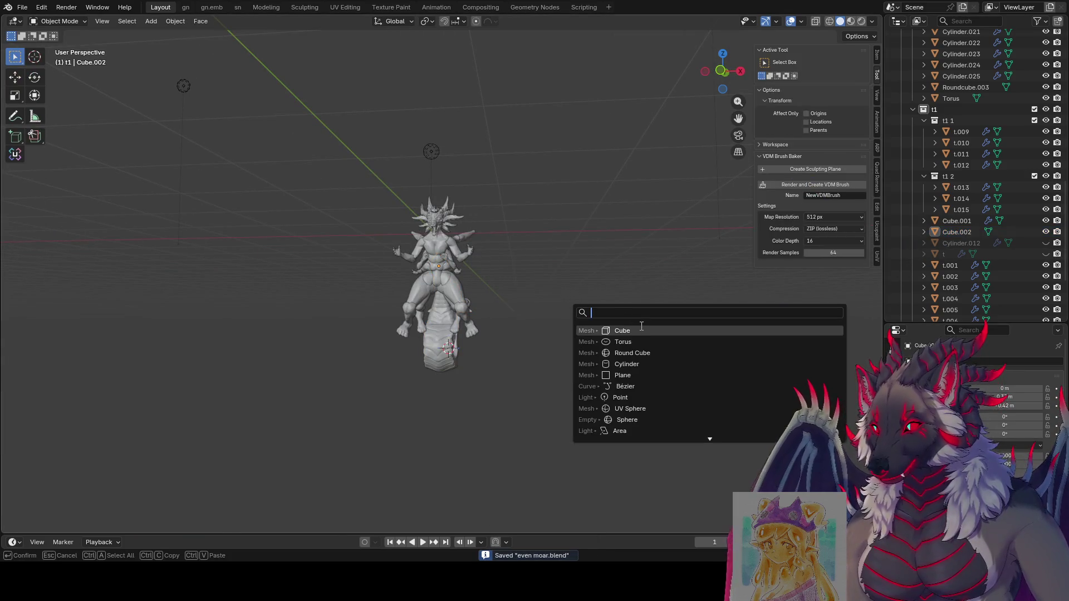
left_click(634, 330)
key("Tab")
key("Tab")
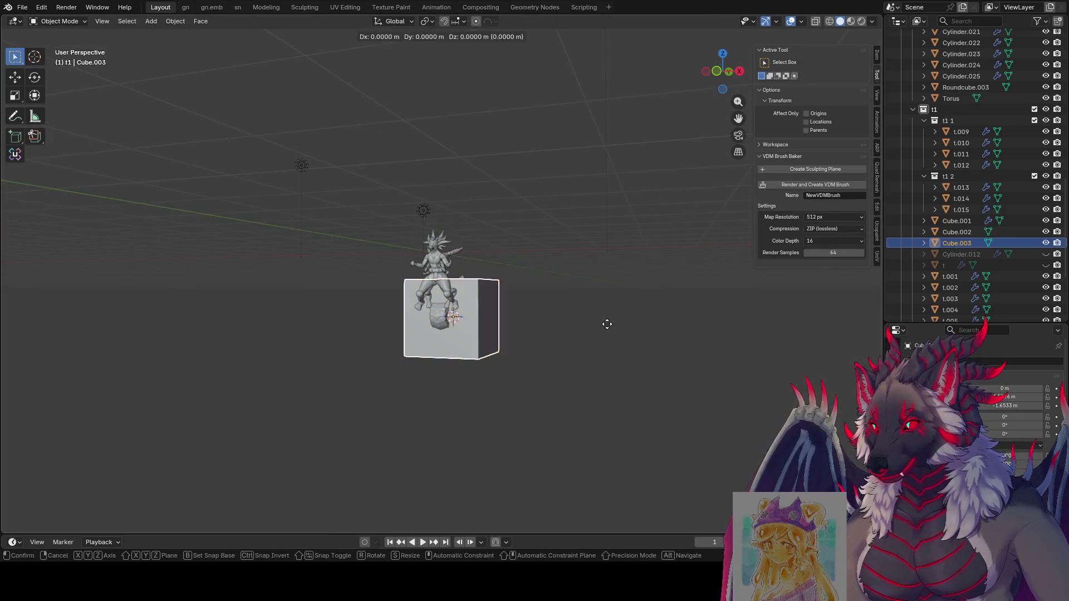
key("g")
key("z")
left_click(617, 191)
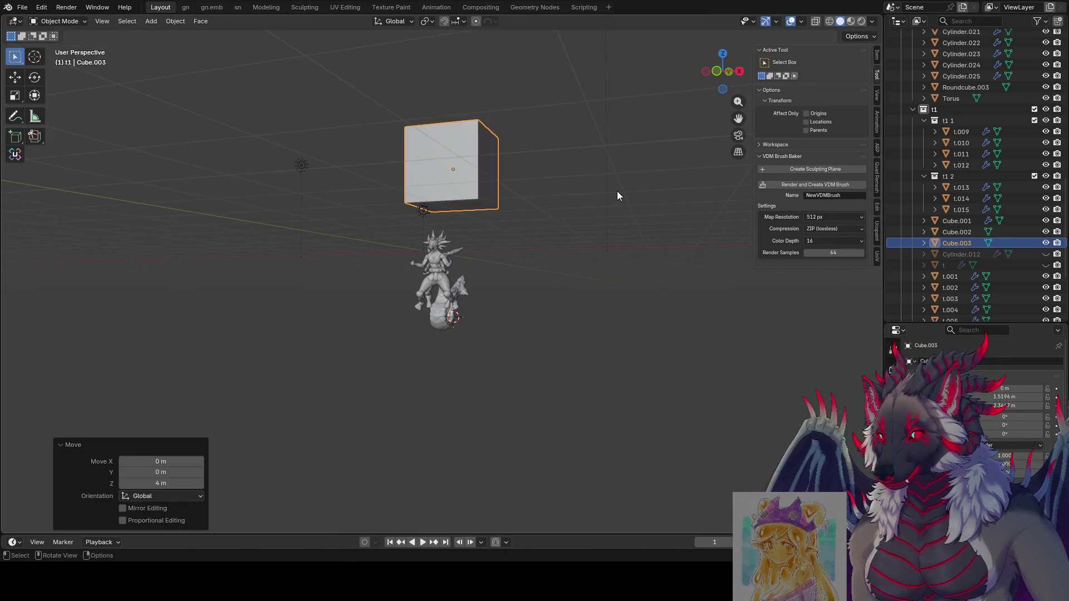
mouse_move(617, 191)
middle_mouse_down()
mouse_move(632, 231)
mouse_move(535, 274)
mouse_move(594, 362)
middle_mouse_up()
key("ctrl+s")
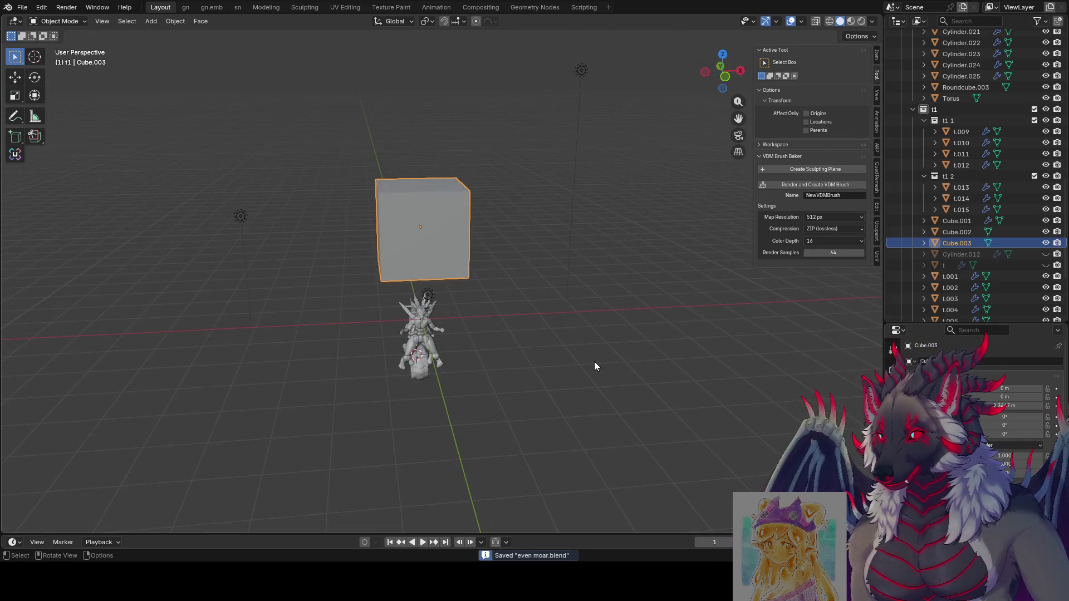
Switch the new cube into sculpt mode from the mode pie menu.
key("ctrl+Tab")
key("2")
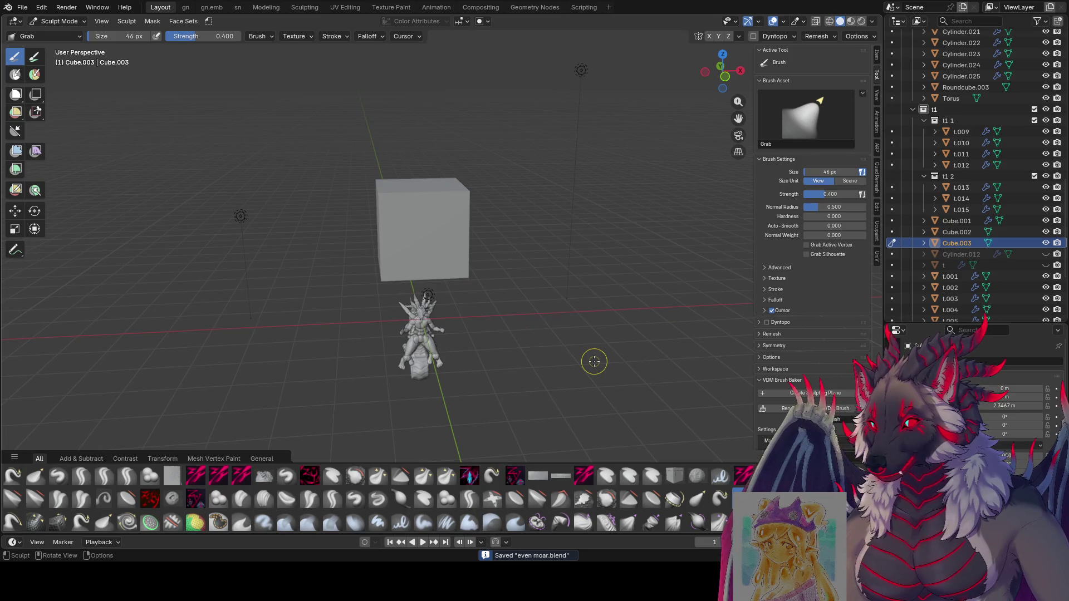
Enable dynamic topology on the cube, accepting the warning.
middle_click_drag(621, 270, 362, 406)
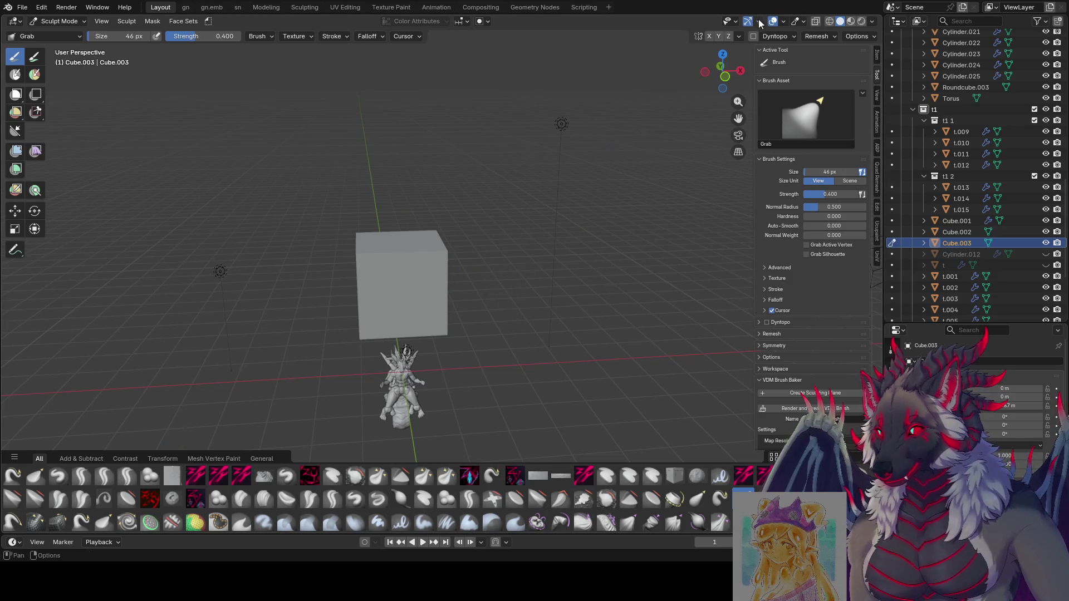
left_click(753, 36)
left_click(497, 293)
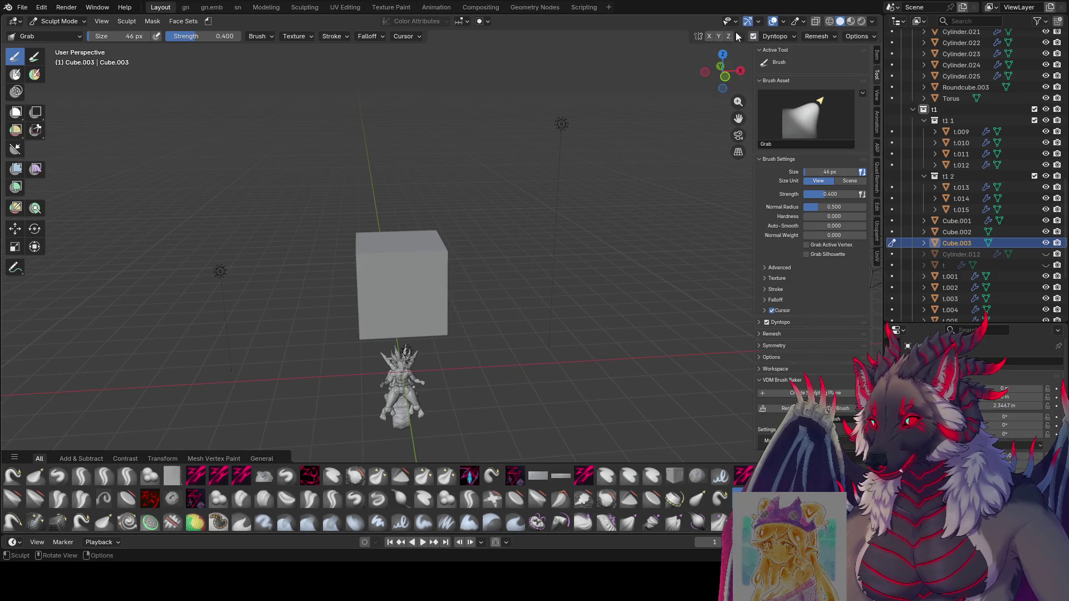
middle_click_drag(427, 227, 286, 309)
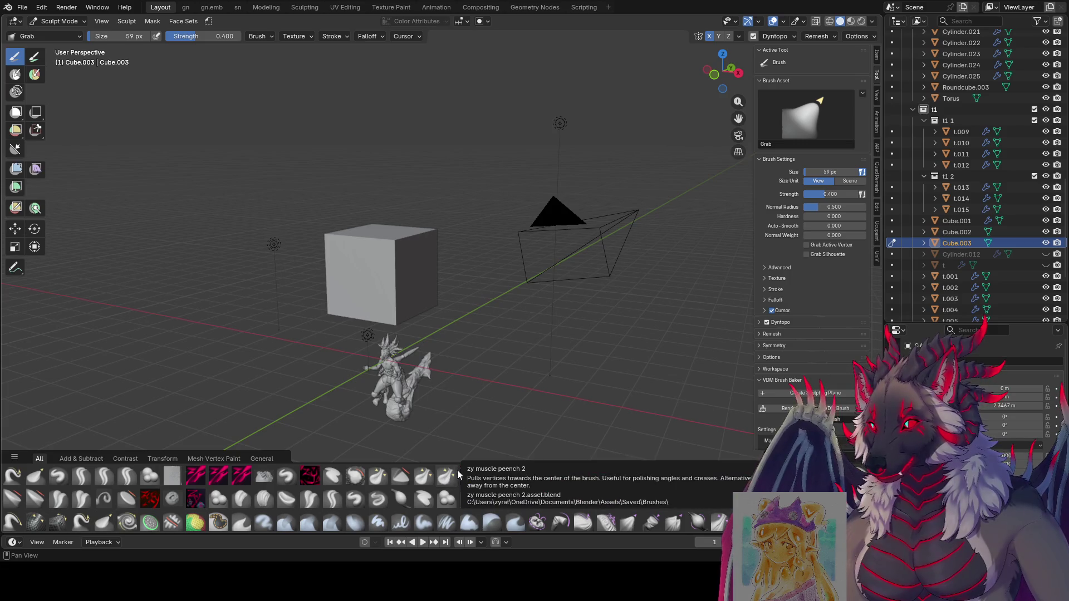
Smooth the cube's corners and edges with the Zy planar smooth brush, then shrink the brush to 47 px.
left_click(517, 476)
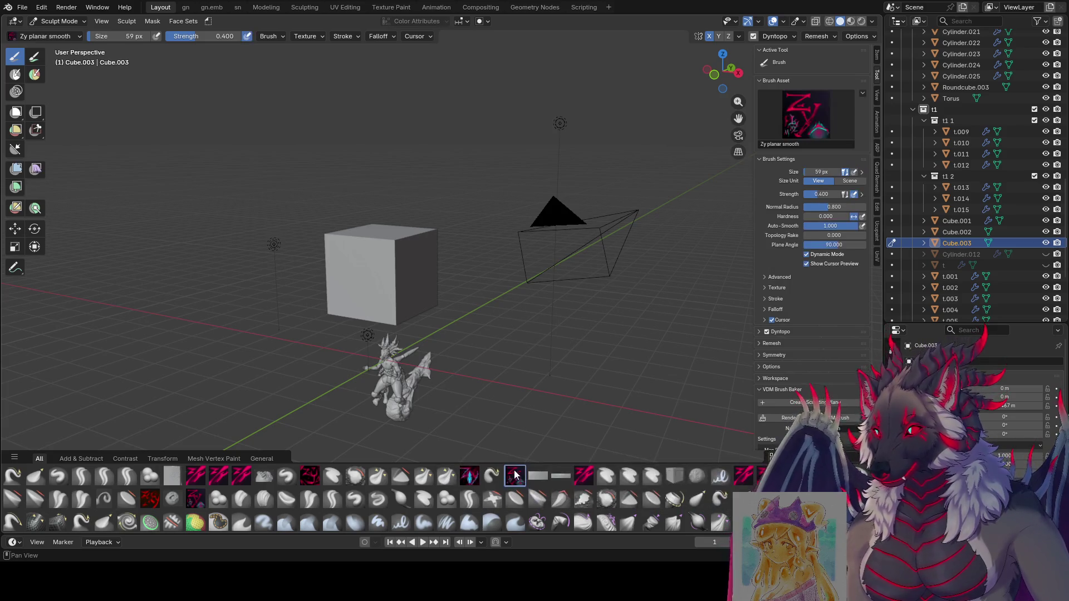
mouse_move(351, 242)
left_mouse_down()
mouse_move(393, 250)
mouse_move(384, 251)
left_mouse_up()
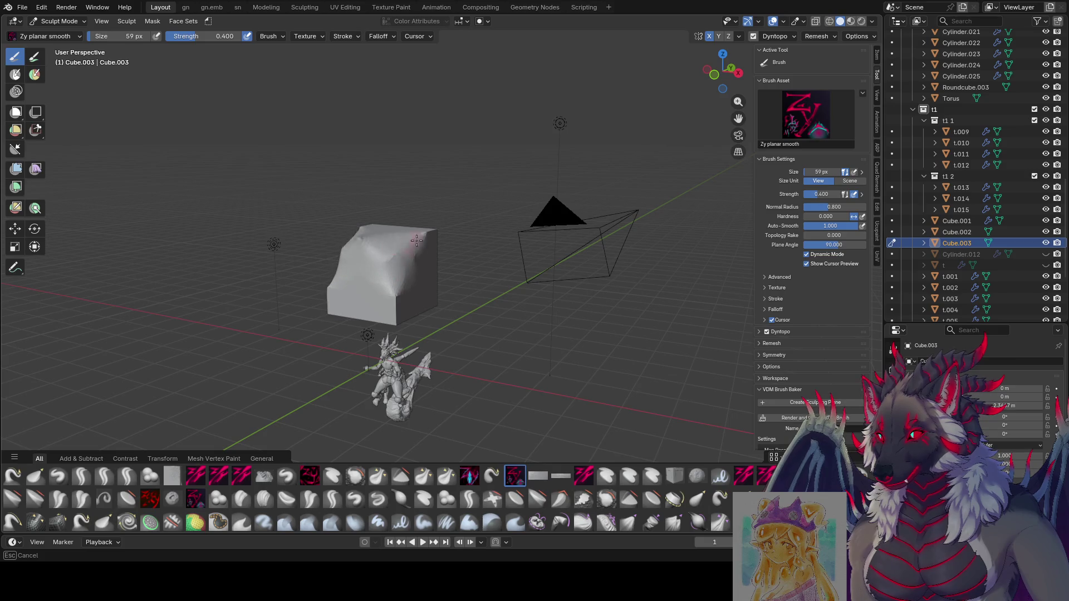
middle_click_drag(385, 250, 365, 229)
middle_click_drag(403, 291, 465, 281)
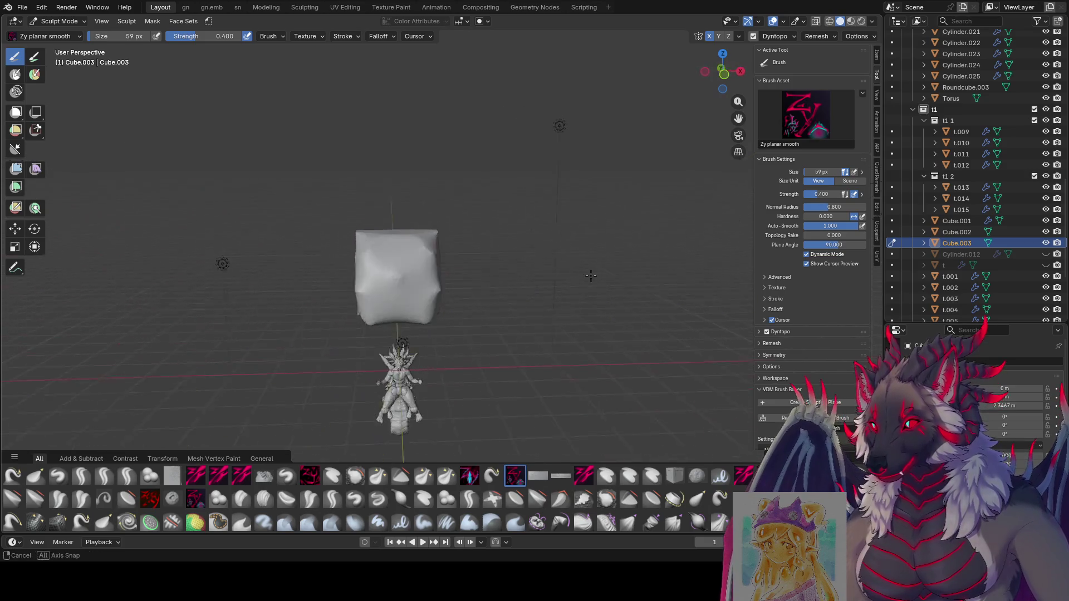
mouse_move(442, 318)
middle_mouse_down()
mouse_move(417, 251)
mouse_move(389, 270)
middle_mouse_up()
key("bracketleft")
key("bracketleft")
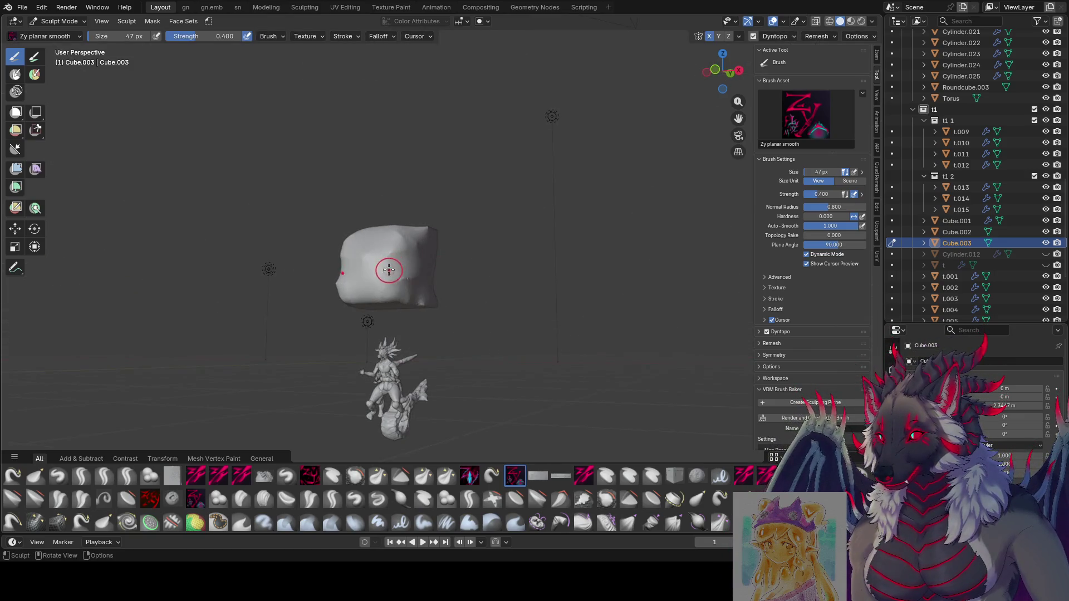
left_click(127, 476)
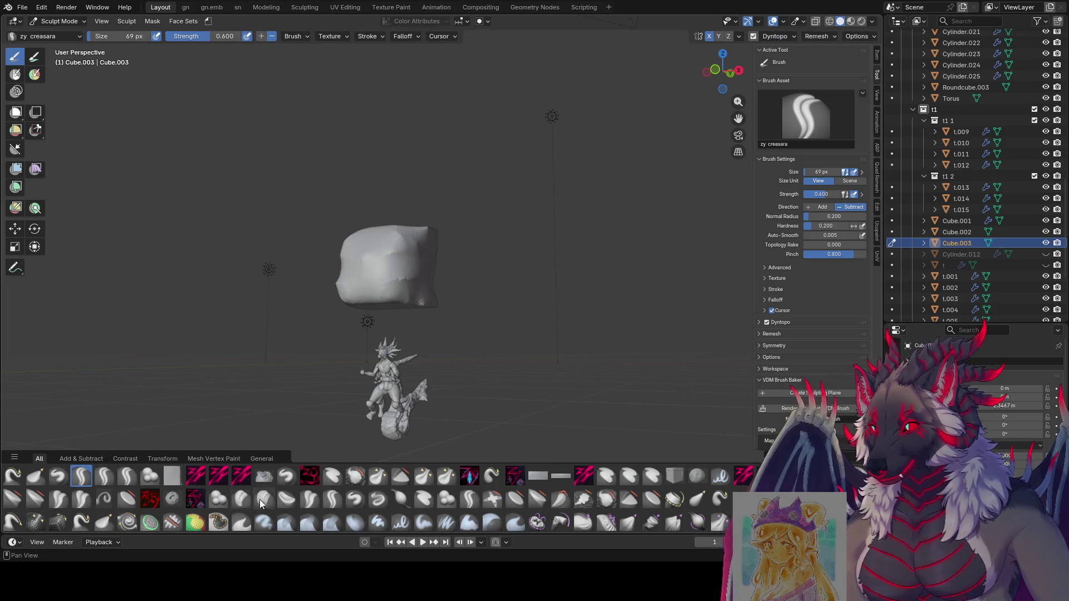
Try the Crease Polish and zypolish 2 brushes, then delete the zy lid brush from the library.
left_click(316, 500)
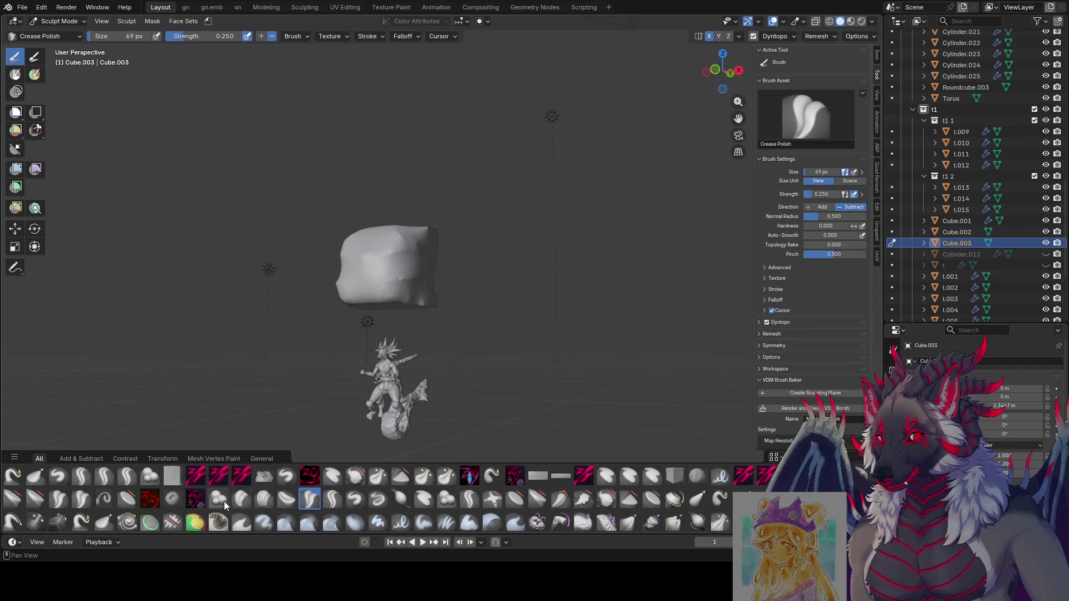
left_click(82, 498)
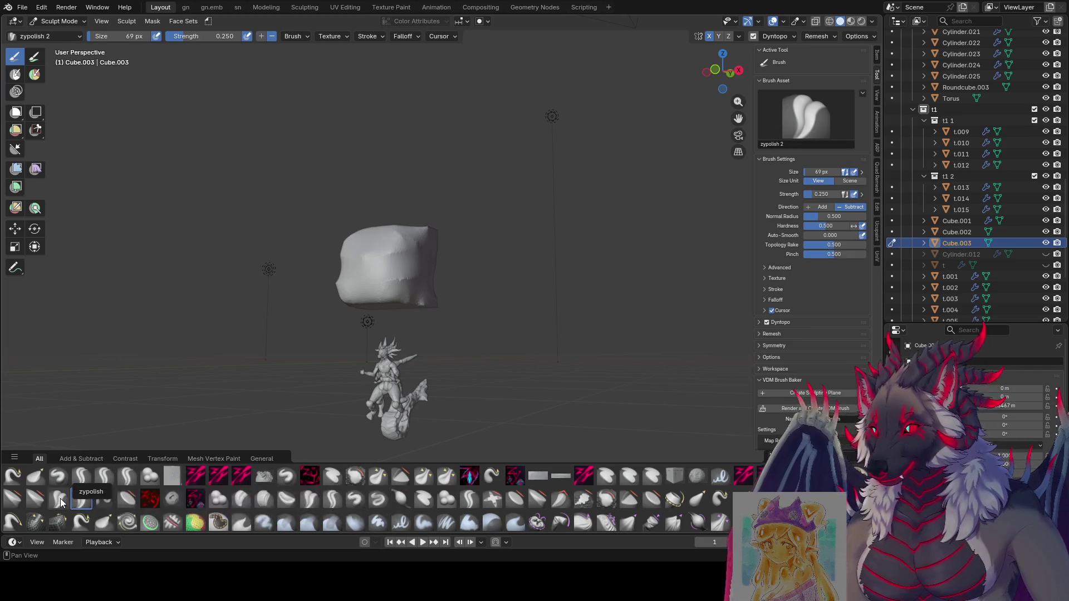
right_click(127, 480)
left_click(187, 475)
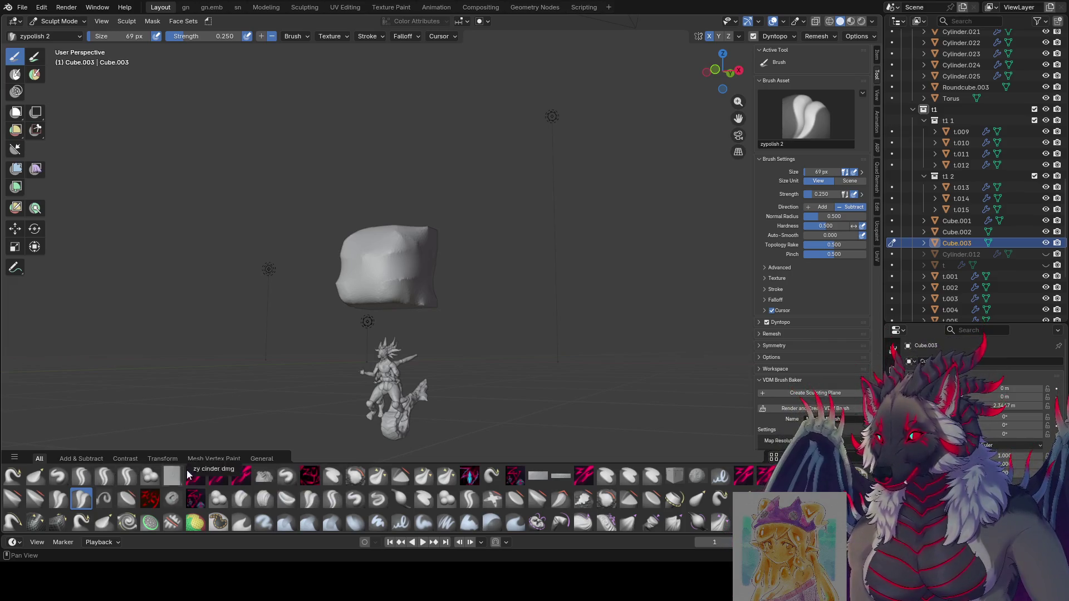
Carve eye and brow creases into the cube's front with the zy creas cut rough brush.
left_click(469, 498)
middle_click_drag(363, 264, 394, 257)
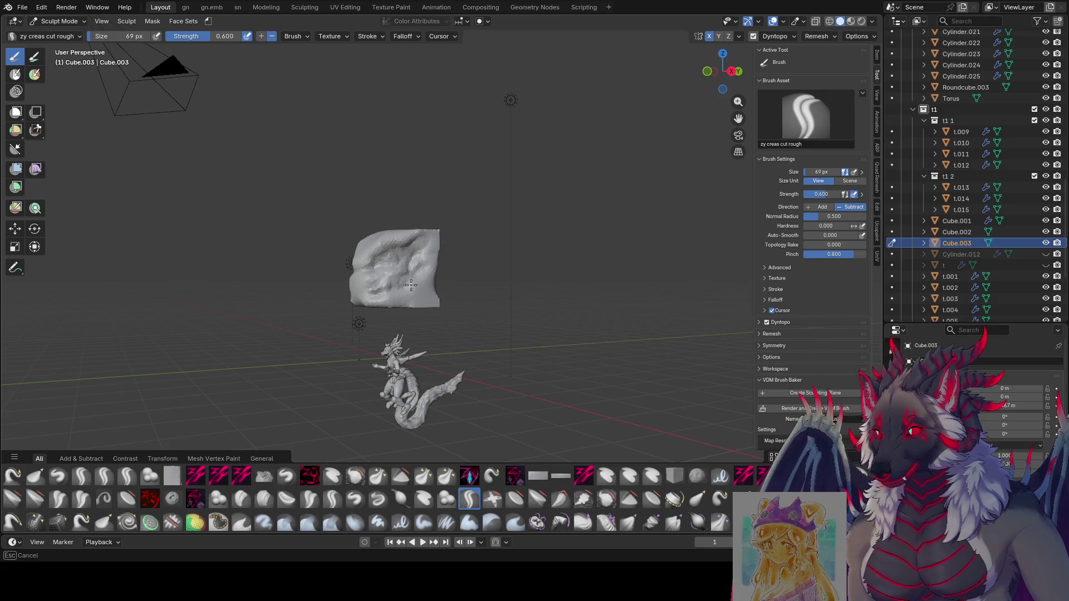
mouse_move(410, 285)
middle_mouse_down()
mouse_move(396, 244)
mouse_move(385, 255)
middle_mouse_up()
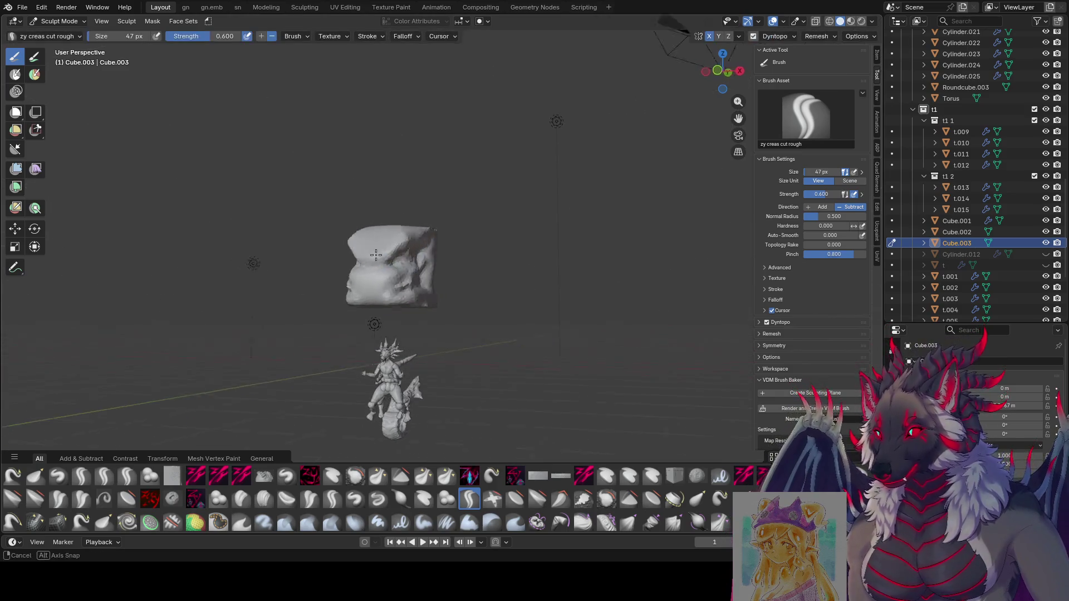
middle_click_drag(400, 257, 422, 248)
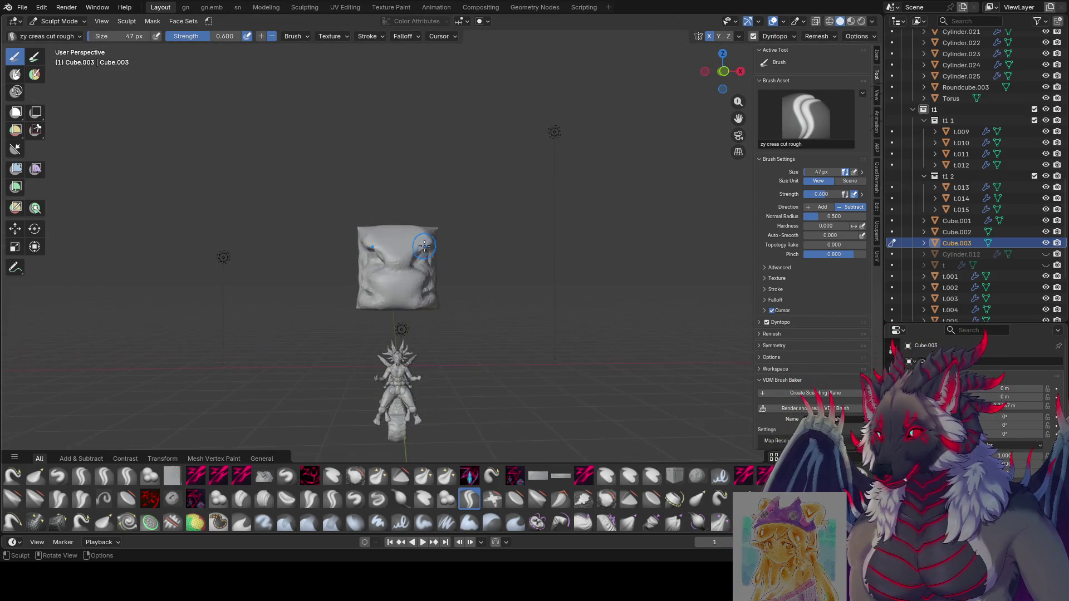
key("g")
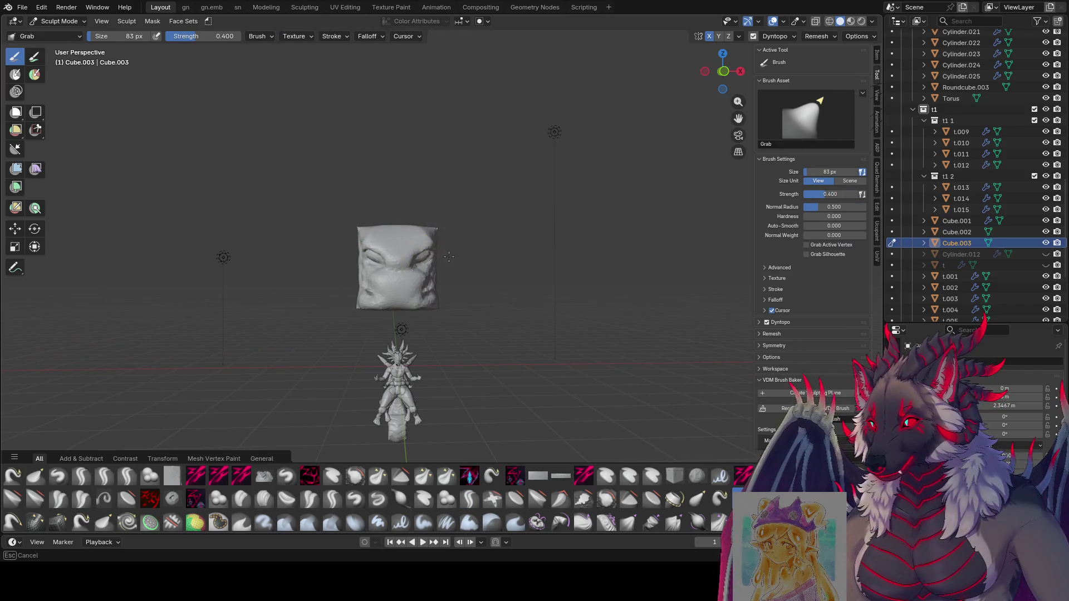
Pull the cube with the Grab brush at sizes from 98 to 181 to 84 px.
key("f")
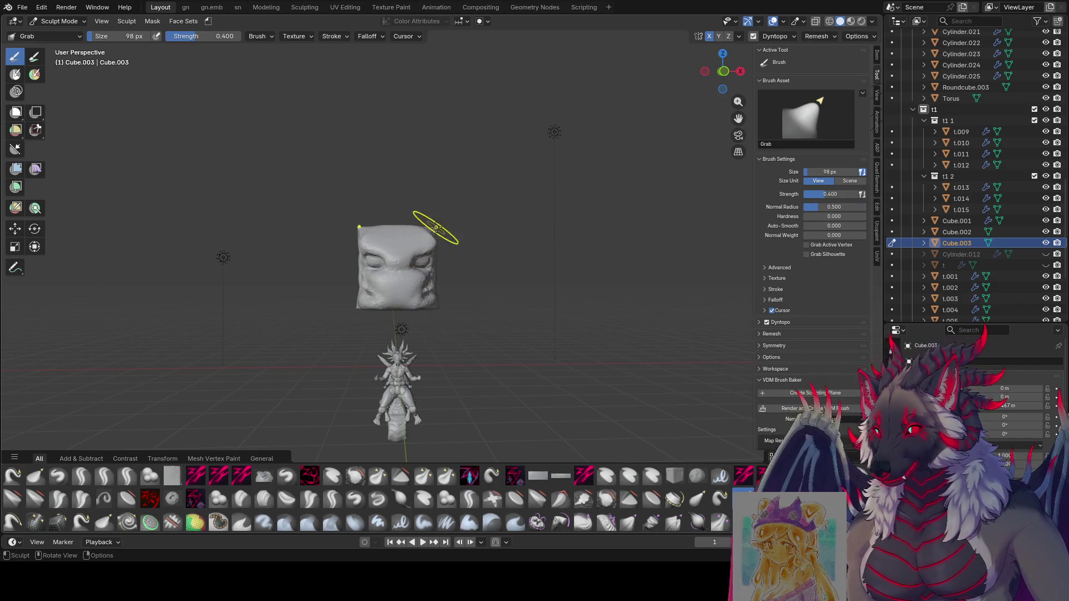
mouse_move(442, 243)
middle_mouse_down()
mouse_move(401, 241)
mouse_move(456, 240)
mouse_move(334, 279)
mouse_move(251, 239)
middle_mouse_up()
key("f")
left_click(409, 265)
key("f")
left_click(335, 278)
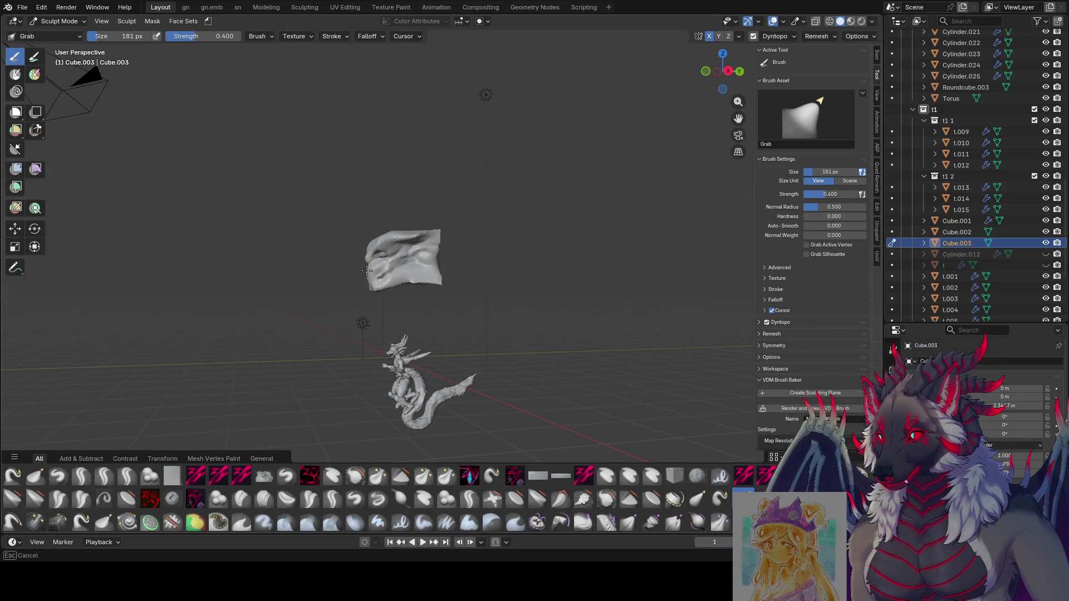
key("f")
left_click(301, 288)
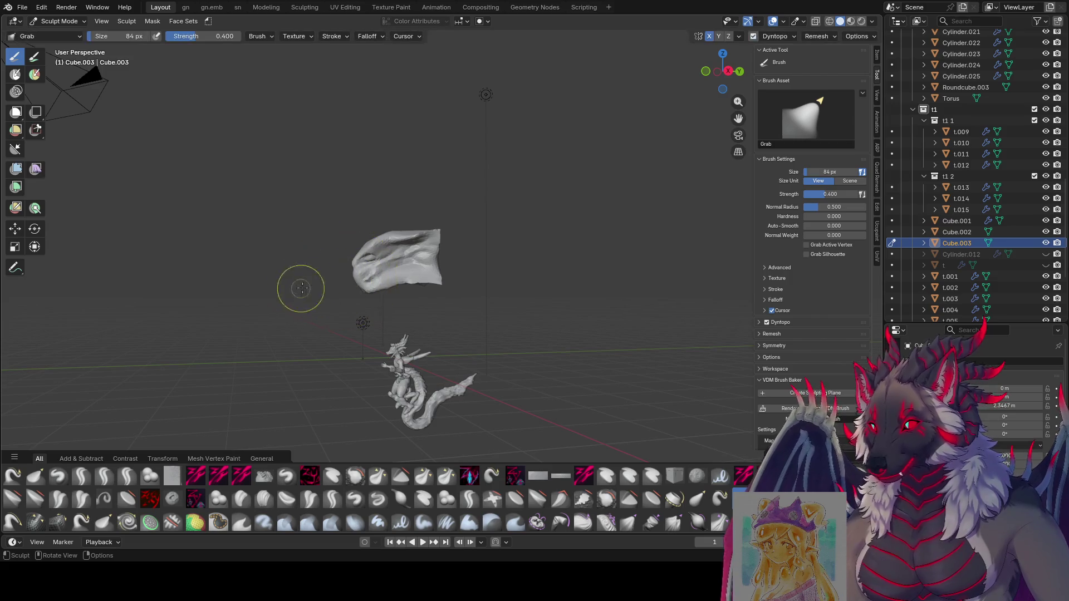
Shape pointed ear-like bumps on top with a 92 px Grab brush, then pick the rough crease brush.
middle_click_drag(330, 307, 508, 277)
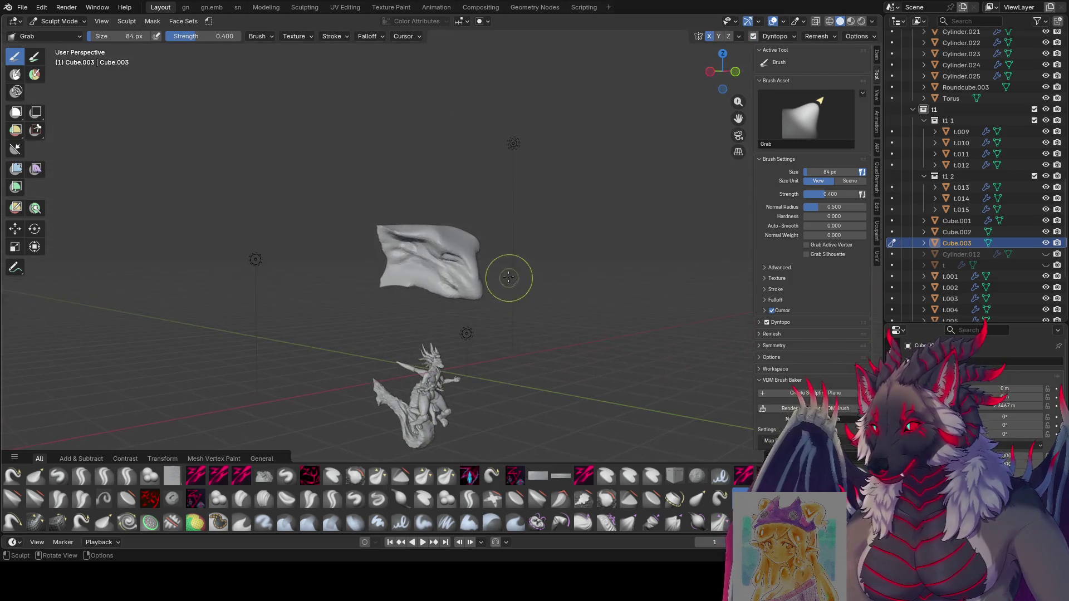
mouse_move(465, 242)
middle_mouse_down()
mouse_move(520, 248)
mouse_move(346, 240)
middle_mouse_up()
key("bracketright")
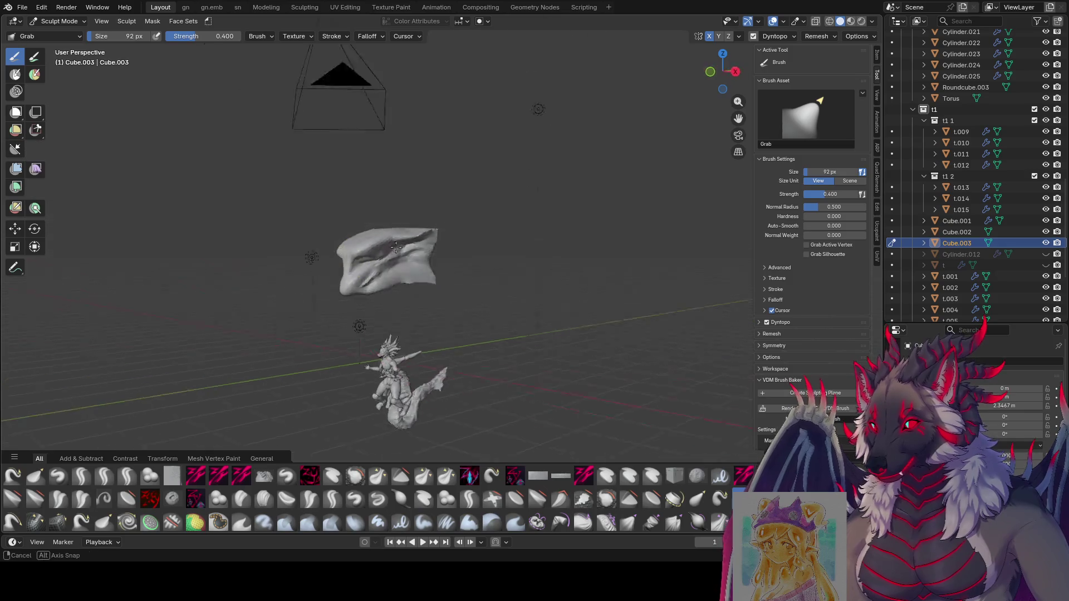
mouse_move(339, 254)
middle_mouse_down()
mouse_move(516, 274)
mouse_move(357, 288)
middle_mouse_up()
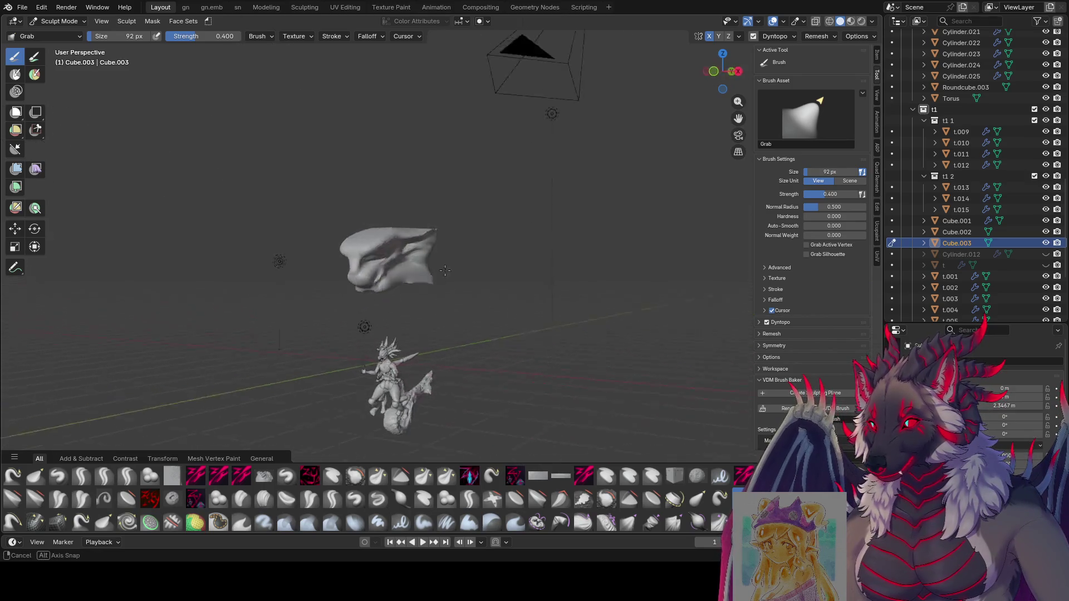
middle_click_drag(388, 295, 604, 251)
middle_click_drag(529, 268, 482, 281)
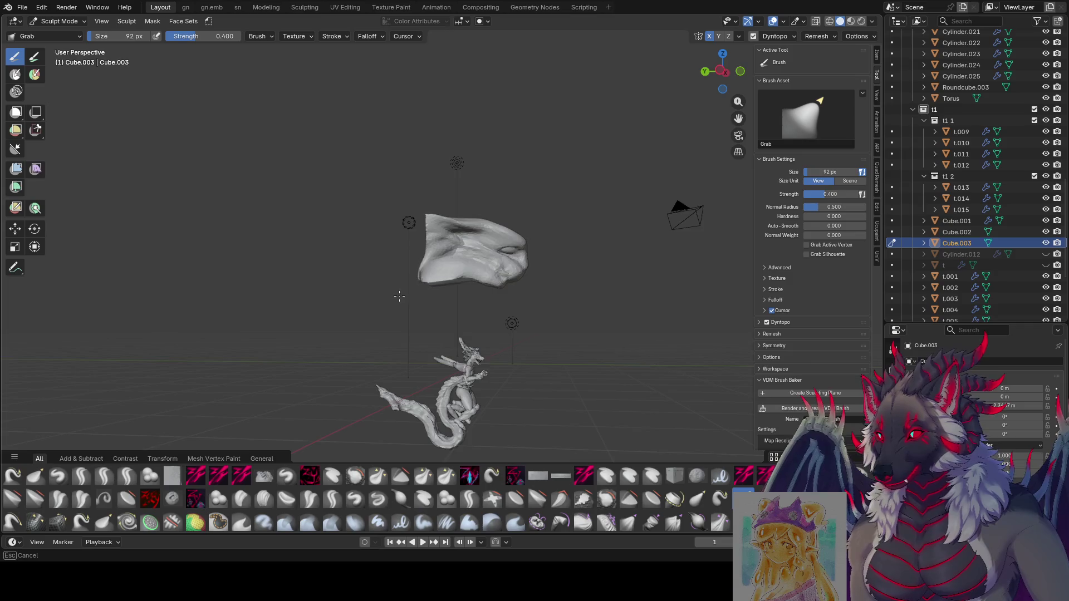
mouse_move(398, 296)
middle_mouse_down()
mouse_move(326, 256)
mouse_move(425, 274)
mouse_move(418, 259)
mouse_move(475, 244)
mouse_move(420, 241)
mouse_move(428, 230)
mouse_move(519, 230)
mouse_move(472, 218)
middle_mouse_up()
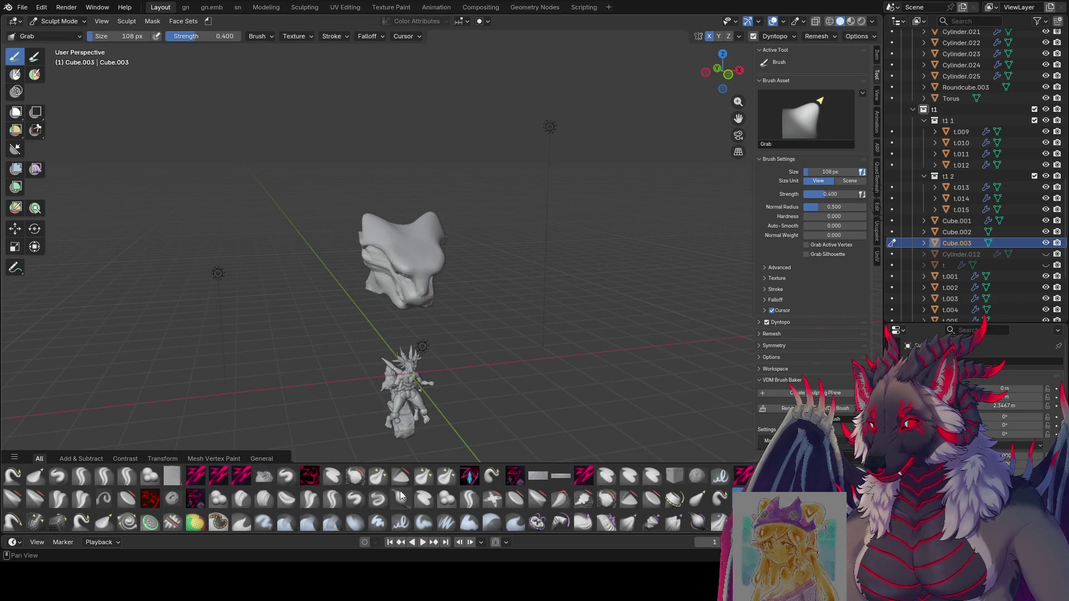
left_click(476, 497)
mouse_move(425, 215)
middle_mouse_down()
mouse_move(349, 227)
mouse_move(359, 226)
middle_mouse_up()
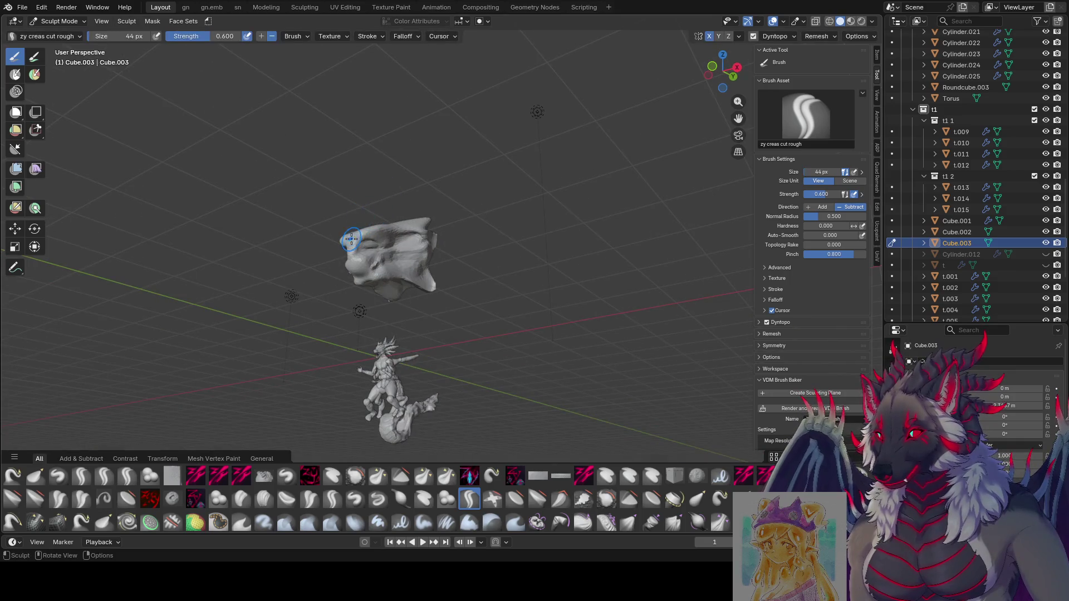
Carve crease lines across the head's face, nudging the brush size with the bracket keys.
middle_click_drag(403, 224, 420, 258)
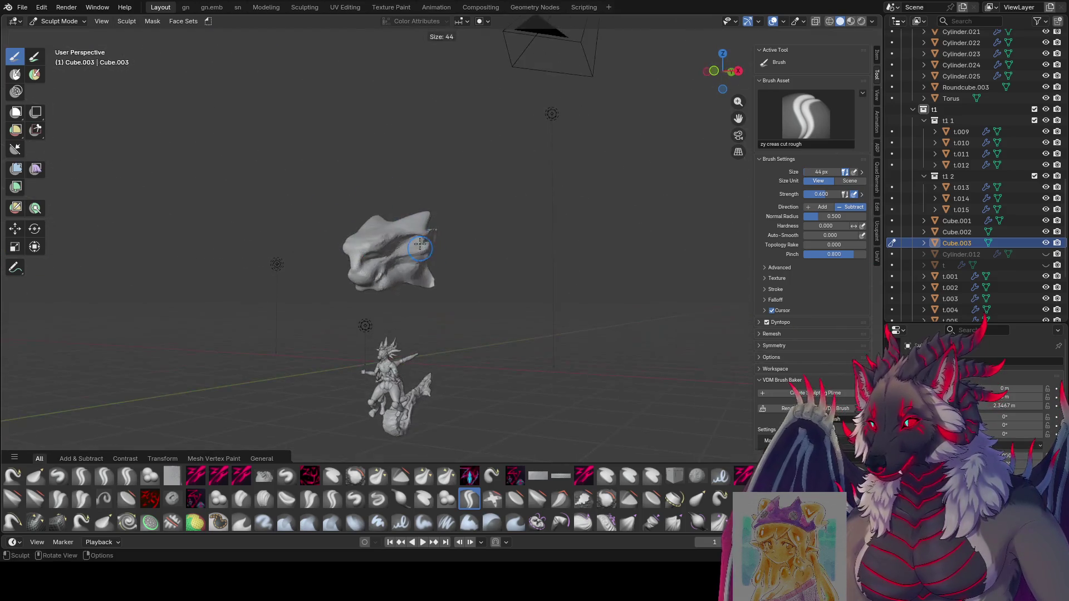
left_click_drag(420, 258, 402, 225)
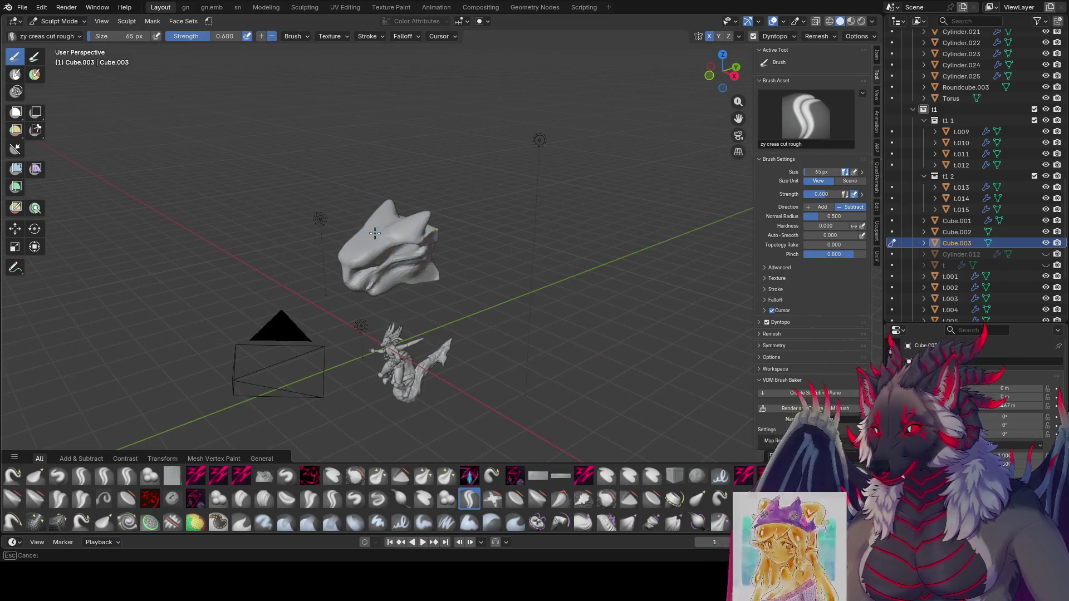
mouse_move(385, 229)
middle_mouse_down()
mouse_move(434, 224)
mouse_move(413, 215)
mouse_move(397, 232)
mouse_move(434, 214)
mouse_move(372, 237)
mouse_move(412, 231)
mouse_move(446, 249)
mouse_move(391, 256)
mouse_move(359, 236)
mouse_move(378, 238)
mouse_move(363, 252)
mouse_move(381, 252)
mouse_move(405, 230)
mouse_move(439, 232)
mouse_move(375, 235)
mouse_move(353, 258)
mouse_move(367, 273)
middle_mouse_up()
key("bracketleft")
key("bracketleft")
key("bracketleft")
key("bracketright")
key("bracketleft")
key("bracketleft")
Resize the crease brush, then return to a smaller Grab brush.
key("f")
left_click(354, 250)
left_click(358, 247)
key("g")
key("bracketleft")
key("bracketleft")
key("bracketleft")
key("bracketleft")
key("bracketleft")
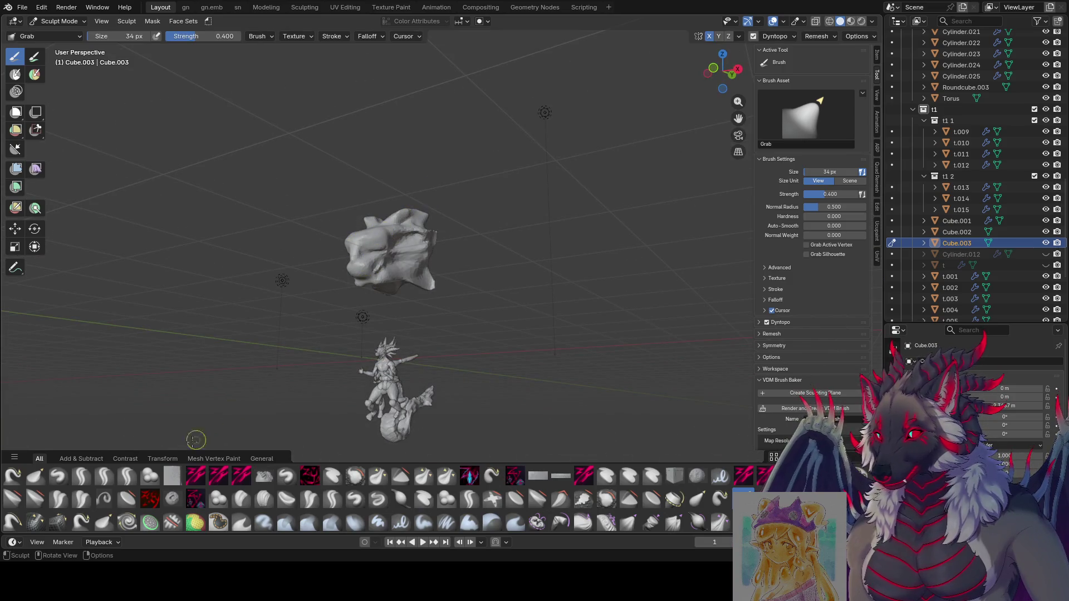
Deepen the facial creases with the crease-cutting brush from several angles.
left_click(469, 498)
middle_click_drag(400, 251, 404, 234)
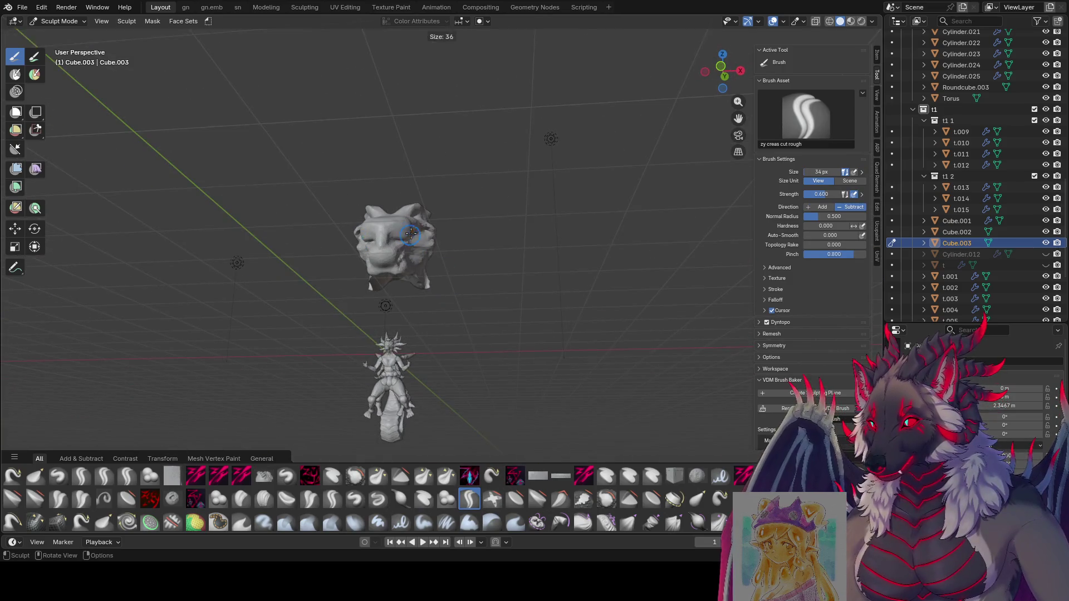
left_click_drag(402, 238, 409, 236)
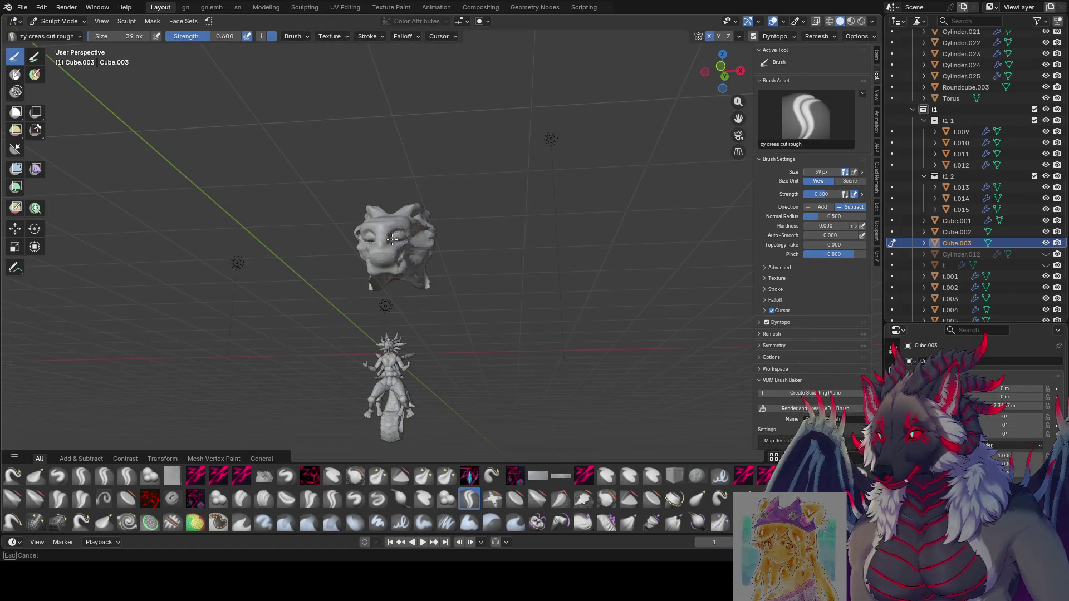
middle_click_drag(406, 233, 330, 263)
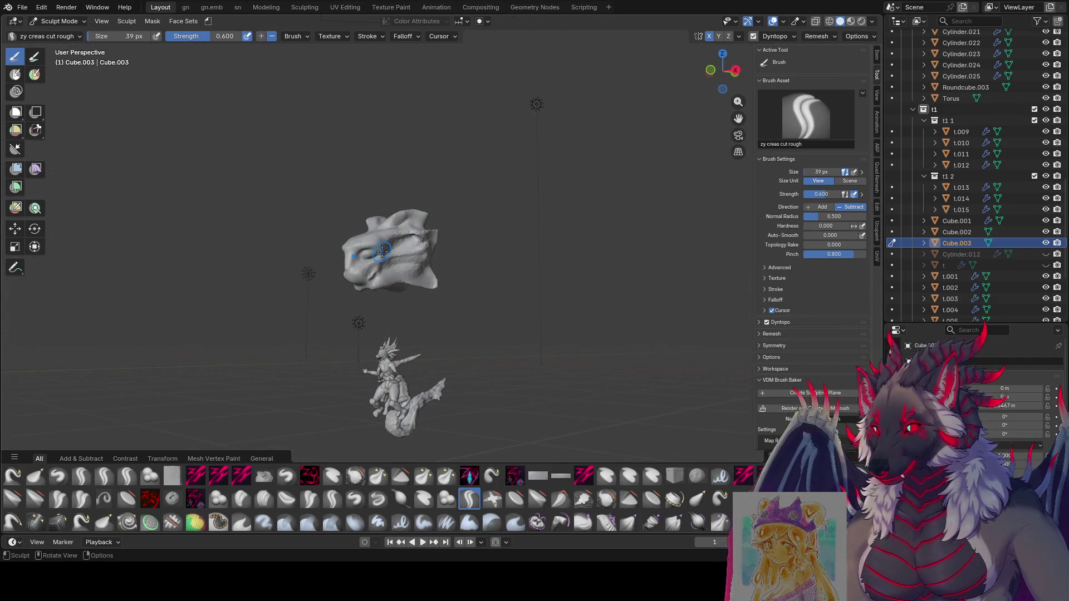
middle_click_drag(373, 256, 367, 258)
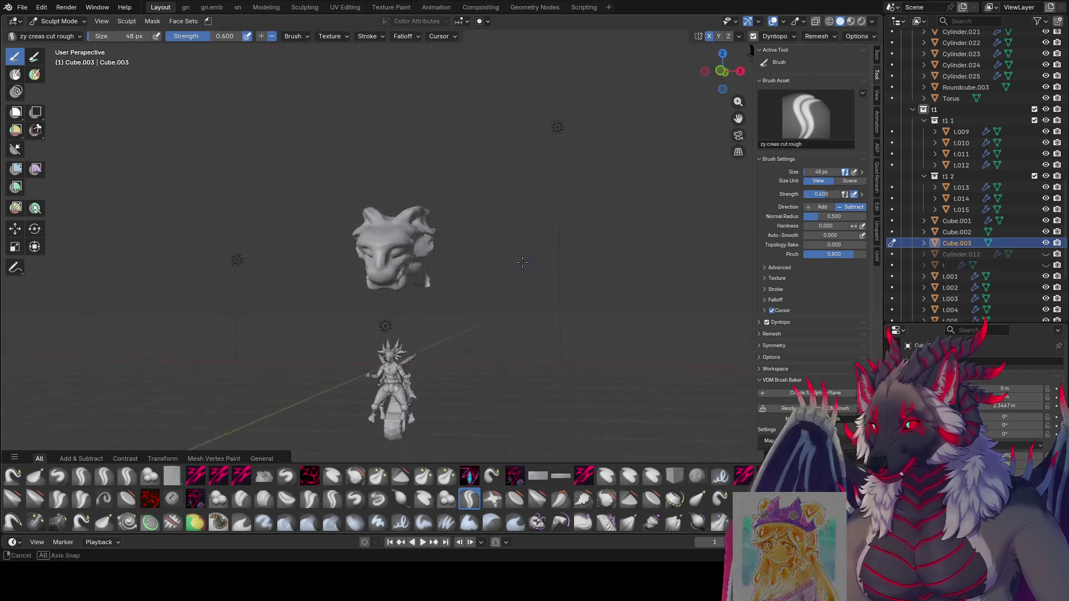
mouse_move(432, 253)
middle_mouse_down()
mouse_move(412, 216)
mouse_move(358, 266)
mouse_move(386, 231)
mouse_move(478, 216)
mouse_move(476, 260)
mouse_move(403, 243)
mouse_move(429, 251)
middle_mouse_up()
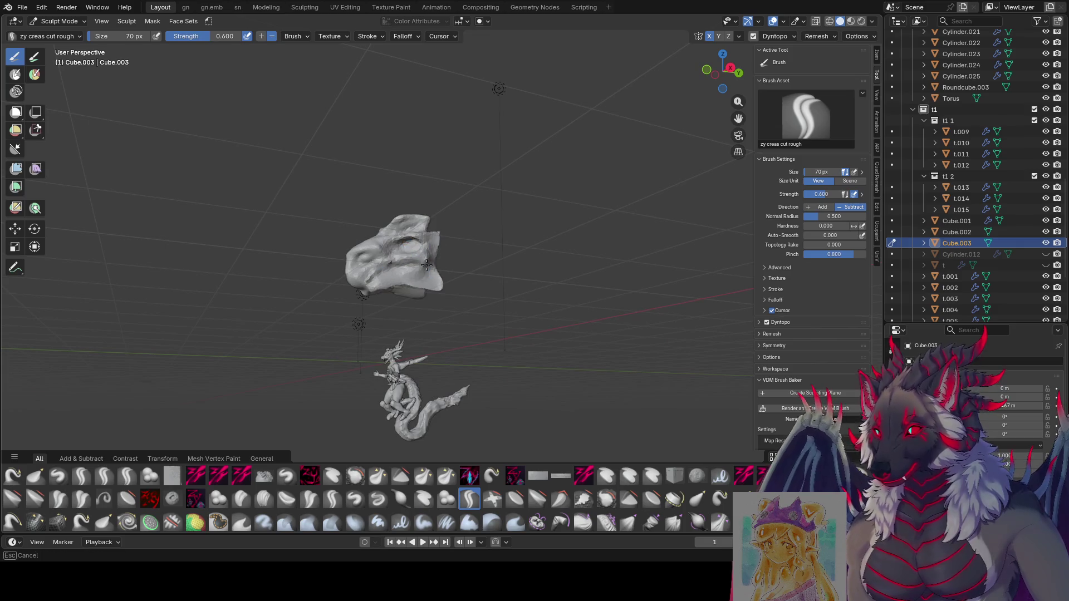
middle_click_drag(436, 282, 417, 266)
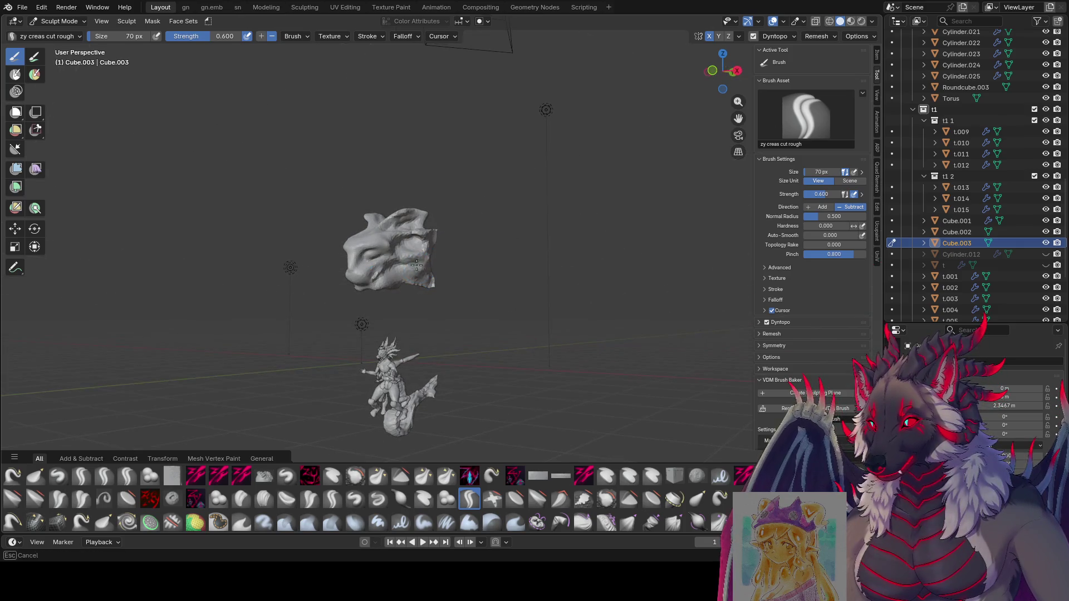
Pull out the horns with the Grab brush at varying sizes and save the file.
key("g")
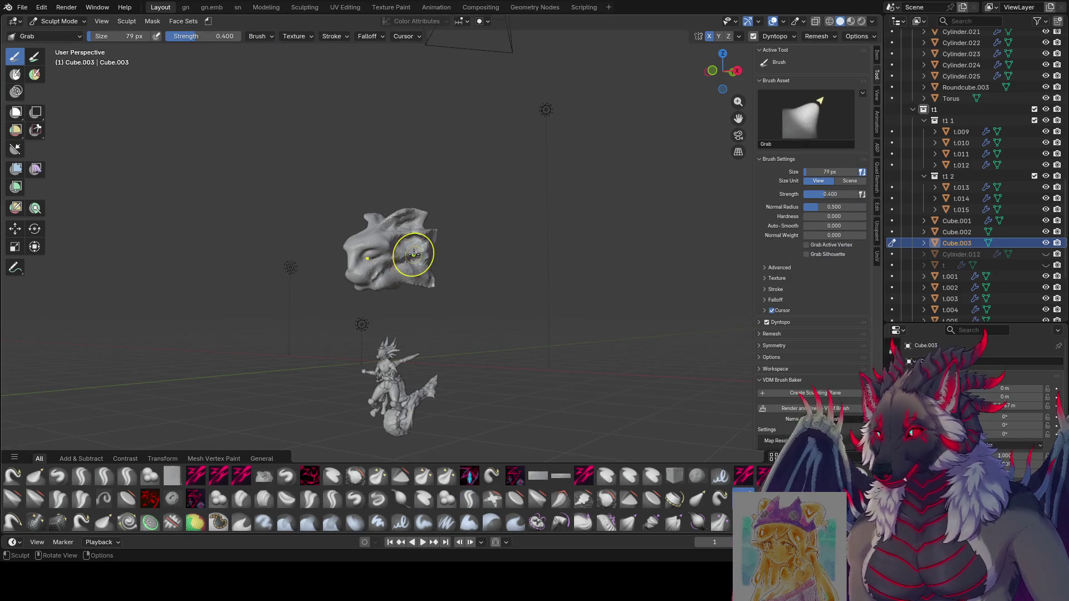
mouse_move(455, 246)
middle_mouse_down()
mouse_move(490, 245)
mouse_move(506, 229)
mouse_move(375, 236)
mouse_move(300, 226)
middle_mouse_up()
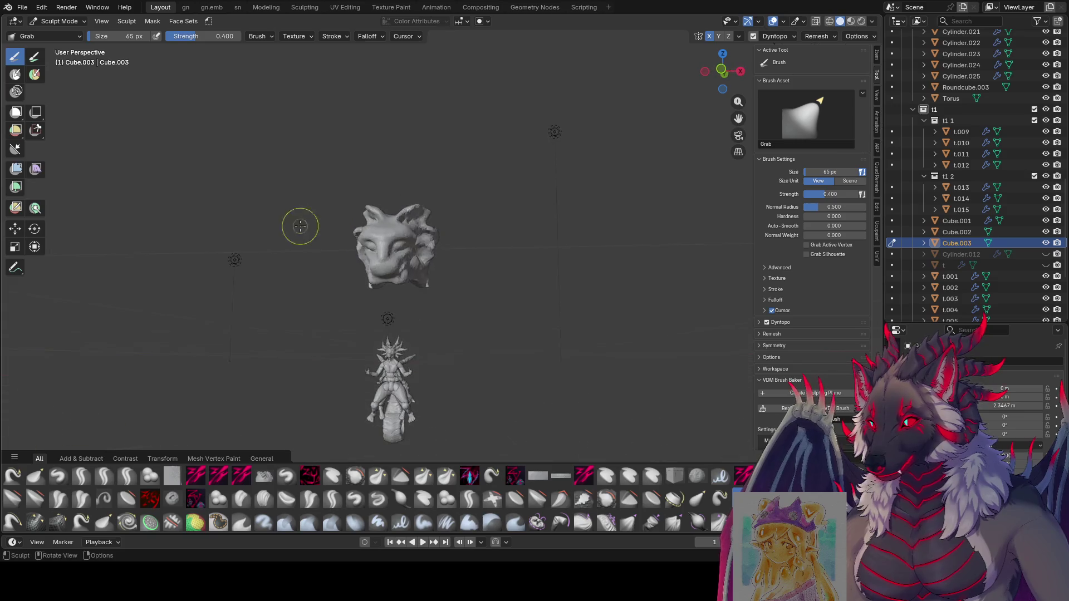
mouse_move(437, 222)
middle_mouse_down()
mouse_move(375, 218)
mouse_move(432, 213)
mouse_move(385, 194)
middle_mouse_up()
key("f")
left_click(419, 197)
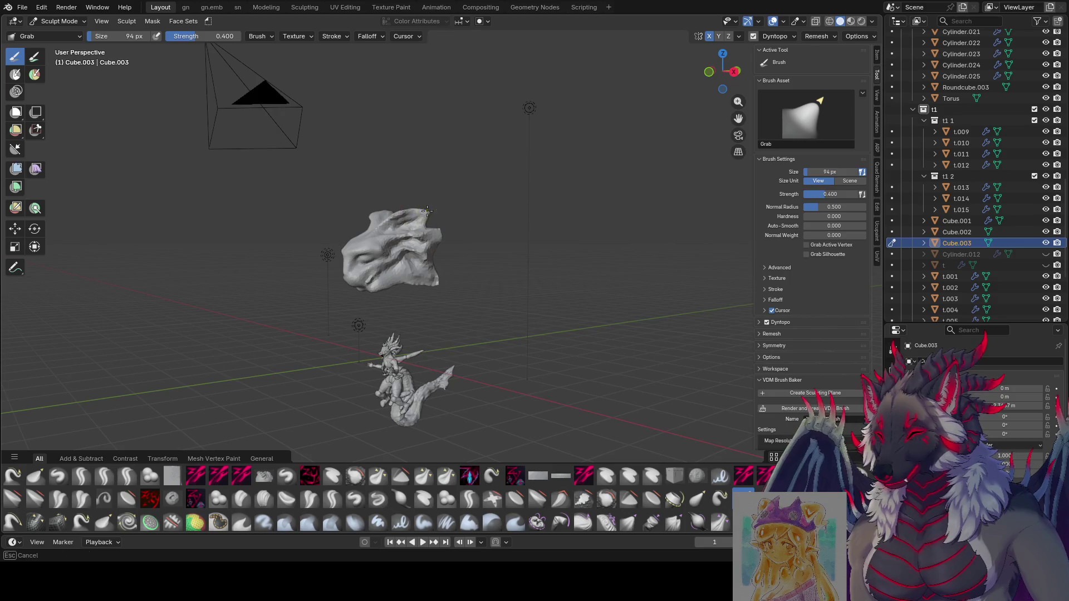
middle_click_drag(449, 155, 416, 177)
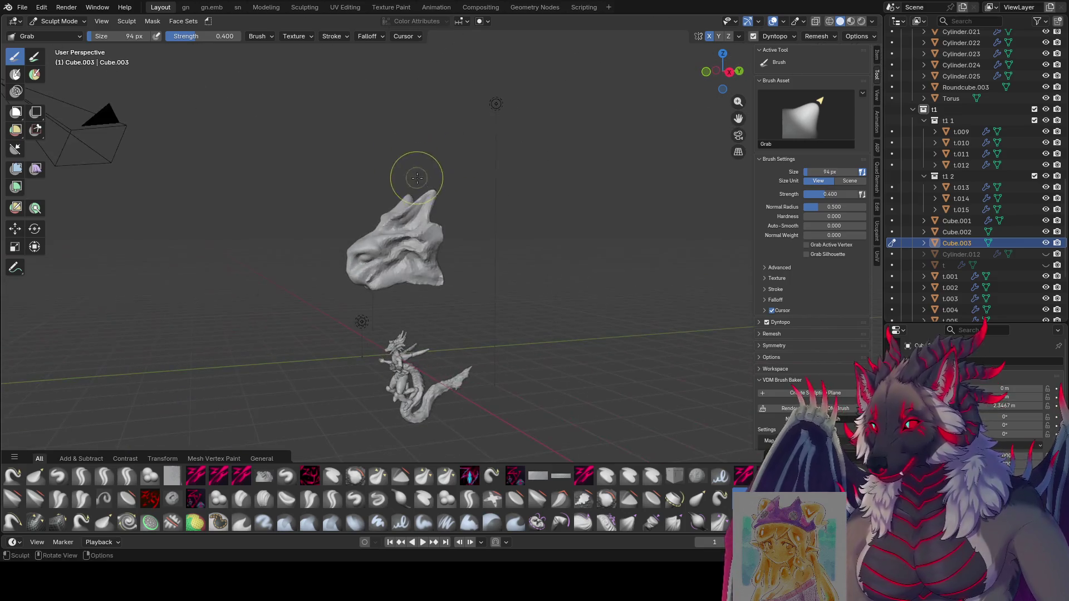
mouse_move(388, 216)
middle_mouse_down()
mouse_move(444, 214)
mouse_move(443, 200)
mouse_move(430, 201)
mouse_move(451, 209)
mouse_move(410, 195)
mouse_move(472, 215)
mouse_move(445, 227)
mouse_move(385, 288)
mouse_move(397, 286)
mouse_move(477, 357)
mouse_move(394, 291)
mouse_move(624, 270)
mouse_move(529, 244)
middle_mouse_up()
key("f")
key("f")
left_click(451, 219)
left_click(428, 243)
key("f")
left_click(398, 287)
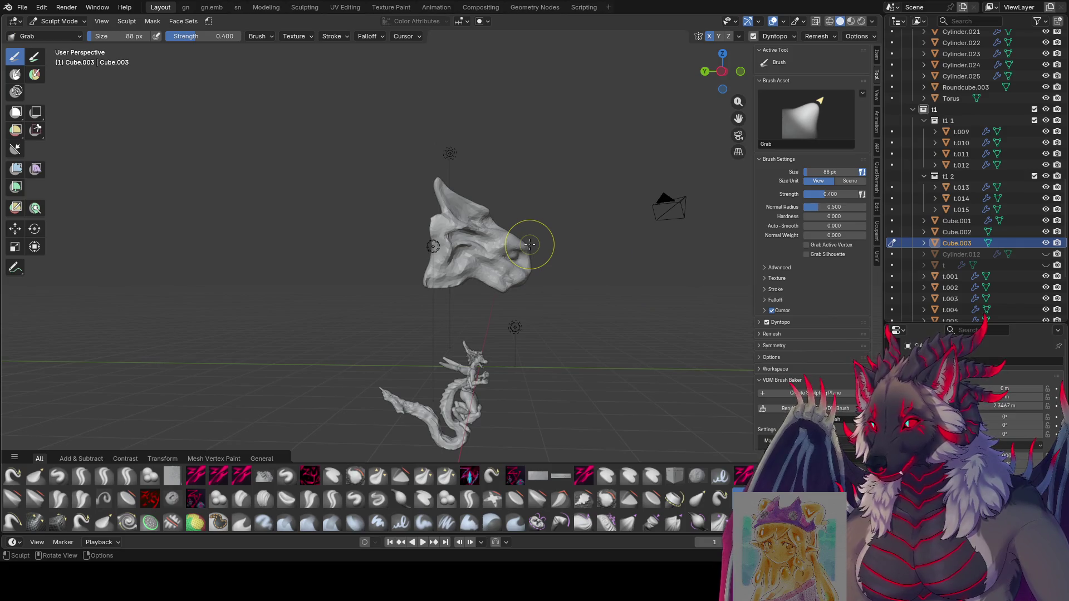
mouse_move(537, 212)
middle_mouse_down()
mouse_move(383, 249)
mouse_move(442, 298)
middle_mouse_up()
key("ctrl+s")
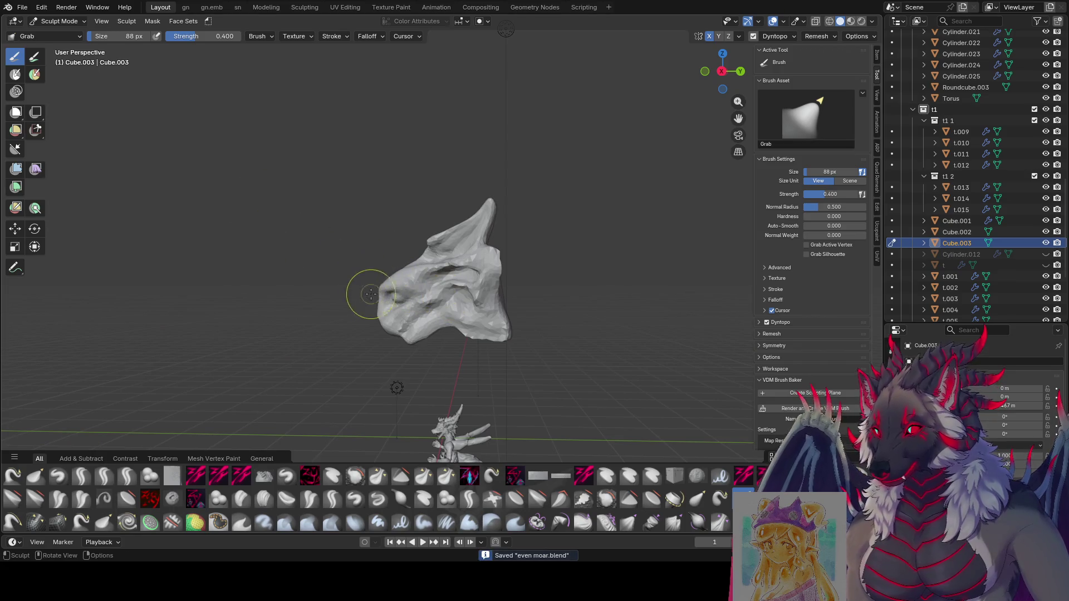
Sweep the horns back taller with a much larger Grab brush, save, and enter edit mode.
mouse_move(415, 282)
middle_mouse_down()
mouse_move(660, 259)
mouse_move(480, 264)
mouse_move(411, 294)
mouse_move(473, 270)
mouse_move(499, 276)
mouse_move(540, 241)
mouse_move(595, 227)
middle_mouse_up()
left_click(410, 294)
mouse_move(506, 250)
middle_mouse_down()
mouse_move(484, 255)
mouse_move(532, 243)
mouse_move(490, 320)
mouse_move(509, 310)
mouse_move(393, 323)
mouse_move(501, 326)
mouse_move(567, 302)
mouse_move(525, 298)
middle_mouse_up()
key("f")
left_click(528, 248)
key("f")
left_click(401, 340)
key("ctrl+s")
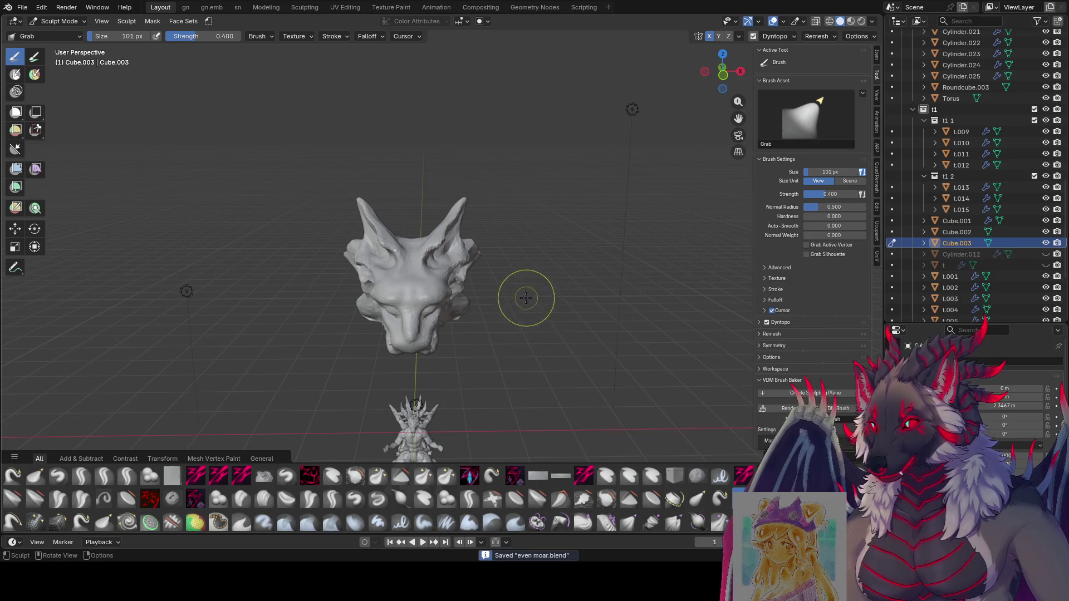
middle_click_drag(592, 307, 472, 264)
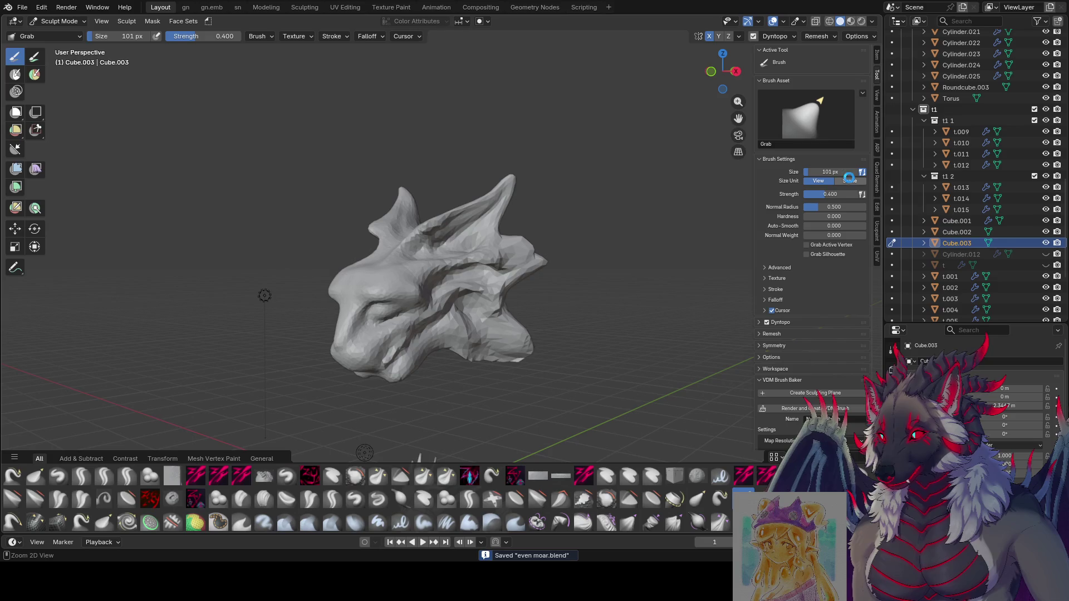
mouse_move(530, 297)
middle_mouse_down()
mouse_move(437, 191)
mouse_move(468, 220)
middle_mouse_up()
key("Tab")
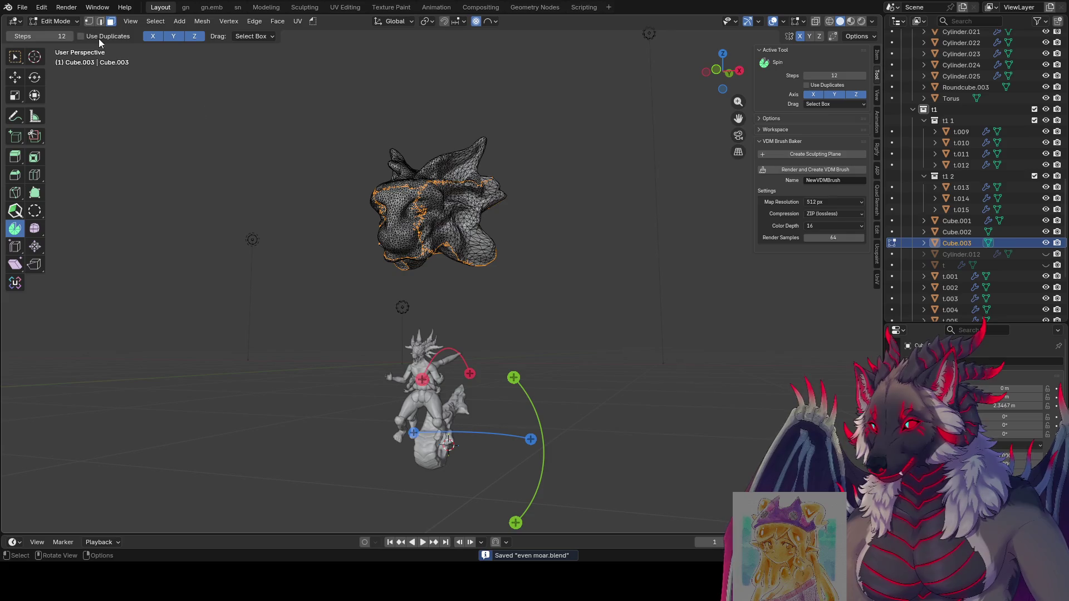
Toggle between edit and sculpt, pick the Smooth brush, and return the head to object mode.
key("Tab")
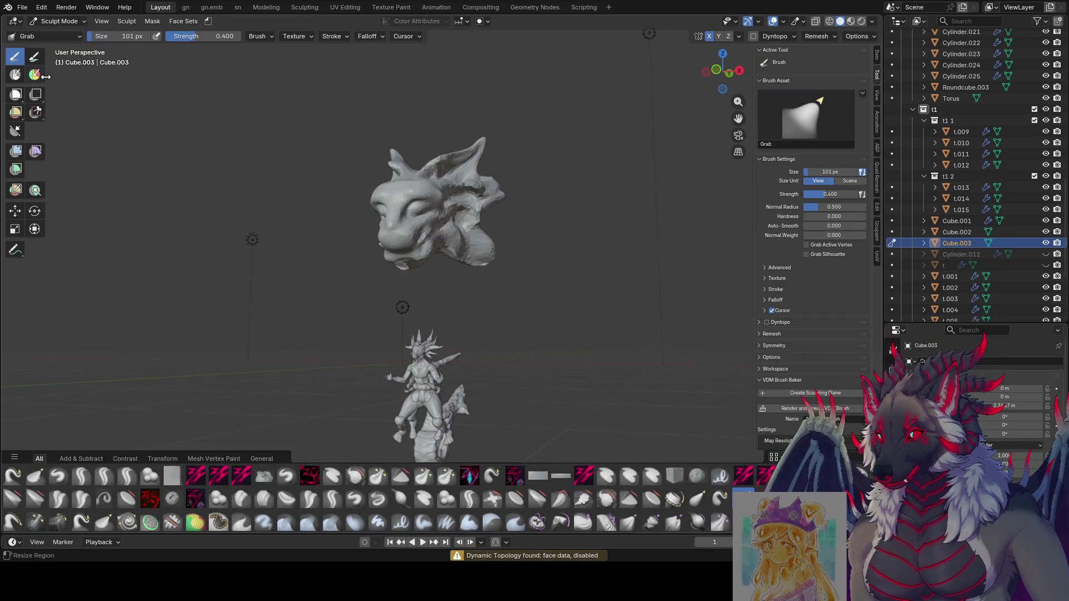
key("Tab")
key("Tab")
key("ctrl+s")
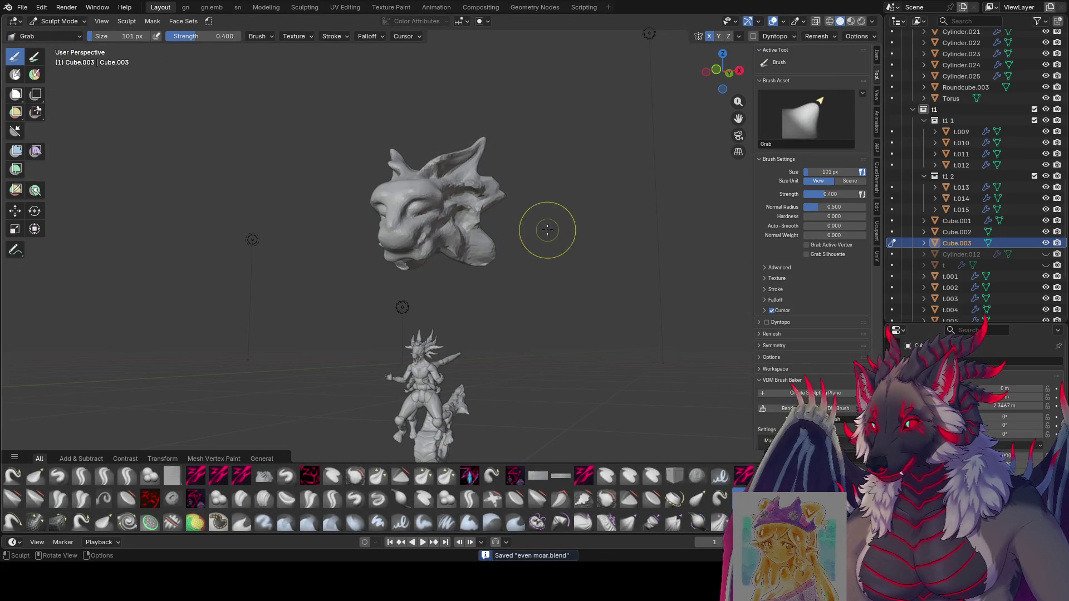
key("shift+s")
left_click(57, 21)
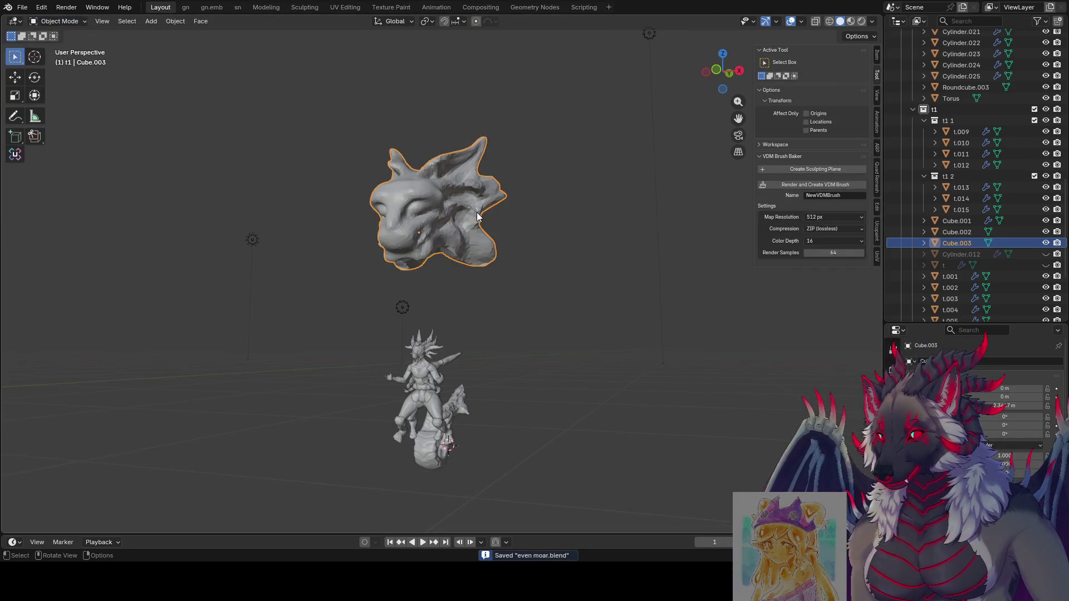
type("s.3")
Scale the head to 0.3, check it through the camera and above the body, and save.
key("Return")
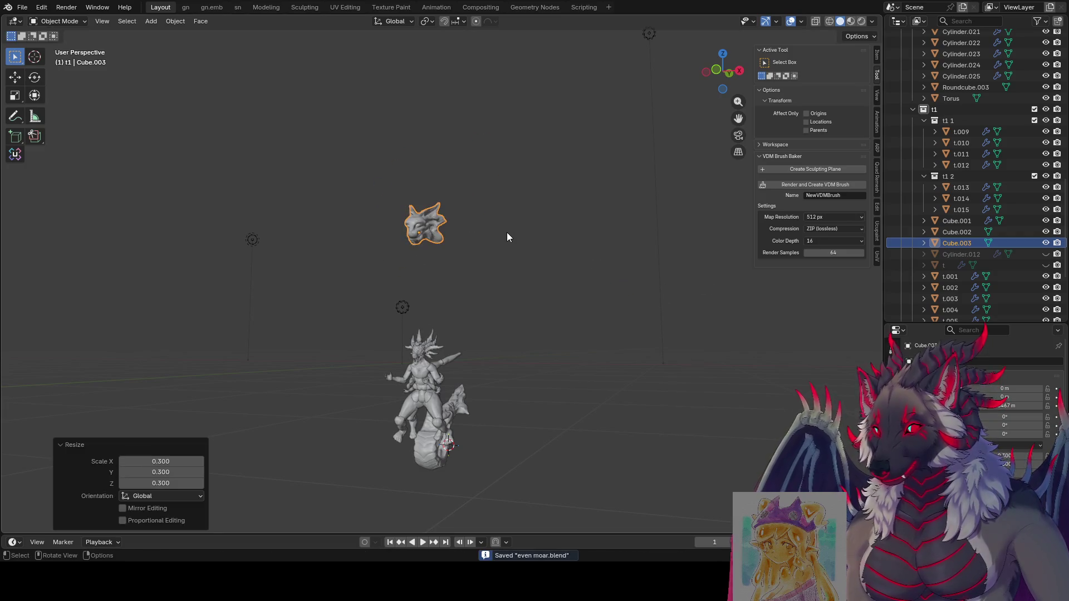
key("KP_0")
key("KP_Decimal")
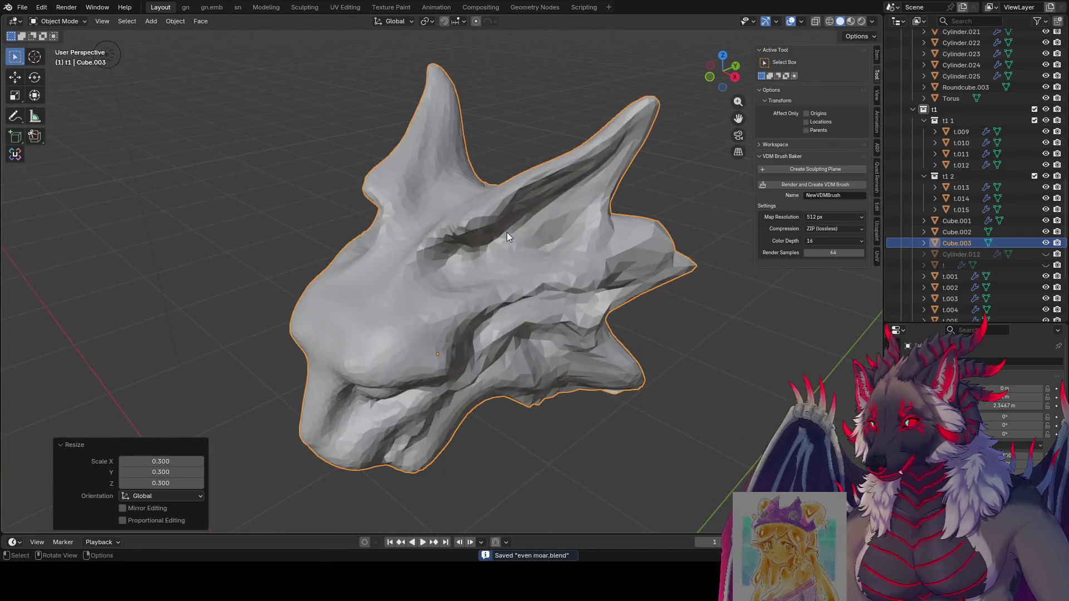
scroll(507, 233, "down", 3)
mouse_move(582, 337)
middle_mouse_down()
mouse_move(530, 209)
mouse_move(543, 200)
mouse_move(466, 221)
mouse_move(507, 260)
mouse_move(544, 272)
mouse_move(503, 279)
mouse_move(511, 298)
middle_mouse_up()
key("g")
left_click(466, 222)
key("ctrl+s")
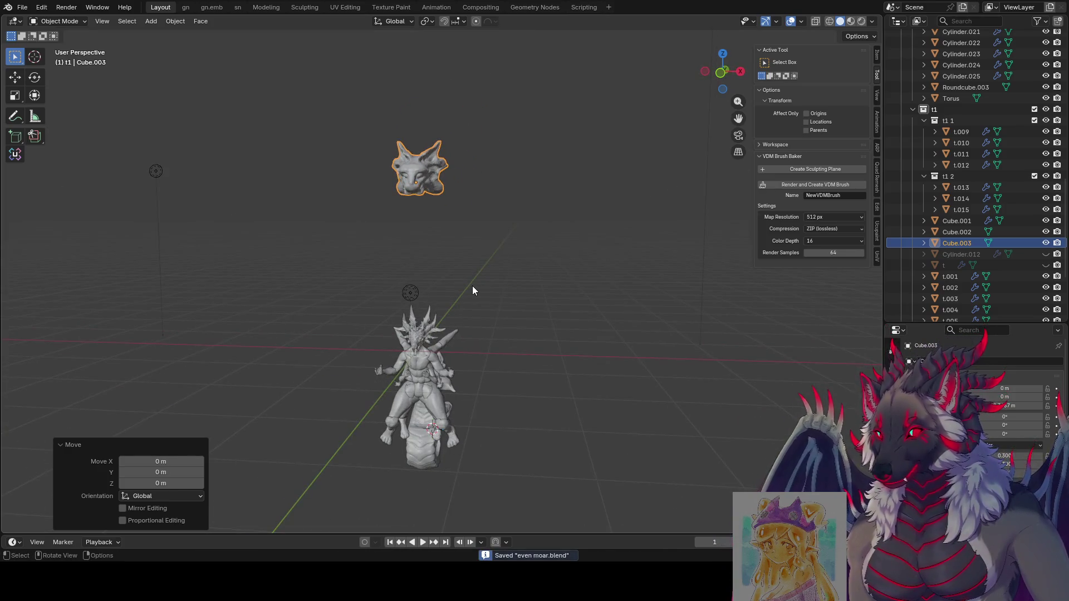
scroll(461, 285, "up", 2)
scroll(509, 398, "up", 2)
middle_click_drag(508, 398, 707, 367)
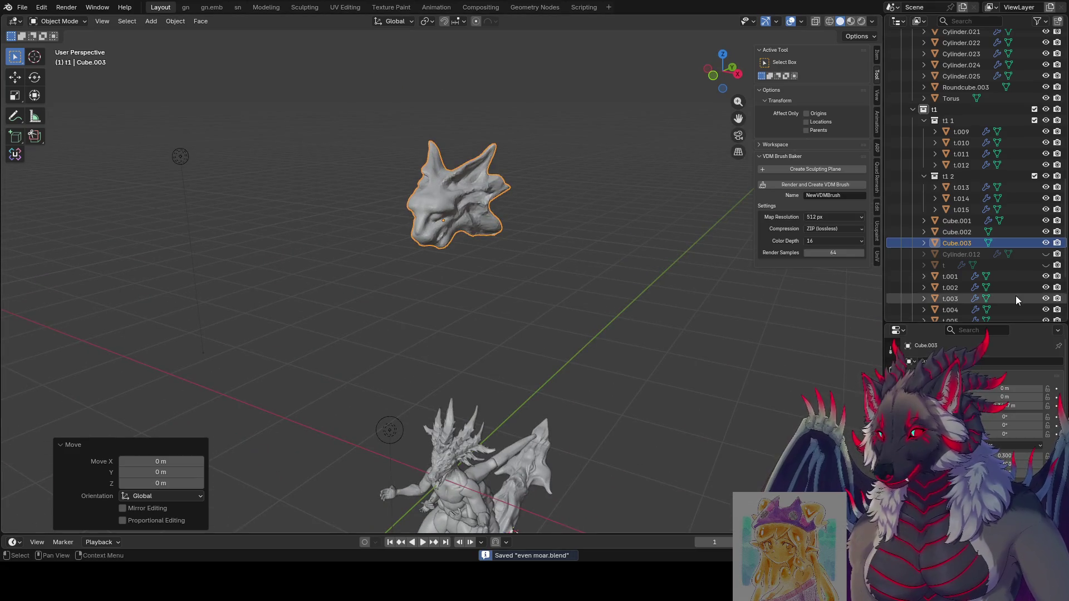
scroll(963, 246, "down", 3)
scroll(964, 246, "down", 3)
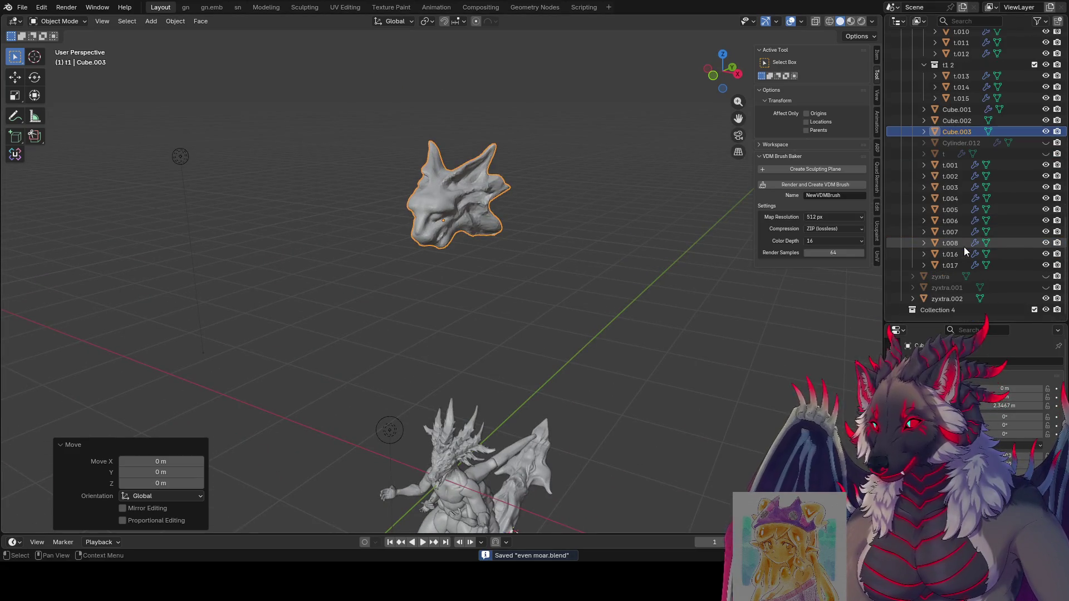
Create Collection 4, drag Cube.003 into it, and save the file.
left_click(941, 307)
key("c")
left_click(956, 132)
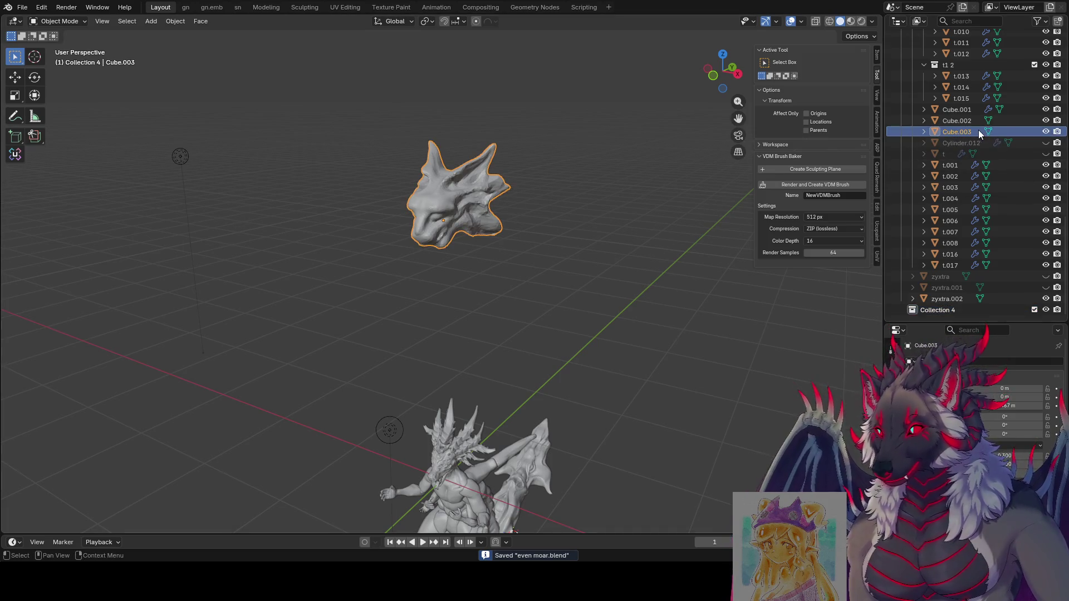
left_click_drag(956, 131, 941, 311)
left_click(488, 280, "ctrl")
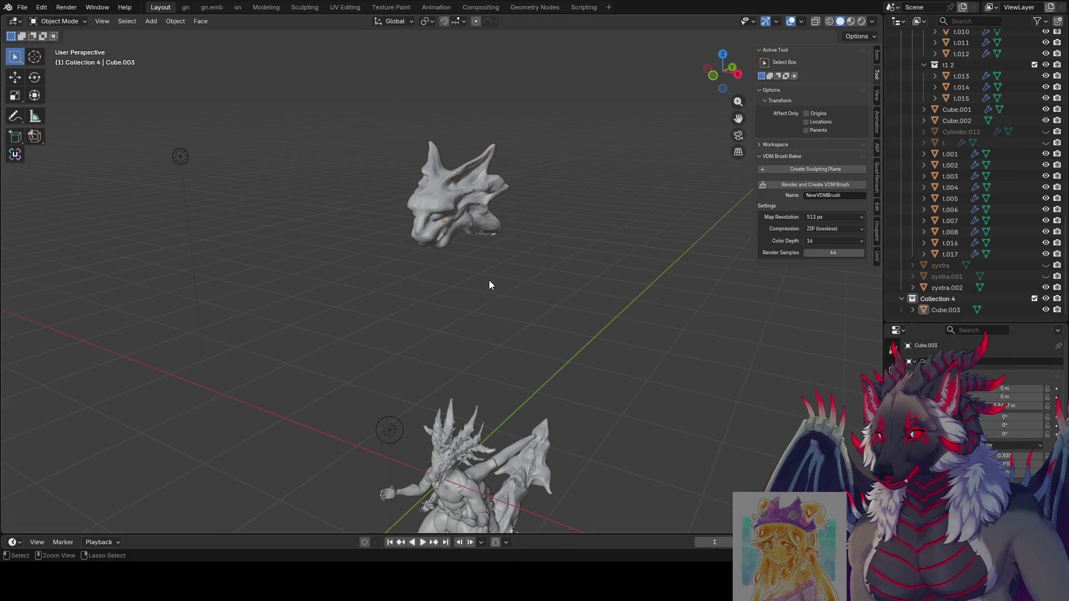
key("ctrl+z")
key("ctrl+s")
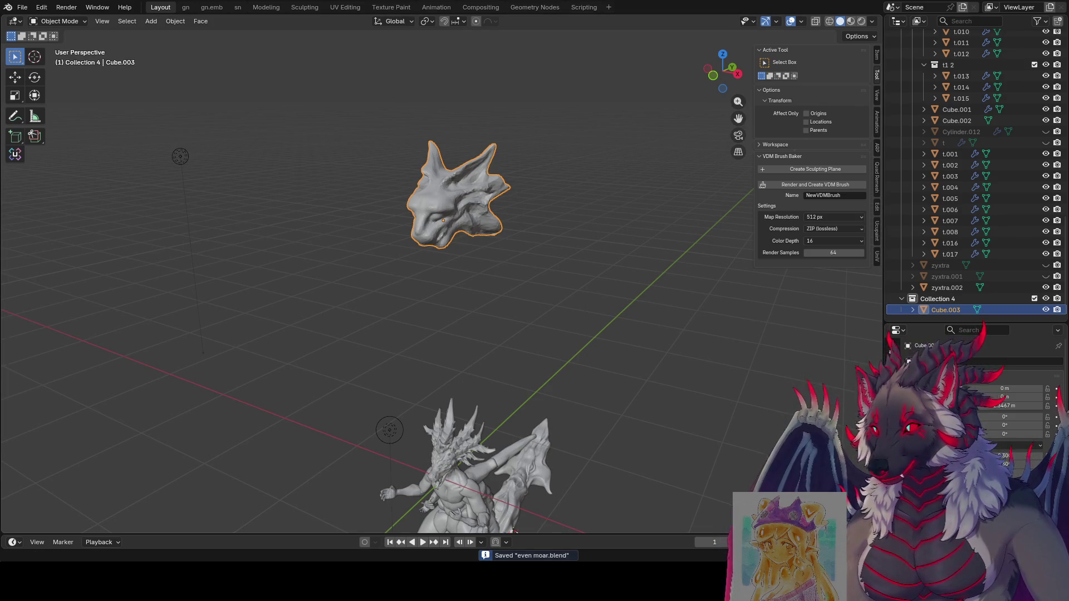
Reselect the dragon head and switch it into sculpt mode.
left_click(510, 340)
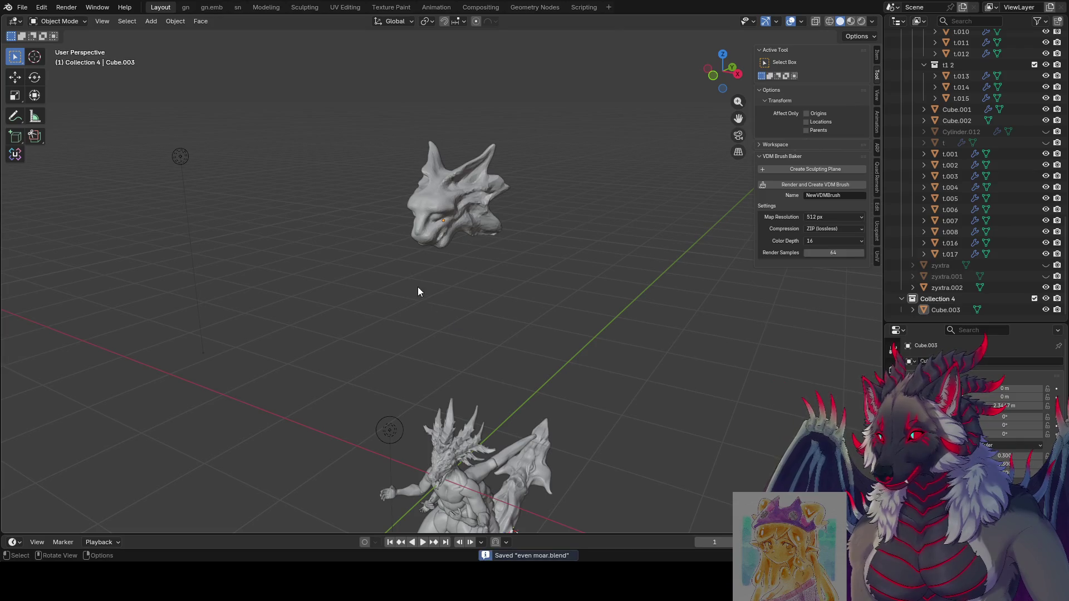
left_click(460, 218)
key("ctrl+Tab")
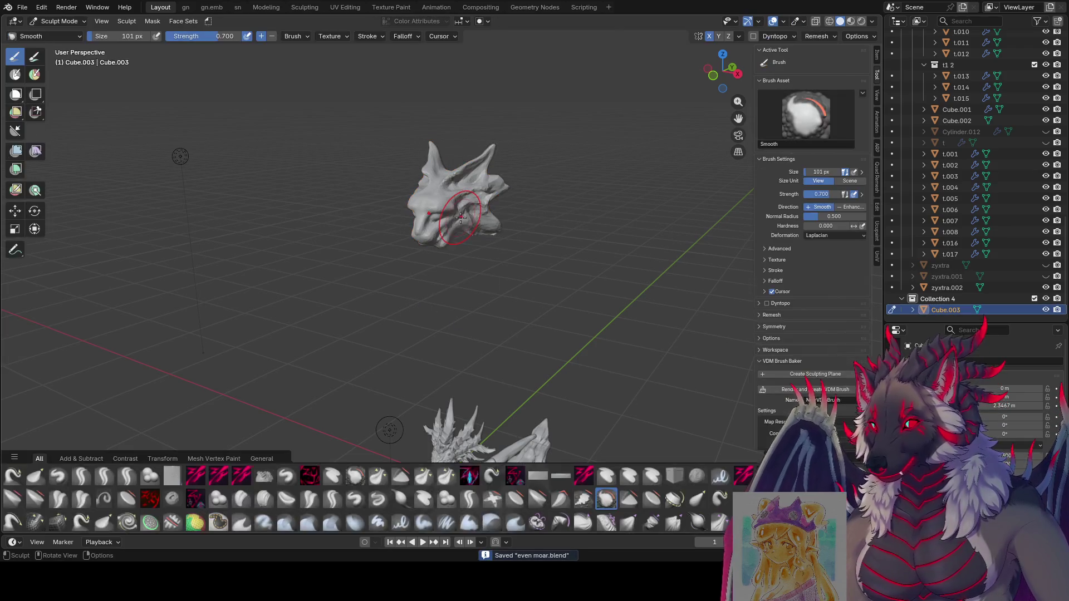
scroll(467, 265, "up", 1)
Save the file with Ctrl+S and make the 'zy creas cut rough' brush active.
middle_click_drag(466, 266, 397, 235)
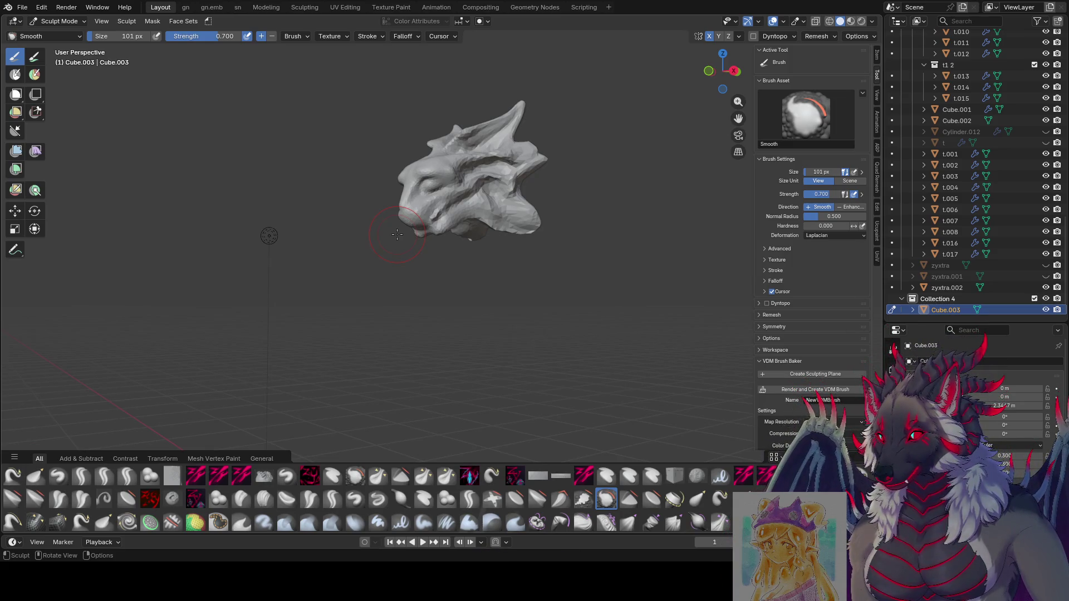
middle_click_drag(397, 235, 607, 238)
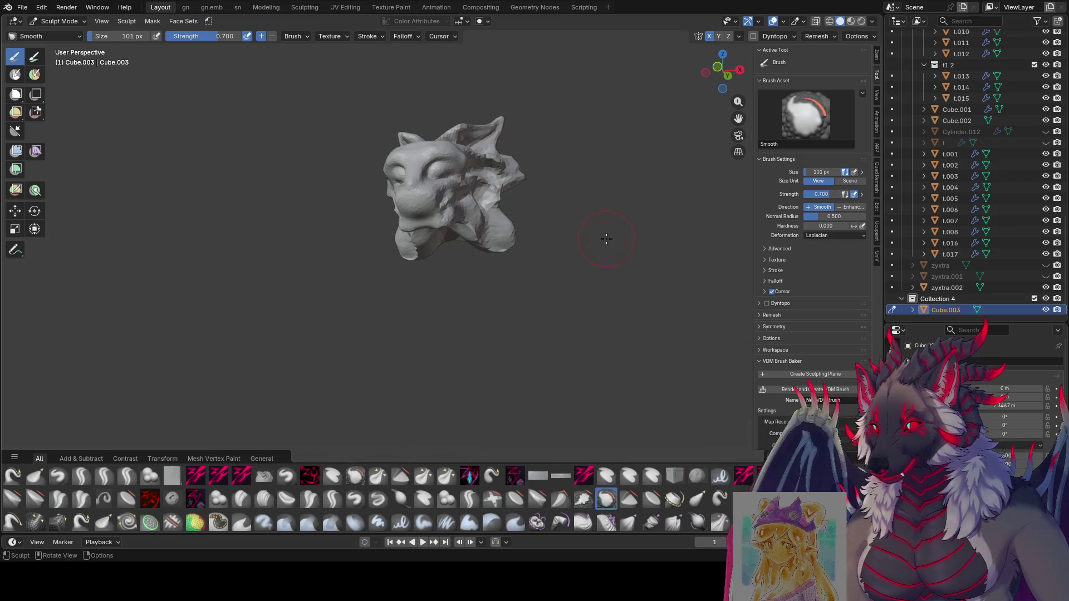
key("ctrl+s")
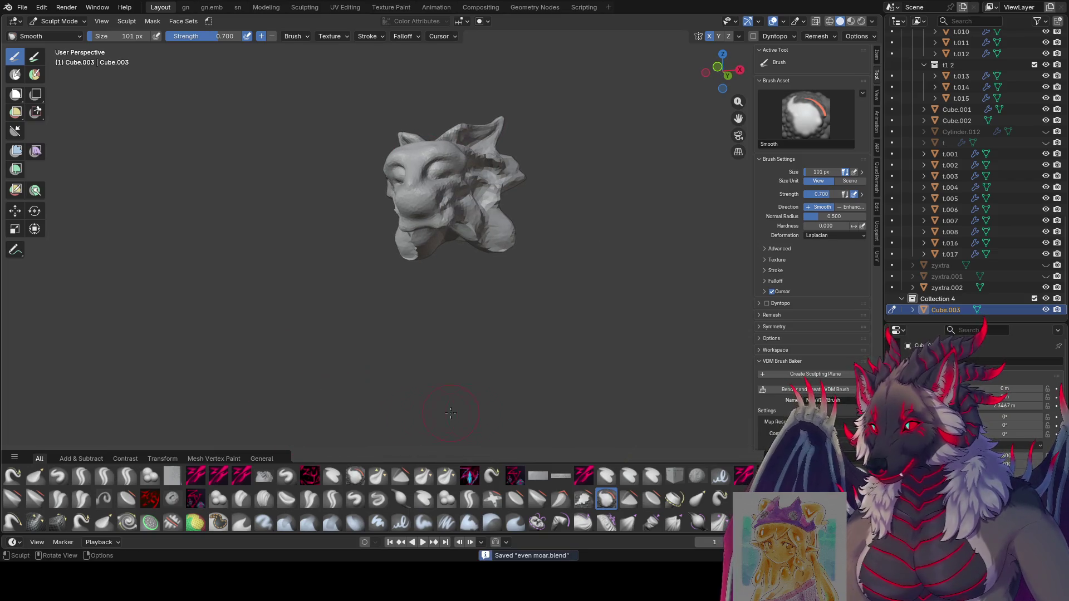
left_click(469, 499)
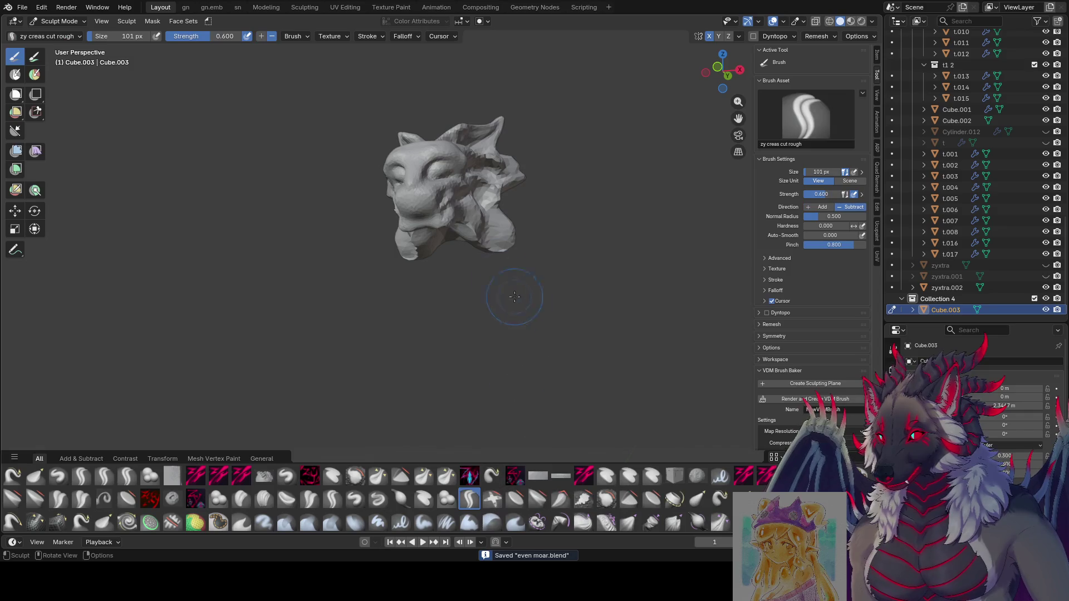
Shrink the crease brush to about 48 px and enable Dyntopo, confirming its warning.
middle_click_drag(512, 298, 178, 227)
key("f")
left_click(430, 162)
mouse_move(430, 161)
middle_mouse_down()
mouse_move(416, 148)
mouse_move(454, 147)
middle_mouse_up()
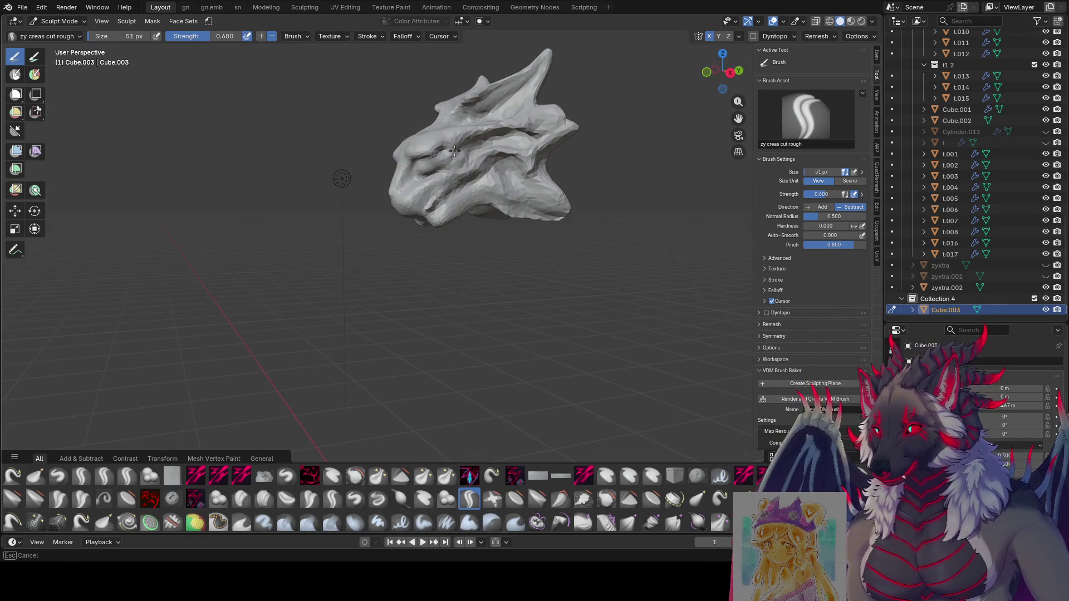
mouse_move(454, 149)
middle_mouse_down()
mouse_move(431, 175)
mouse_move(484, 164)
mouse_move(436, 160)
mouse_move(456, 160)
middle_mouse_up()
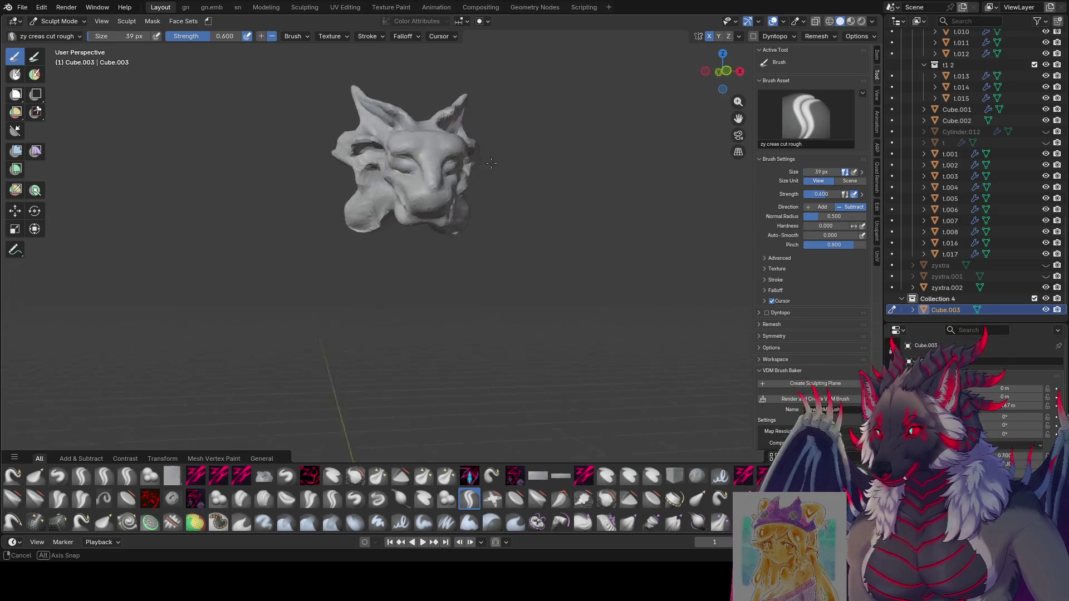
middle_click_drag(428, 165, 443, 163)
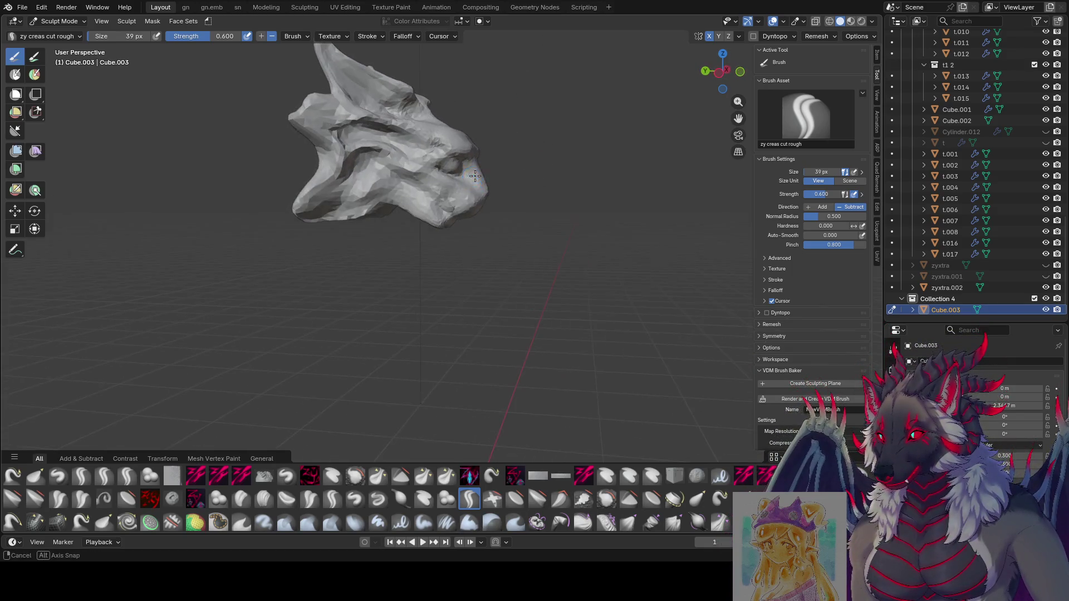
left_click(754, 36)
left_click(504, 295)
Carve crease strokes into the face, stepping the brush down from 64 px to 30 px.
mouse_move(504, 295)
middle_mouse_down()
mouse_move(447, 158)
mouse_move(403, 185)
mouse_move(445, 160)
middle_mouse_up()
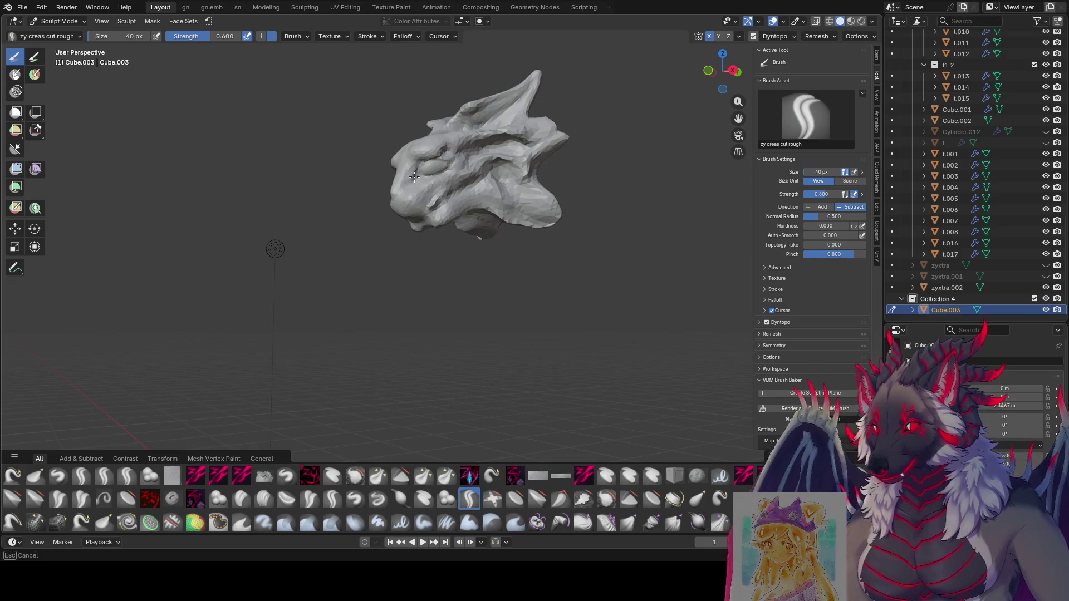
mouse_move(414, 177)
middle_mouse_down()
mouse_move(493, 160)
mouse_move(426, 176)
mouse_move(481, 144)
mouse_move(459, 150)
mouse_move(464, 125)
mouse_move(410, 143)
mouse_move(422, 145)
middle_mouse_up()
key("f")
left_click(439, 155)
key("f")
left_click(441, 134)
key("f")
left_click(414, 144)
key("f")
left_click(401, 197)
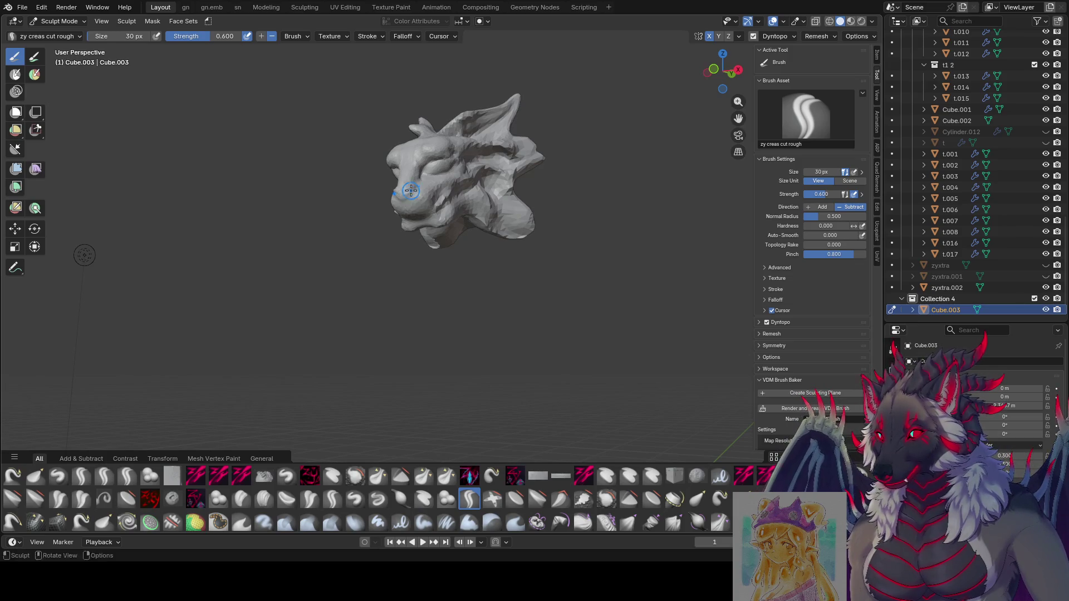
Continue rough crease cuts on the horns at 35-38 px, then bring the rider figure into view.
mouse_move(410, 191)
middle_mouse_down()
mouse_move(393, 186)
mouse_move(437, 189)
mouse_move(404, 193)
middle_mouse_up()
key("f")
left_click(403, 192)
key("f")
left_click(429, 192)
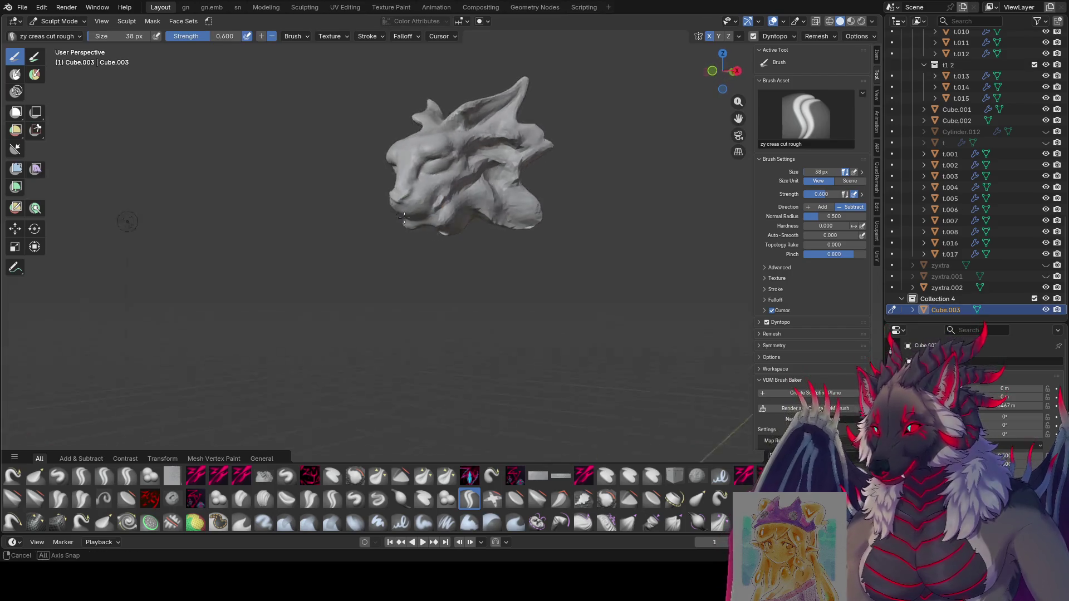
middle_click_drag(392, 203, 426, 184)
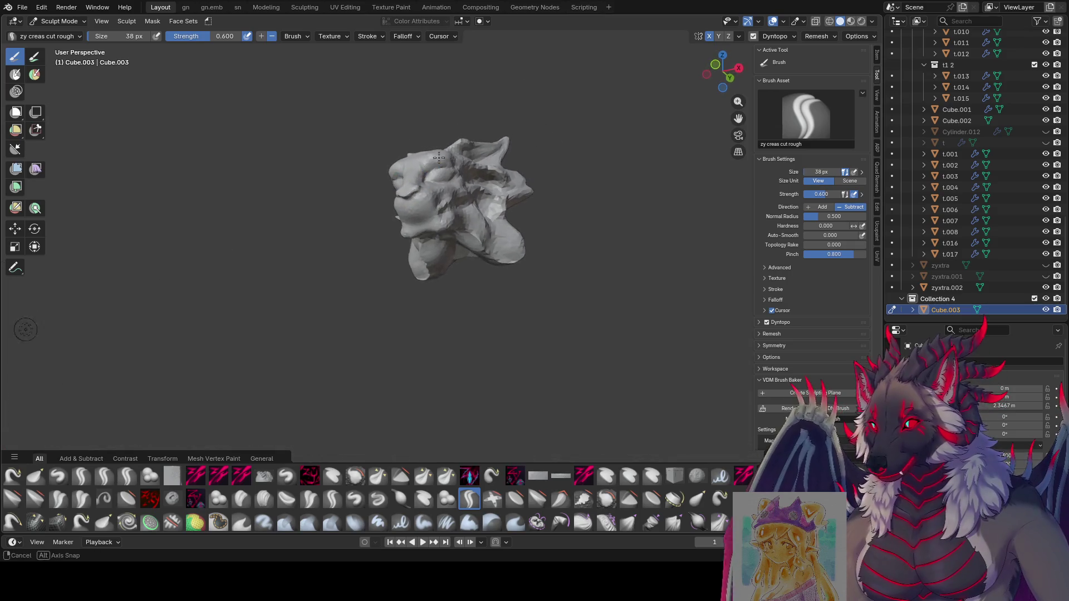
left_click_drag(427, 185, 410, 201)
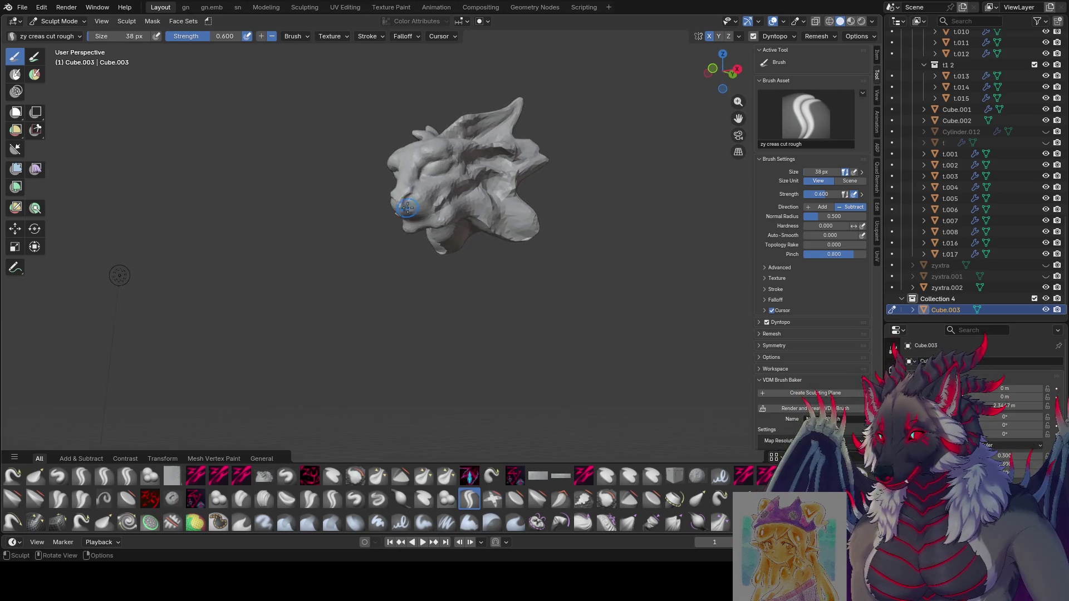
mouse_move(409, 202)
middle_mouse_down()
mouse_move(390, 206)
mouse_move(418, 184)
middle_mouse_up()
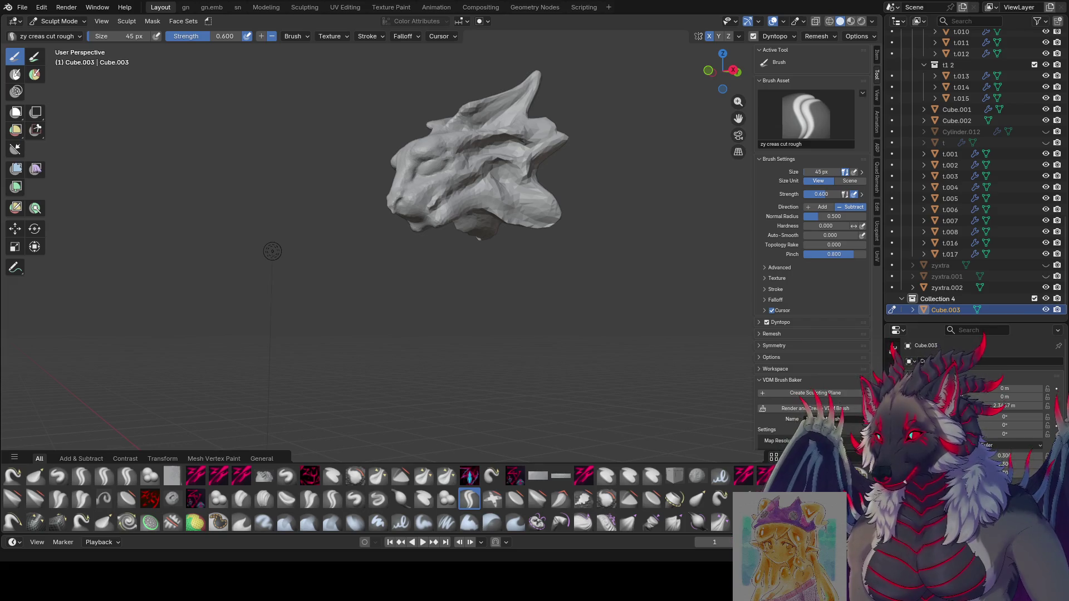
scroll(386, 367, "down", 5)
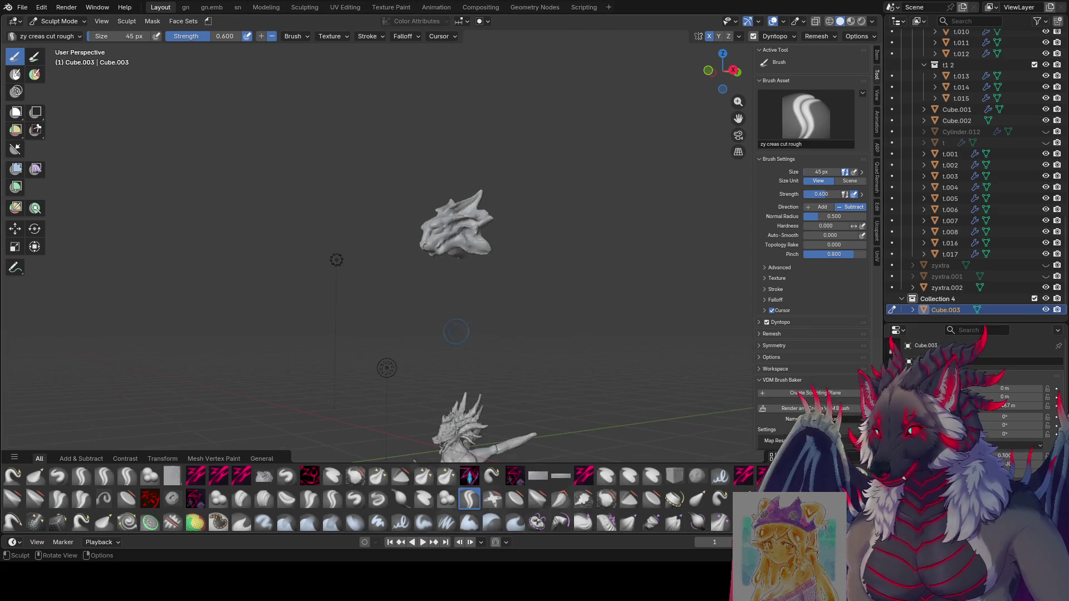
left_click_drag(737, 118, 728, 205)
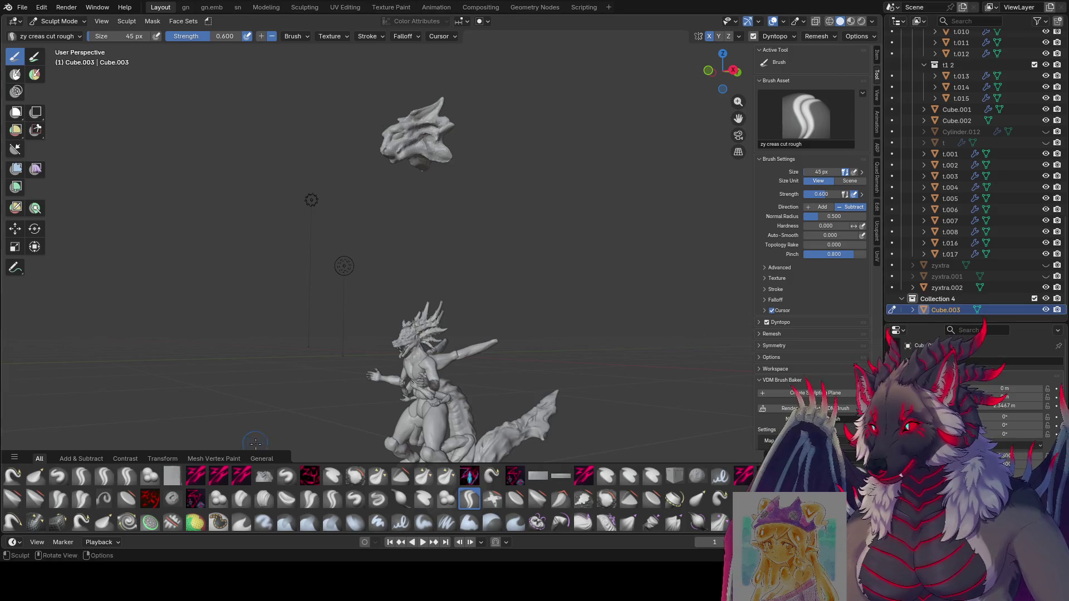
Frame the full rider figure and switch the viewport to Material Preview shading.
middle_click_drag(255, 443, 288, 430)
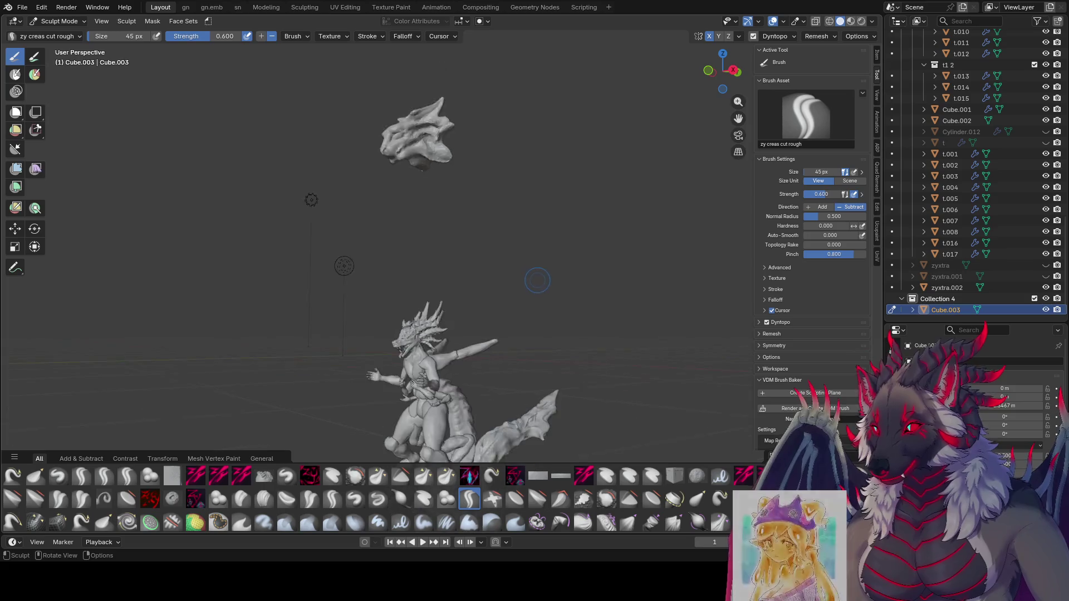
mouse_move(376, 251)
middle_mouse_down()
mouse_move(409, 275)
mouse_move(418, 268)
middle_mouse_up()
left_click_drag(737, 118, 735, 92)
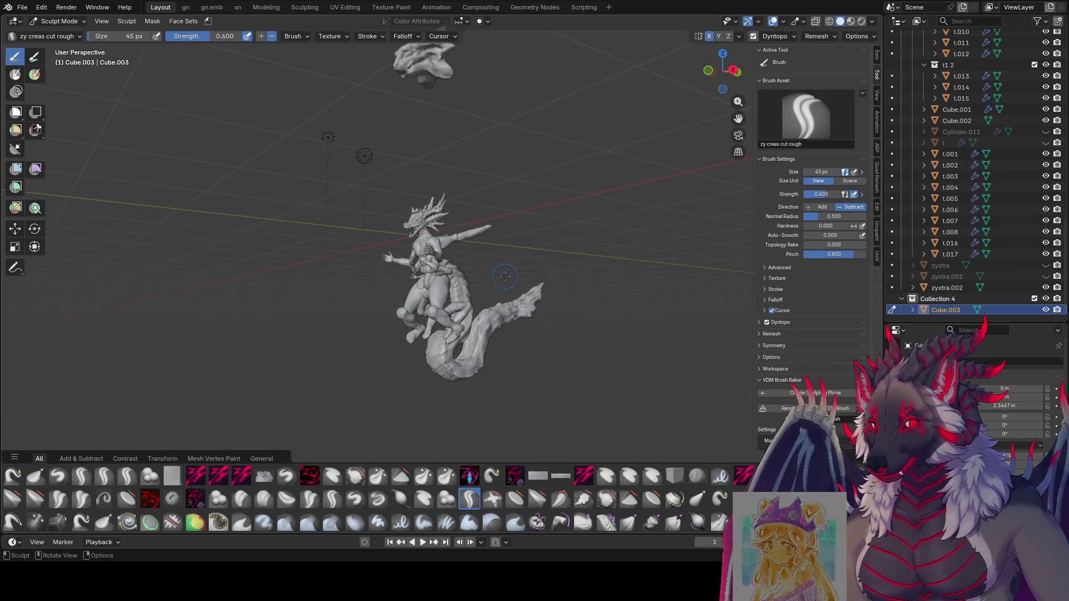
scroll(501, 284, "up", 4)
mouse_move(534, 301)
middle_mouse_down()
mouse_move(618, 311)
mouse_move(617, 363)
mouse_move(573, 299)
middle_mouse_up()
scroll(618, 314, "up", 2)
scroll(614, 325, "up", 2)
scroll(601, 334, "down", 3)
scroll(601, 334, "up", 2)
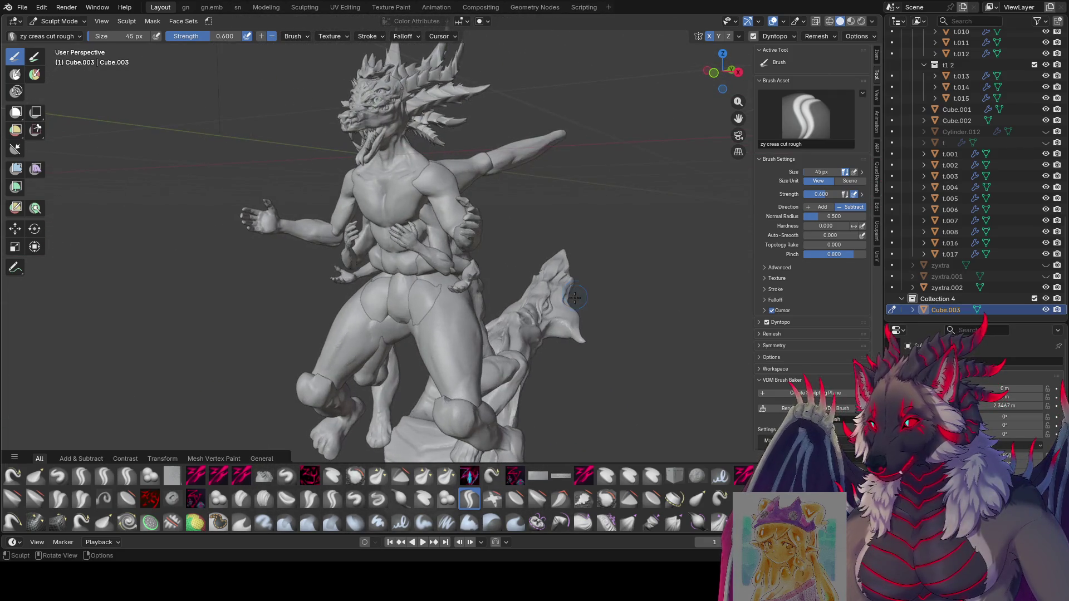
left_click(851, 21)
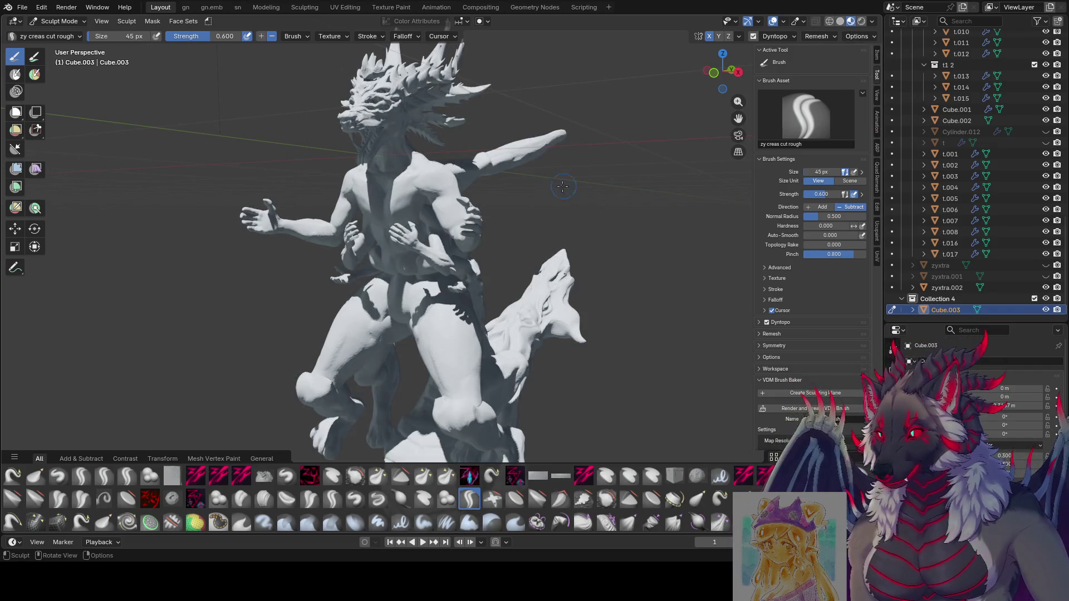
scroll(562, 186, "down", 4)
mouse_move(562, 185)
middle_mouse_down()
mouse_move(650, 214)
mouse_move(501, 217)
middle_mouse_up()
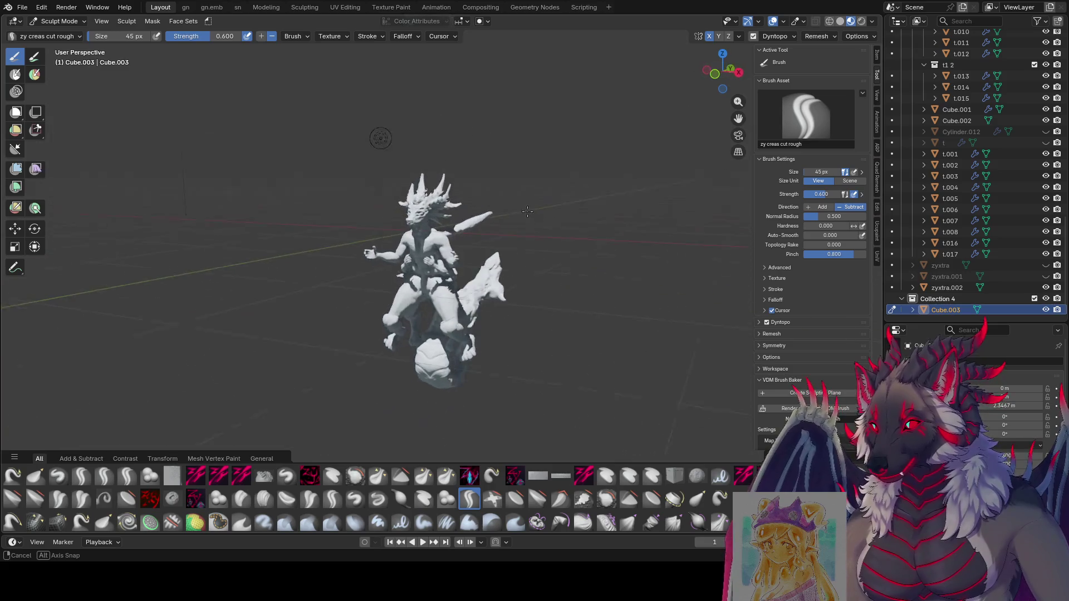
Use Rendered shading with Scene World unchecked and move in on the rider's head.
left_click(861, 21)
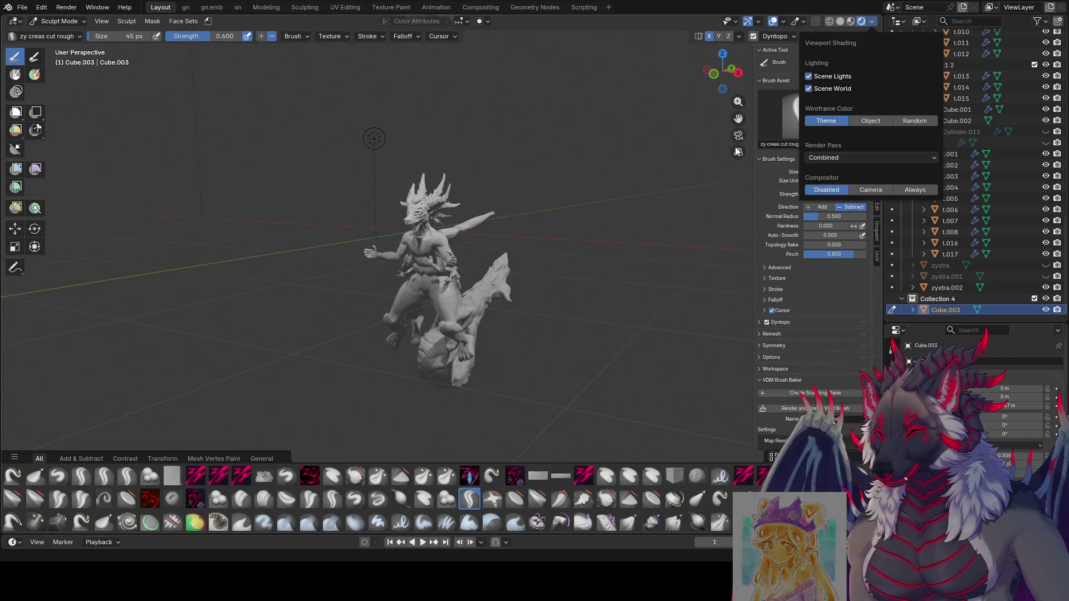
left_click(833, 87)
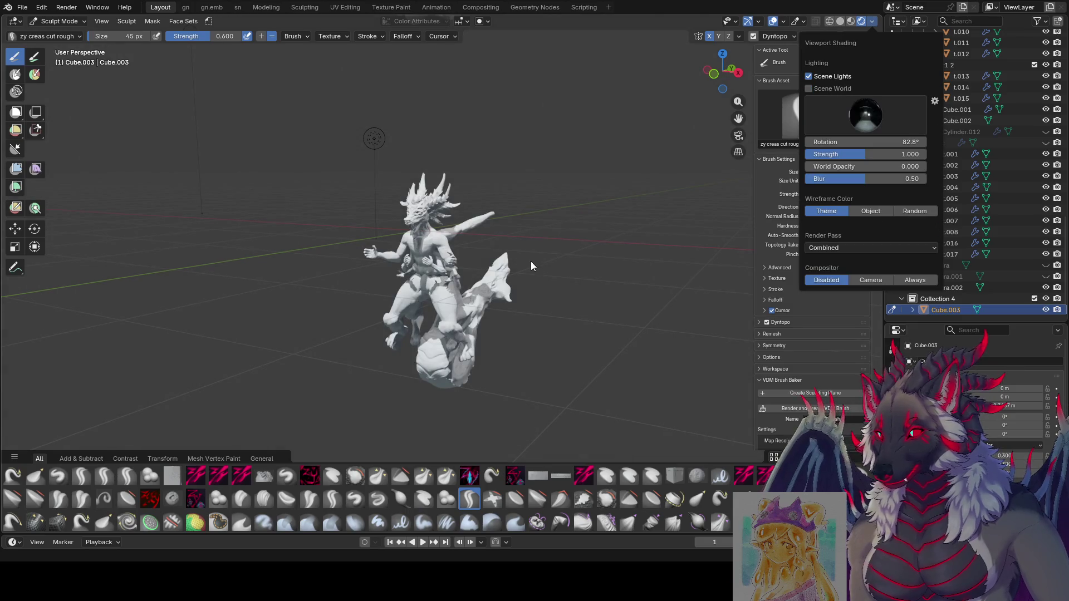
mouse_move(709, 265)
middle_mouse_down()
mouse_move(639, 305)
mouse_move(596, 297)
mouse_move(483, 328)
middle_mouse_up()
scroll(596, 298, "up", 3)
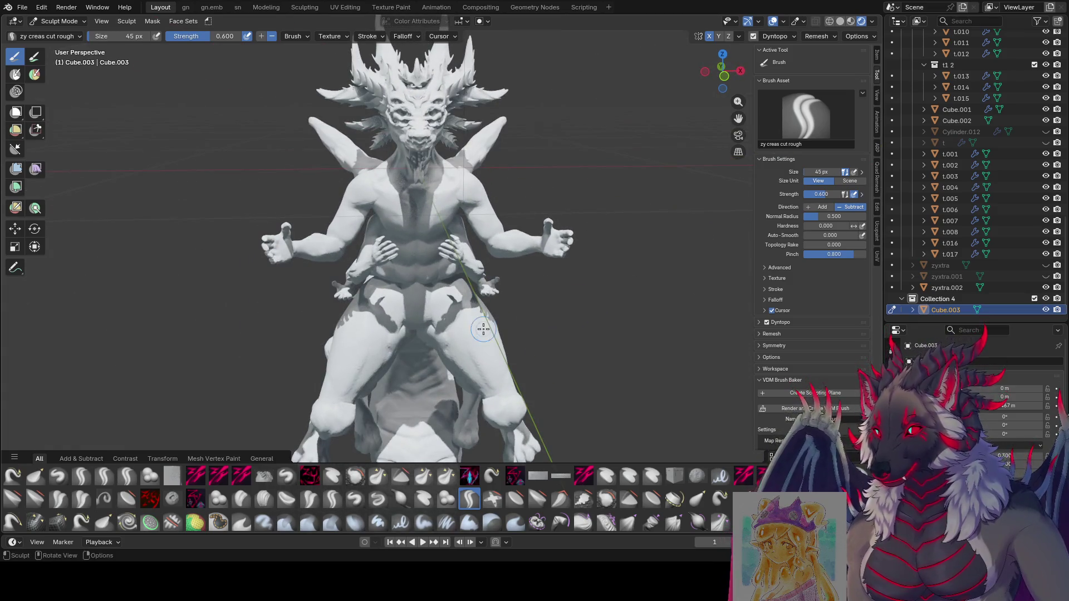
scroll(483, 328, "up", 3)
left_click_drag(737, 104, 741, 134)
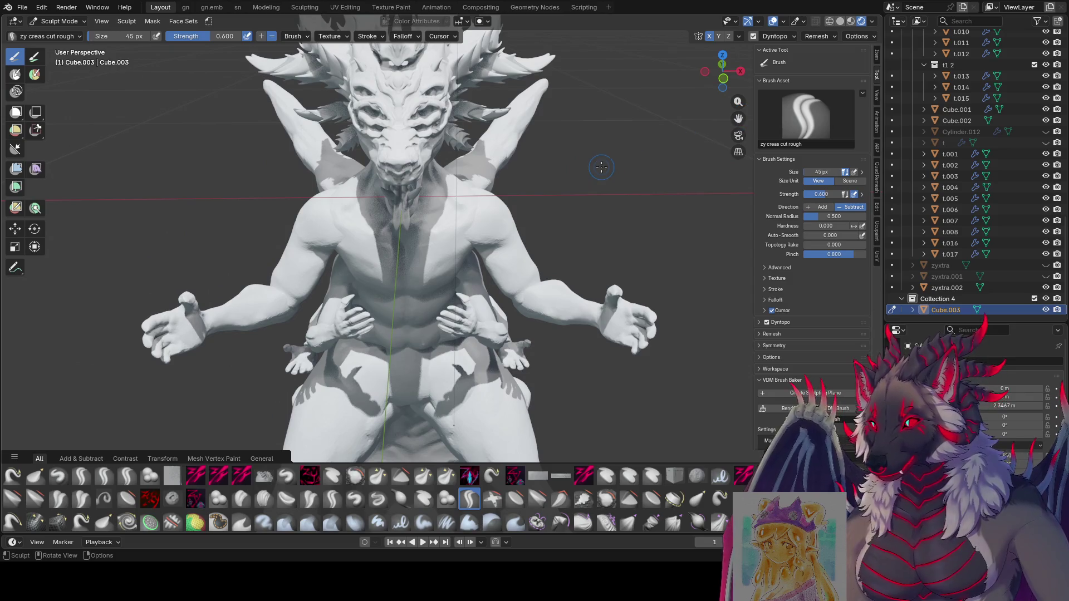
left_click_drag(737, 118, 739, 142)
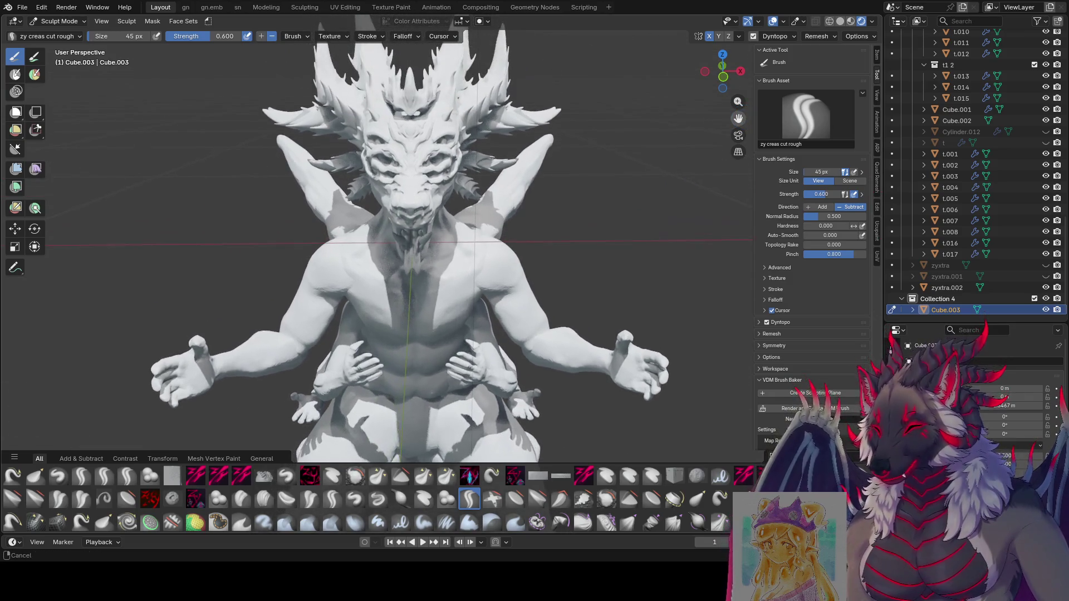
mouse_move(723, 71)
left_mouse_down()
mouse_move(623, 138)
mouse_move(689, 155)
mouse_move(567, 151)
left_mouse_up()
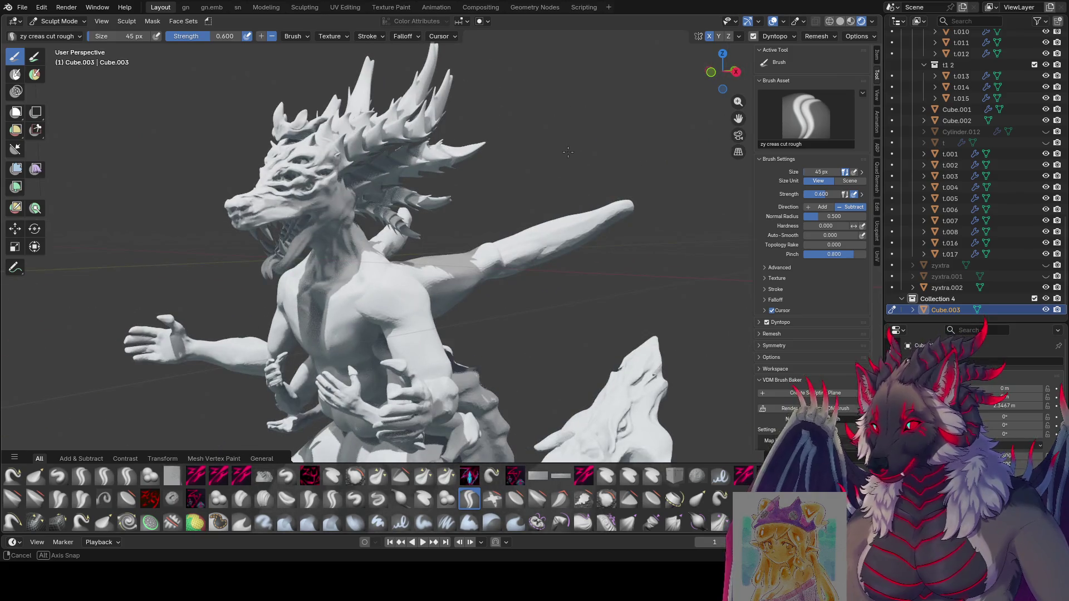